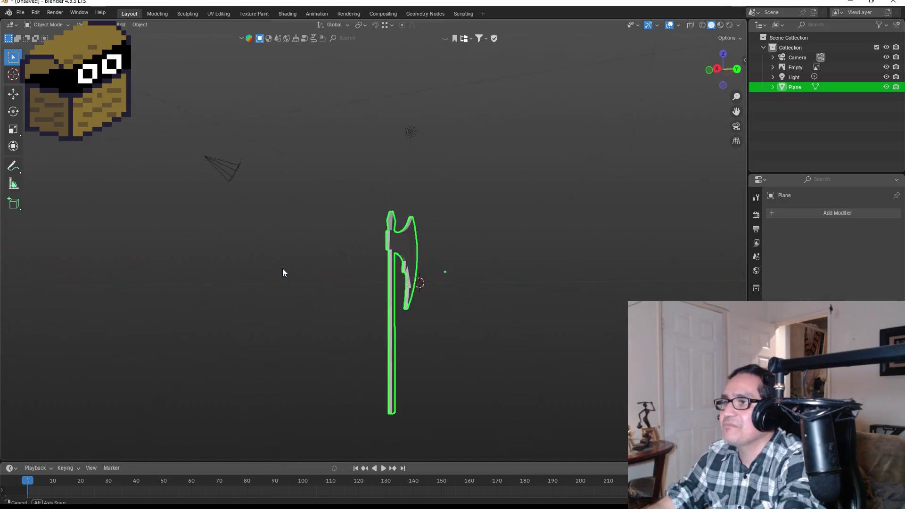
Step: Orbit and zoom around the traced axe plane, then enter Edit Mode to show its vertices
scroll(287, 247, up, 4)
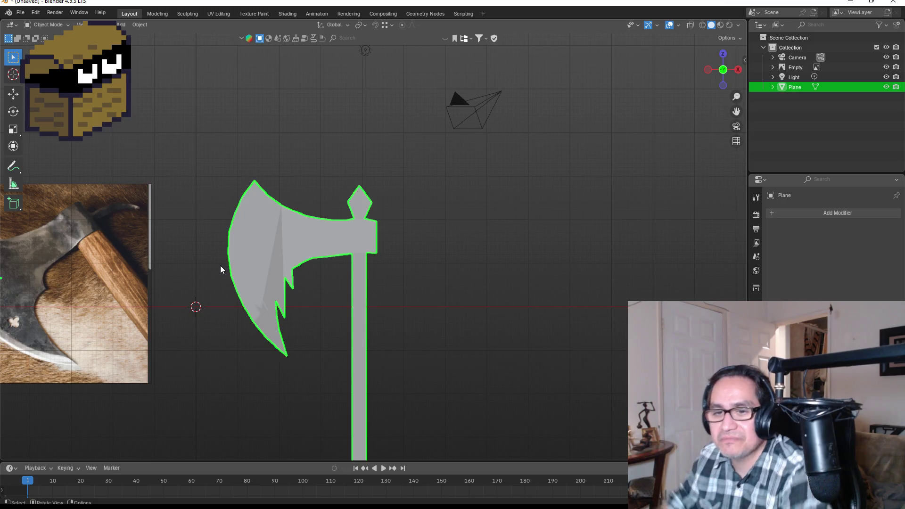
mouse_move(279, 222)
mouse_down()
mouse_move(477, 262)
mouse_move(443, 266)
mouse_move(507, 256)
mouse_move(374, 282)
mouse_move(376, 290)
mouse_up()
scroll(373, 281, up, 4)
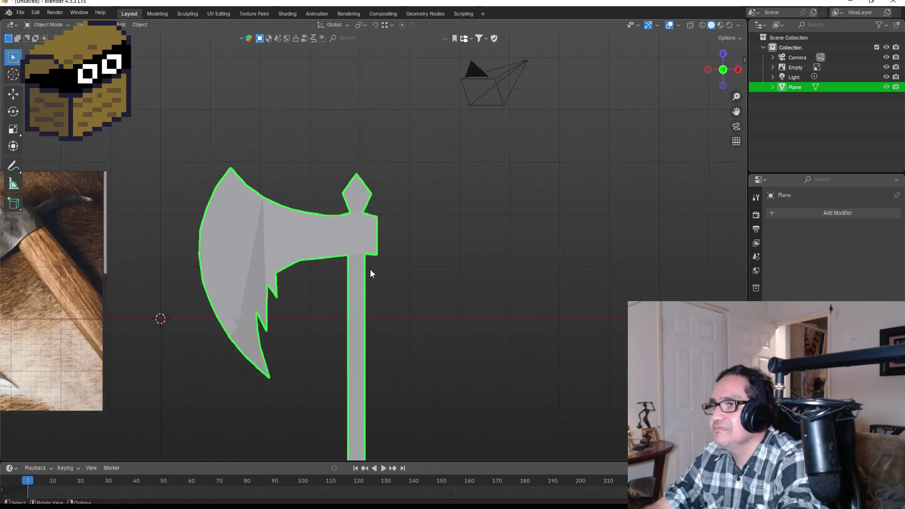
key(Tab)
scroll(373, 272, down, 6)
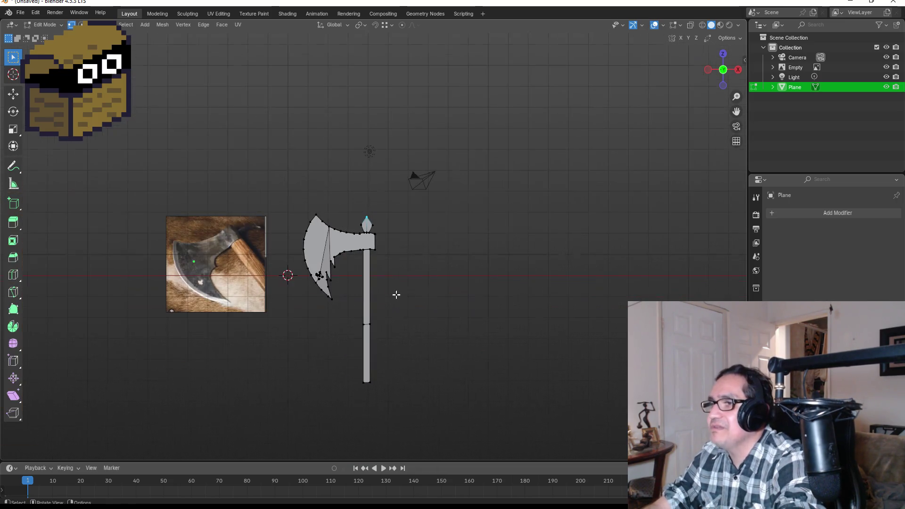
key(Tab)
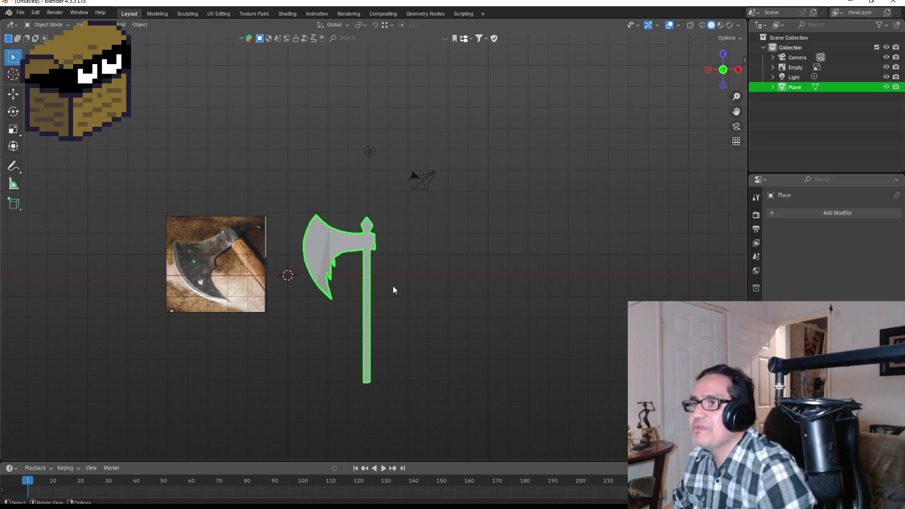
scroll(320, 266, up, 5)
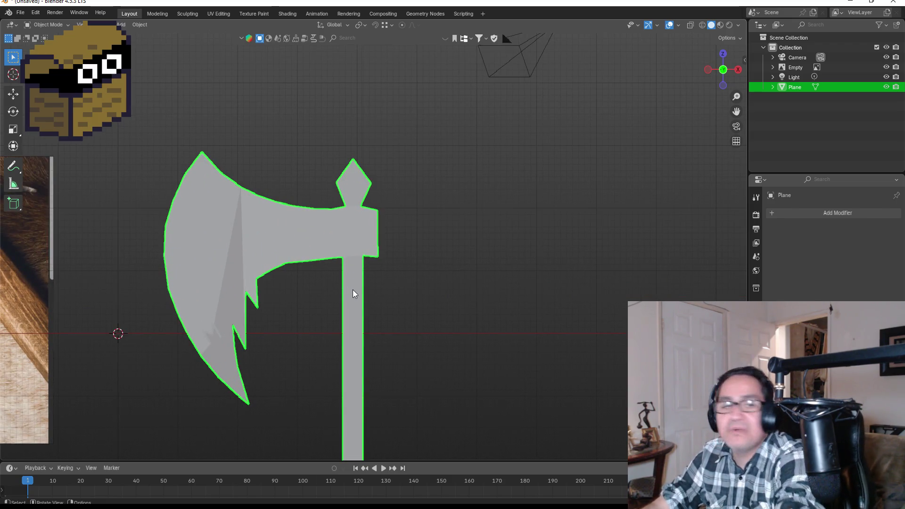
key(Tab)
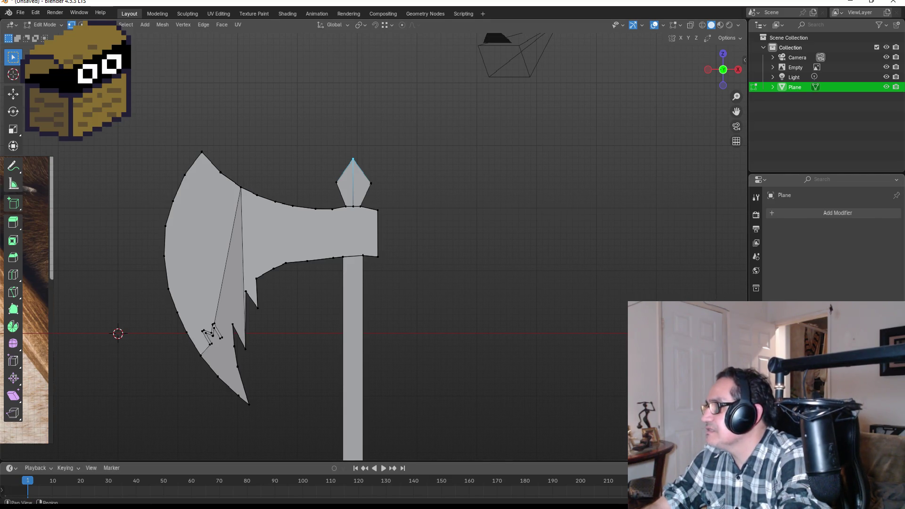
Step: Create a new material named Metal with its Base Color value lowered to 0.313
click(756, 386)
click(841, 255)
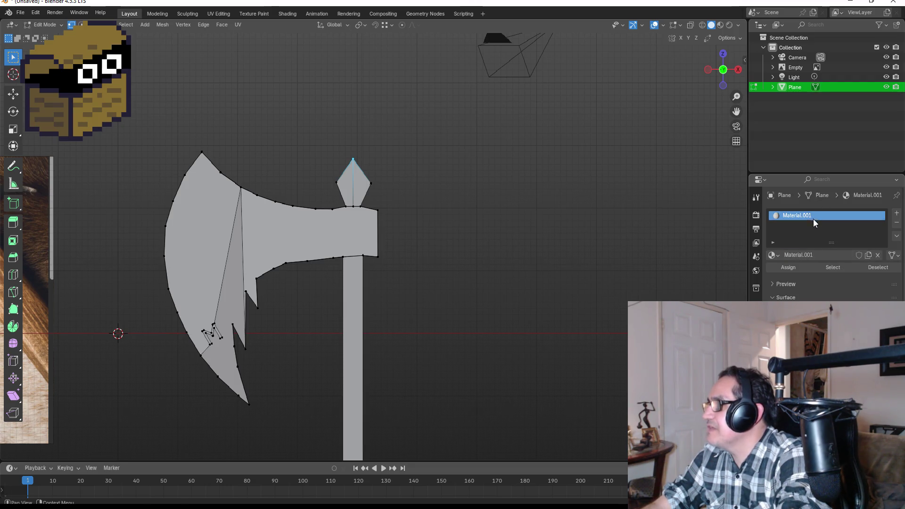
double_click(813, 216)
key(BackSpace)
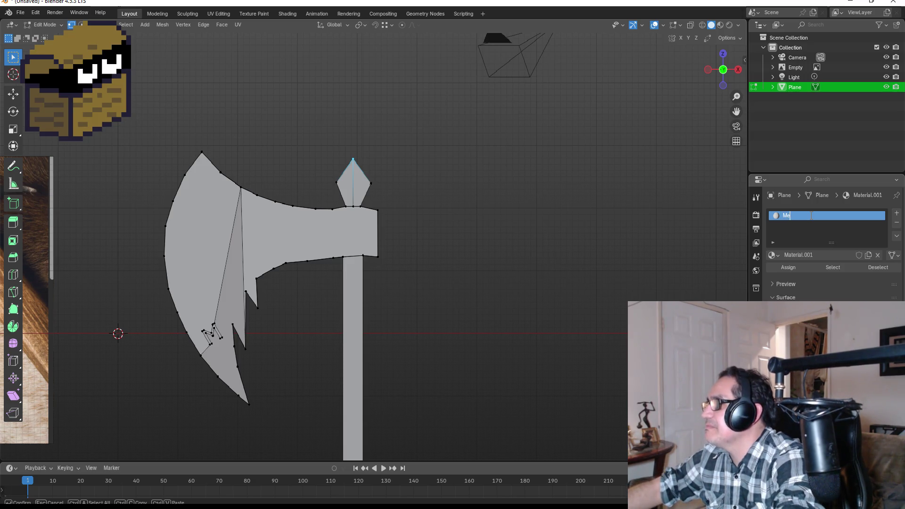
key(Return)
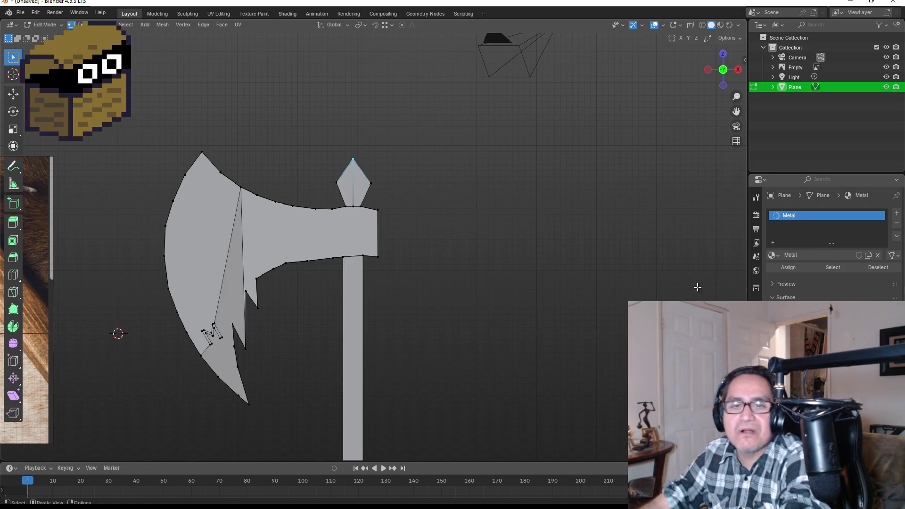
click(839, 314)
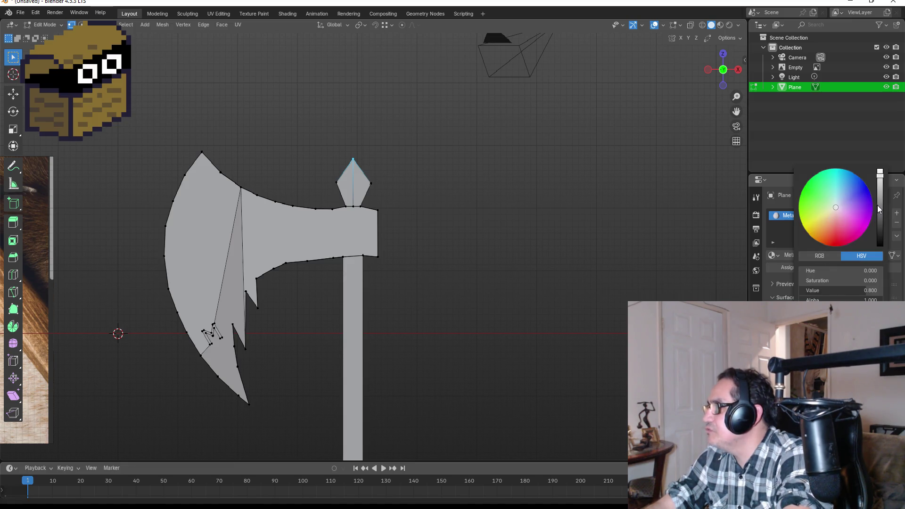
drag(880, 193, 880, 199)
click(775, 330)
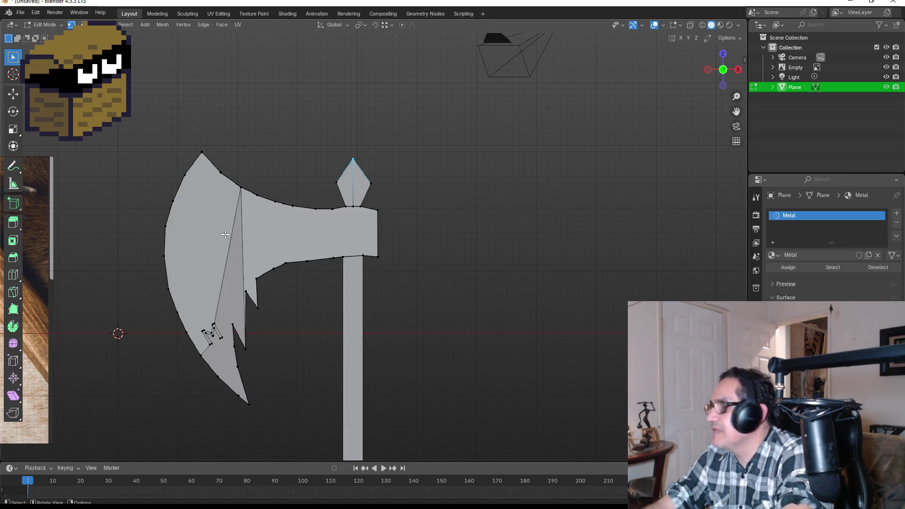
Step: Select the entire mesh, assign Metal to it, and return to Object Mode
scroll(208, 222, up, 2)
key(a)
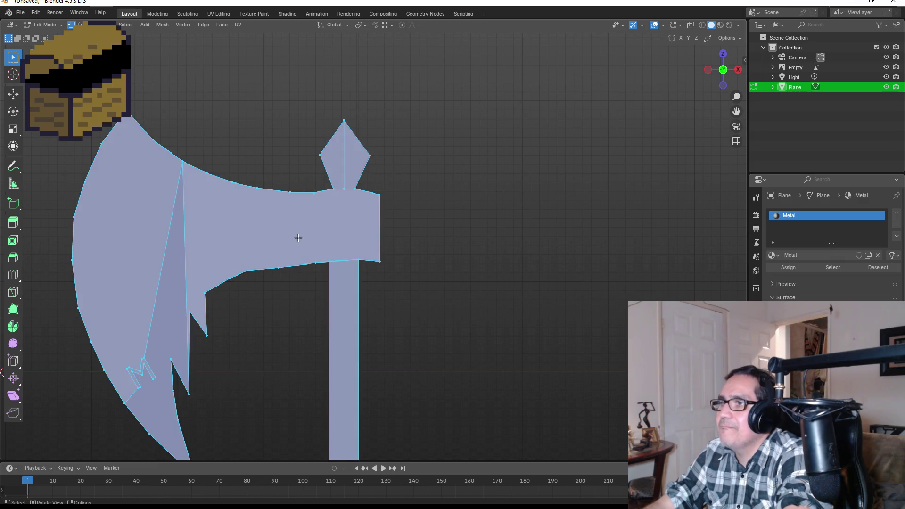
click(790, 267)
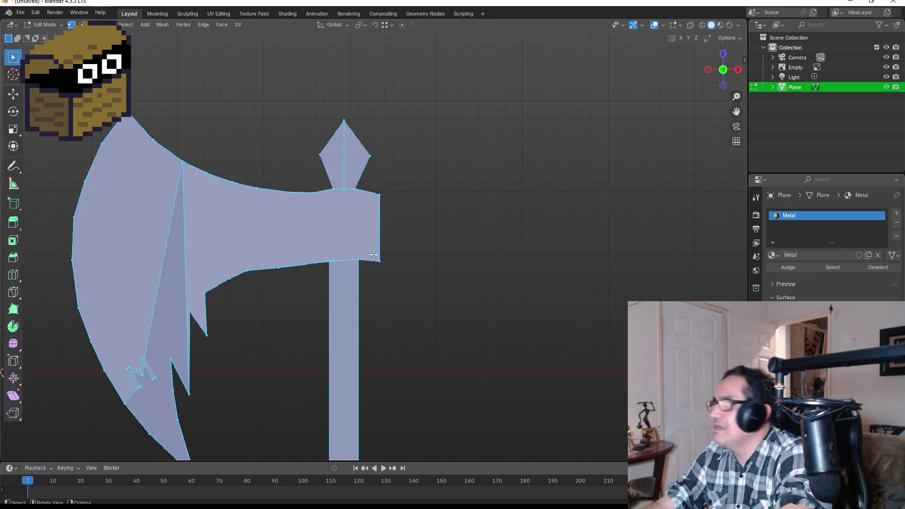
key(Tab)
Step: Switch the viewport to Material Preview and add an empty second slot below Metal
key(z)
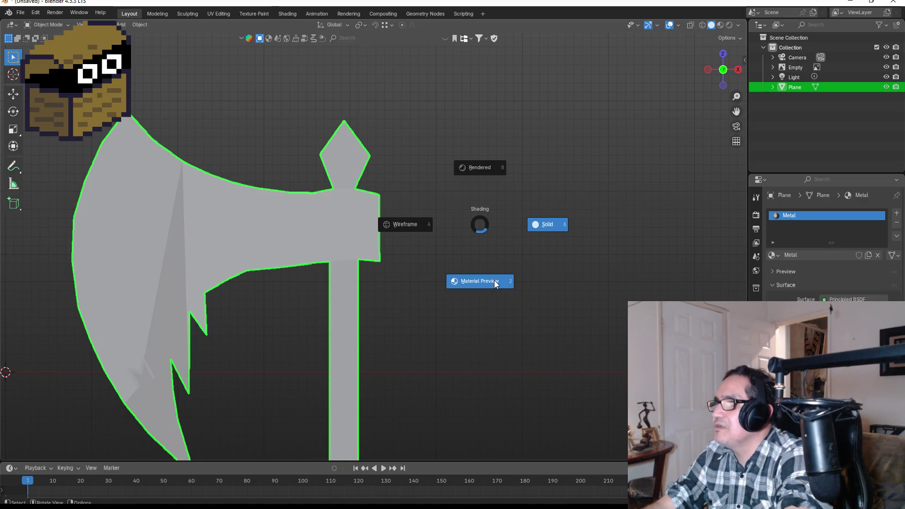
click(494, 280)
scroll(427, 236, down, 3)
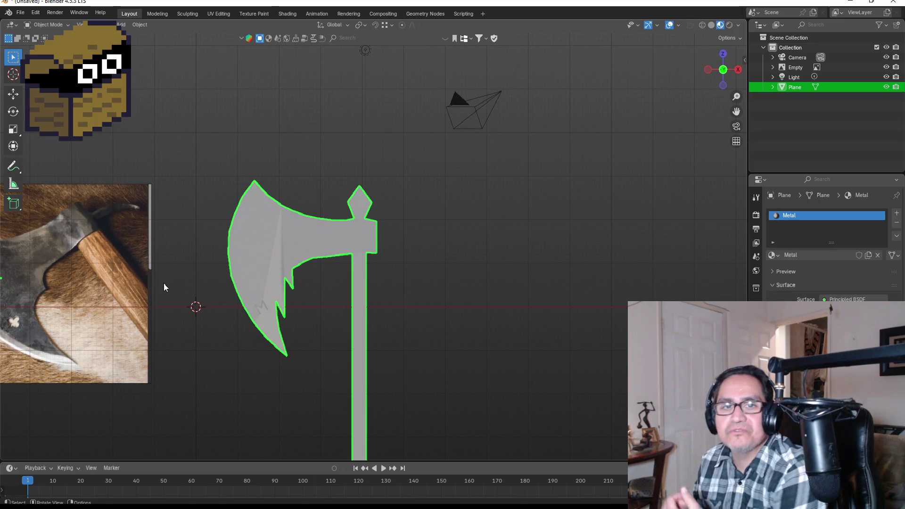
scroll(399, 262, up, 2)
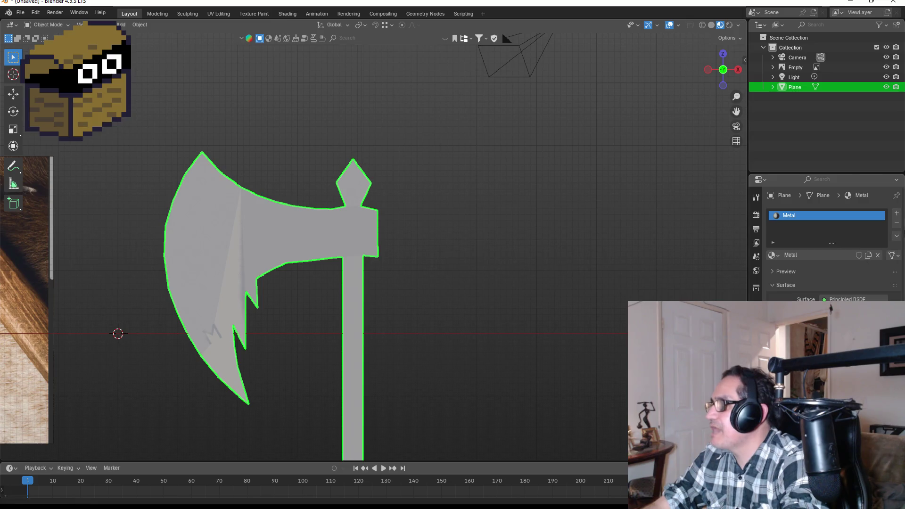
click(897, 214)
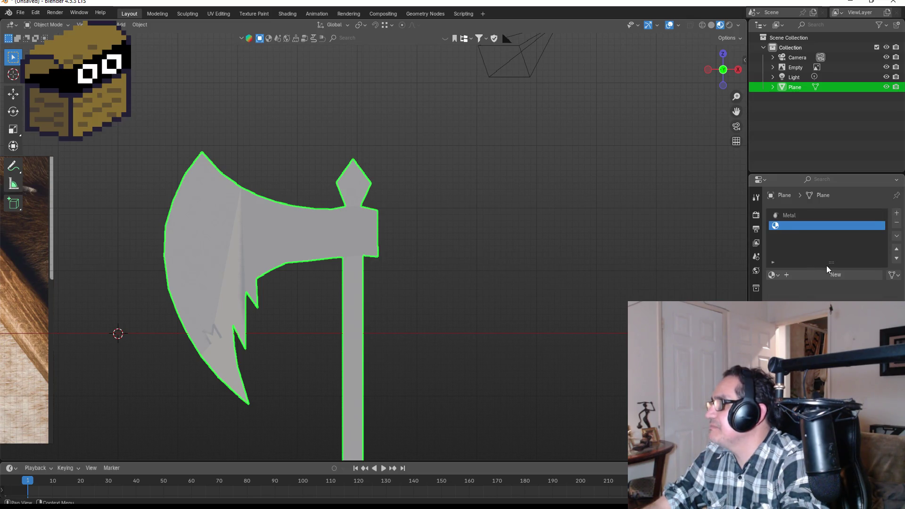
Step: Create a new material named Wood in the empty slot, tinted orange-brown
click(834, 276)
double_click(811, 225)
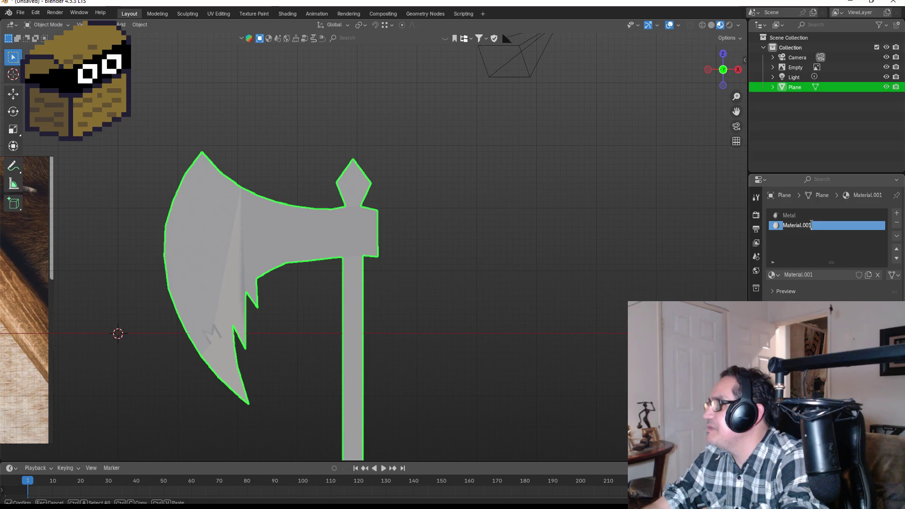
text(WQo)
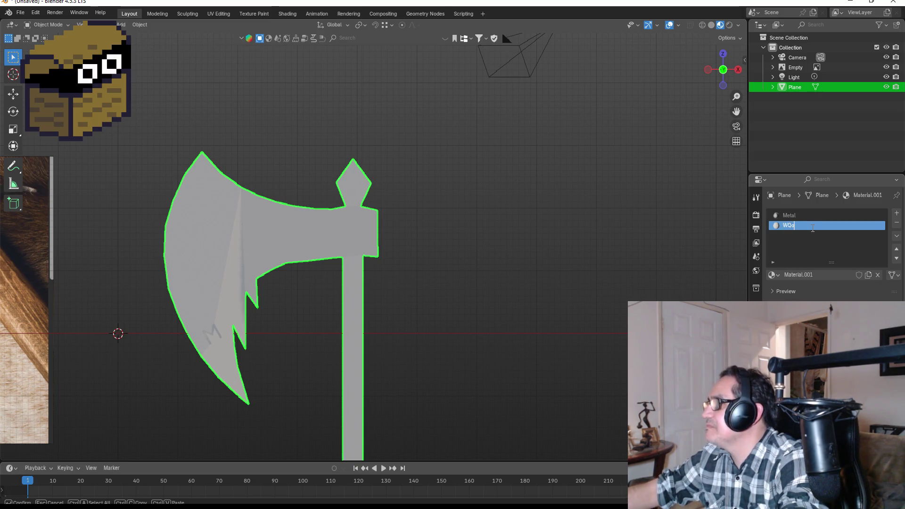
text(ood)
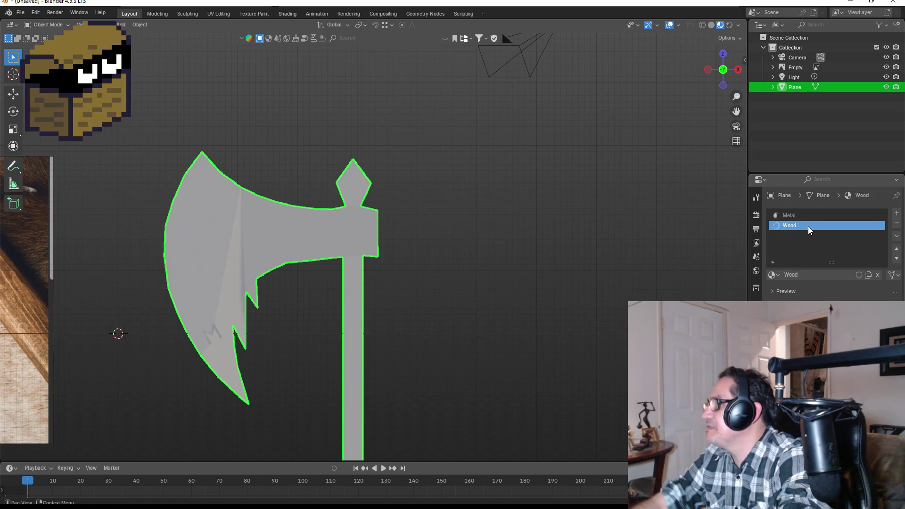
key(Return)
click(821, 182)
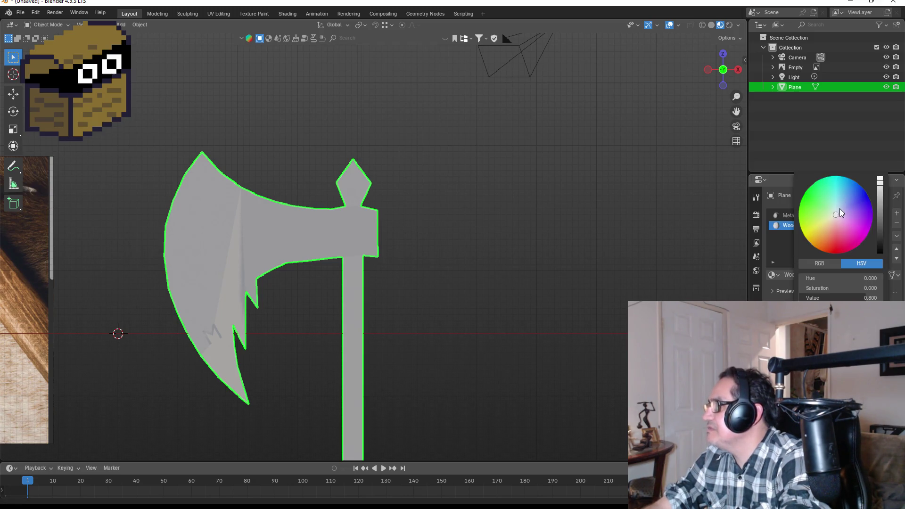
drag(840, 211, 826, 236)
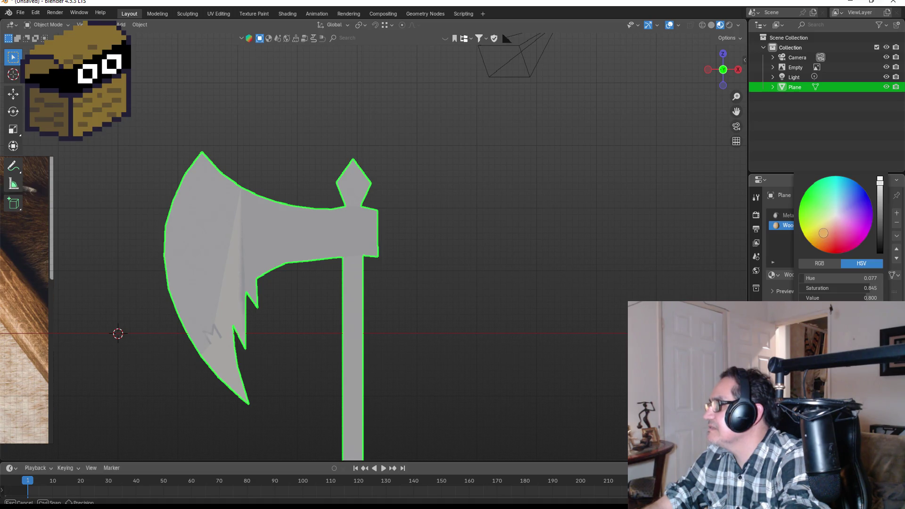
drag(824, 233, 826, 236)
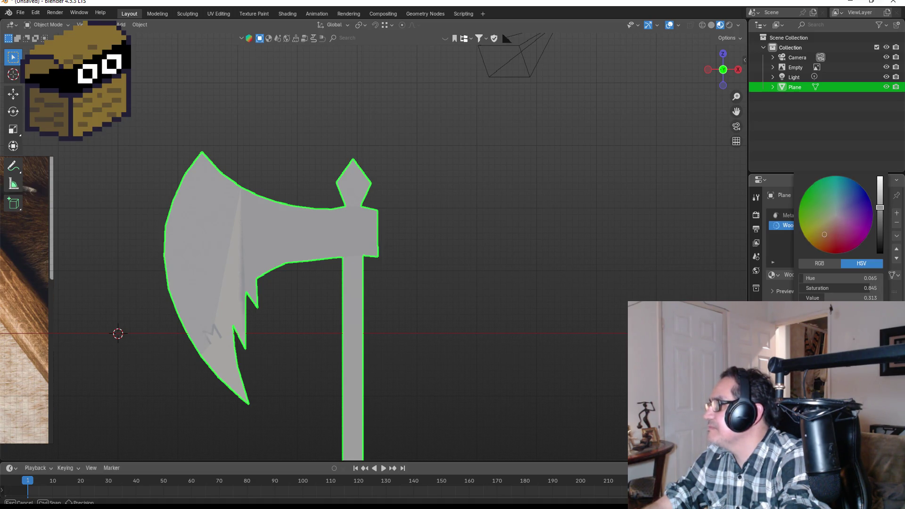
Step: In wireframe Edit Mode, select the lower and upper handle faces, then return to Object Mode
key(Tab)
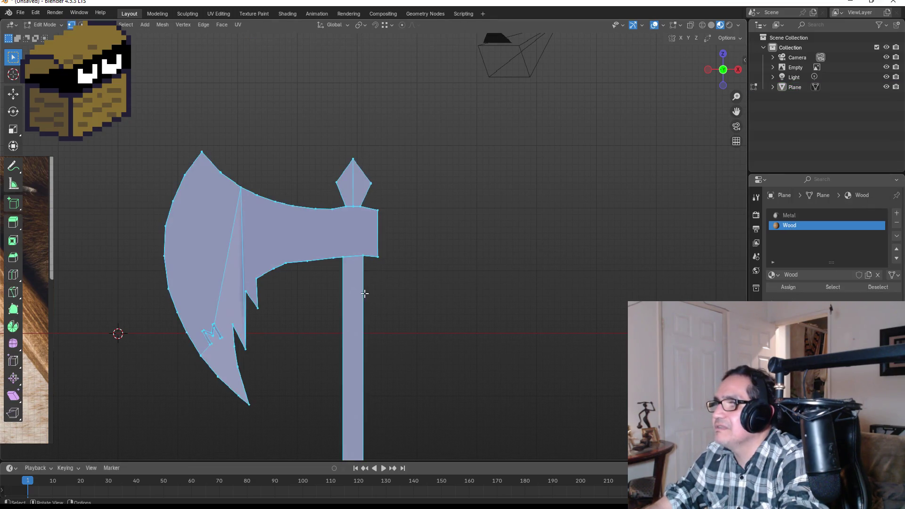
key(alt+a)
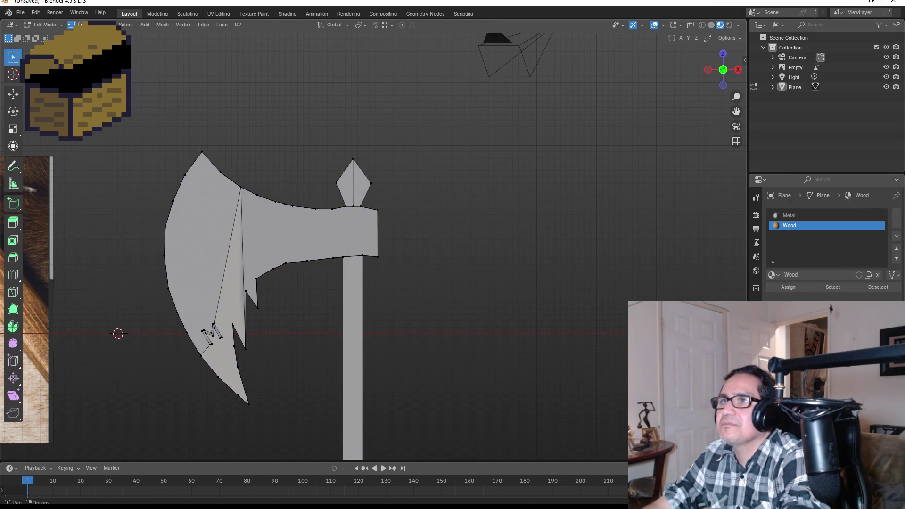
scroll(373, 370, down, 5)
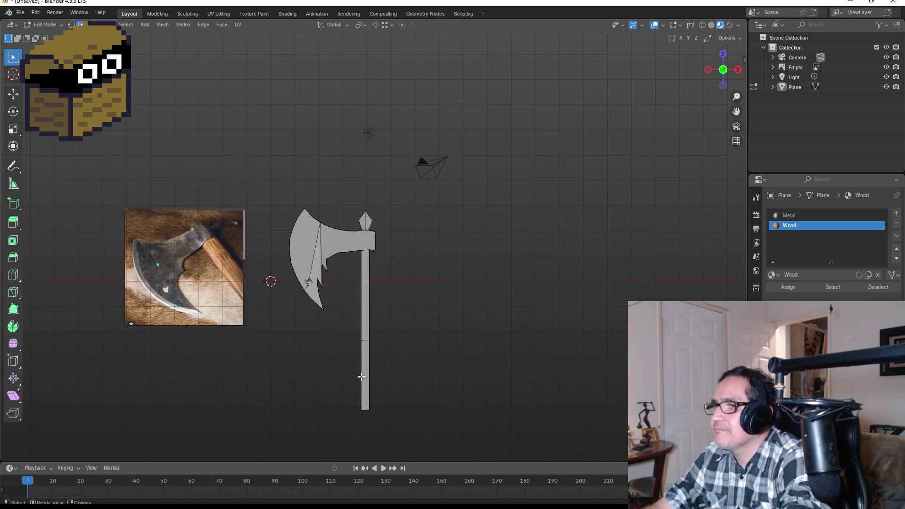
mouse_move(352, 259)
mouse_down()
mouse_move(414, 398)
mouse_move(416, 428)
mouse_up()
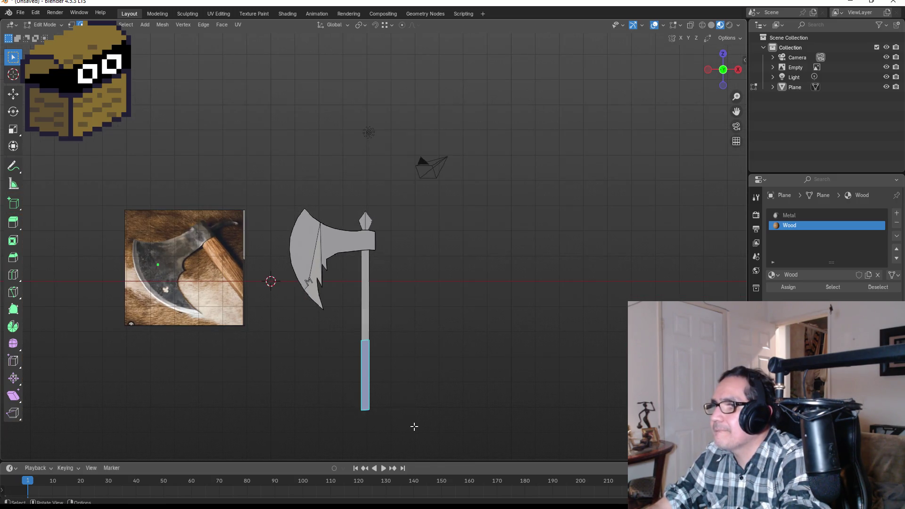
key(z)
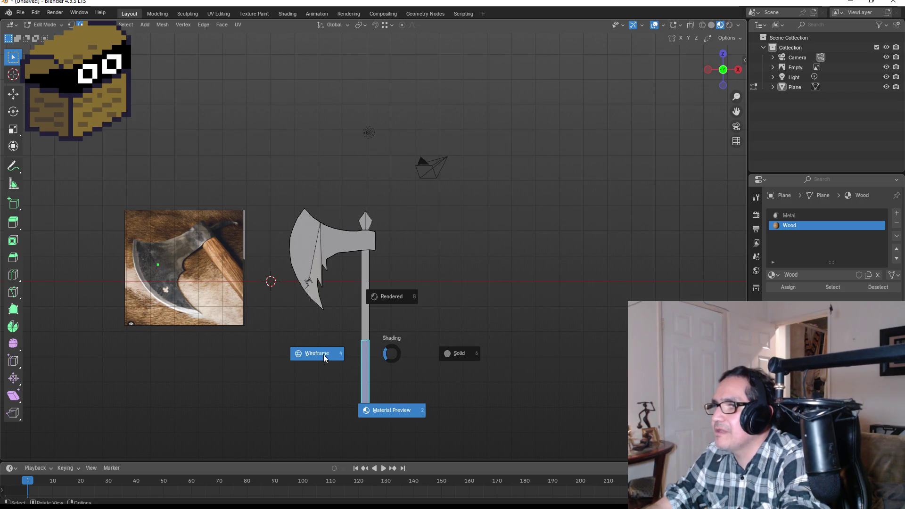
click(323, 353)
drag(344, 283, 419, 433)
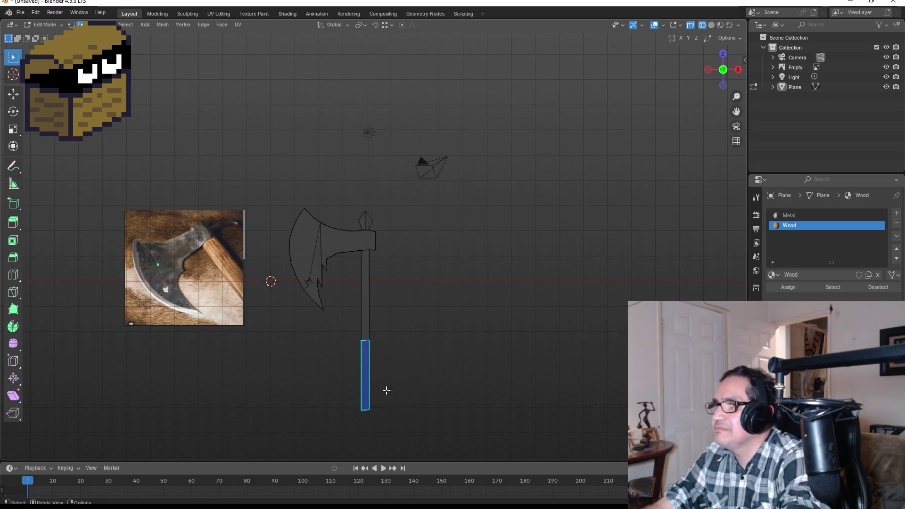
scroll(361, 301, up, 2)
shift+click(360, 287)
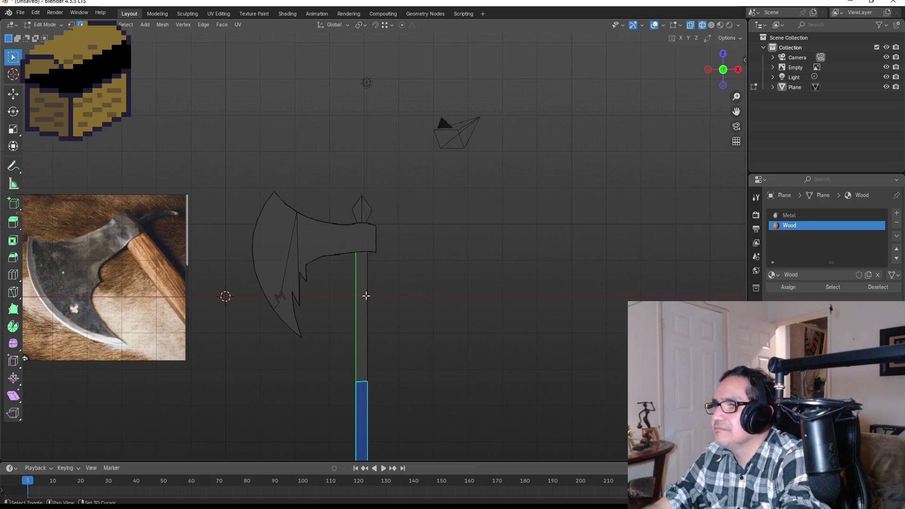
key(3)
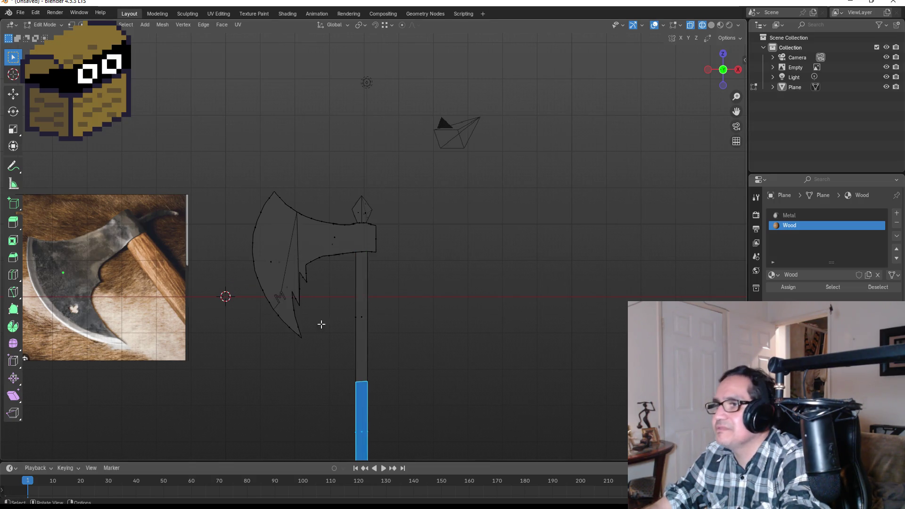
drag(321, 290, 428, 401)
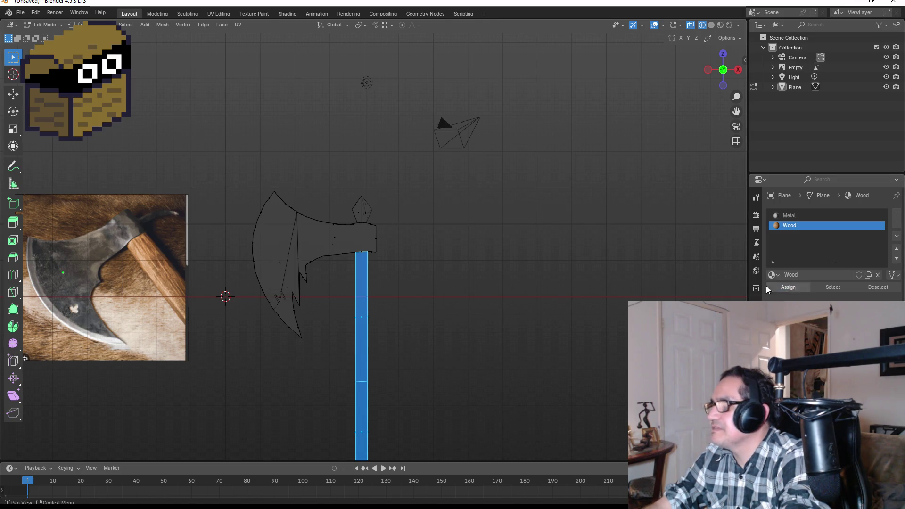
key(Tab)
Step: View the axe in Material Preview from an angle, then select it and reopen Edit Mode
key(z)
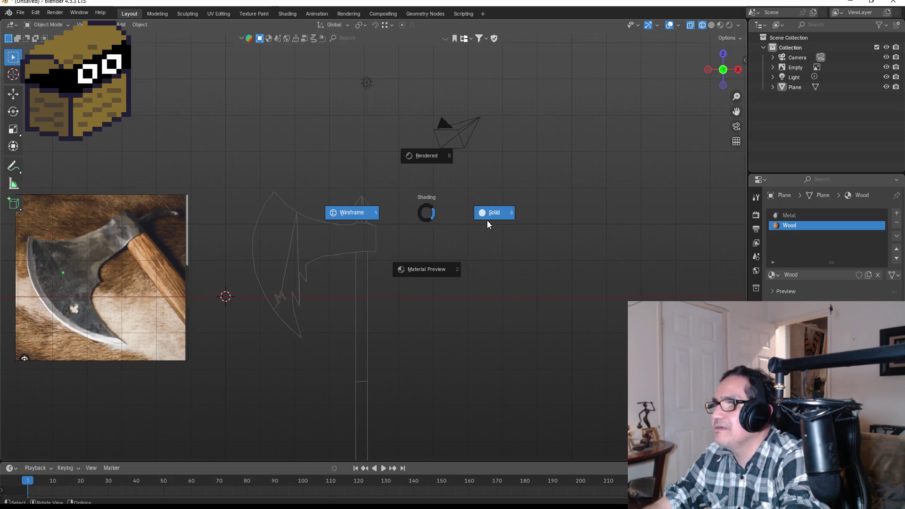
click(446, 266)
scroll(362, 207, up, 3)
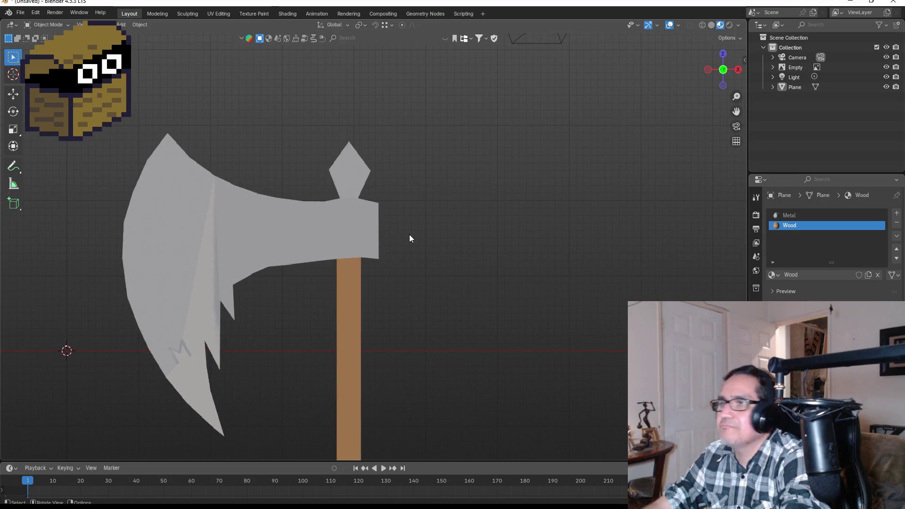
scroll(412, 245, down, 5)
mouse_move(463, 287)
mouse_down()
mouse_move(471, 264)
mouse_move(336, 256)
mouse_move(230, 262)
mouse_move(465, 268)
mouse_move(536, 257)
mouse_move(434, 264)
mouse_move(407, 232)
mouse_up()
scroll(311, 221, up, 4)
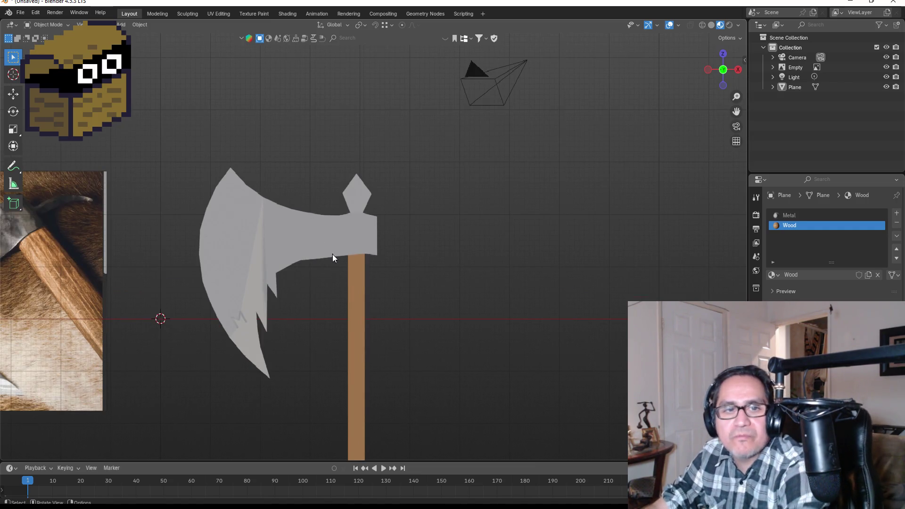
scroll(330, 210, up, 3)
click(353, 168)
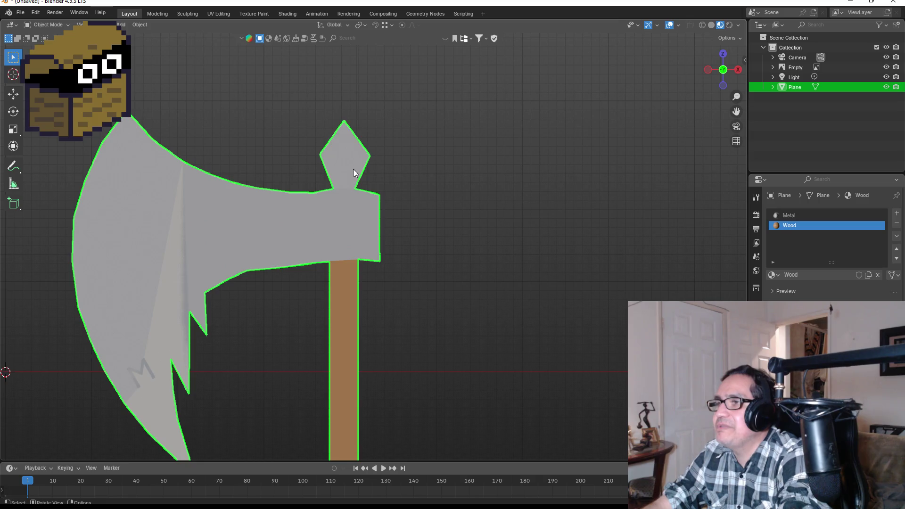
key(Tab)
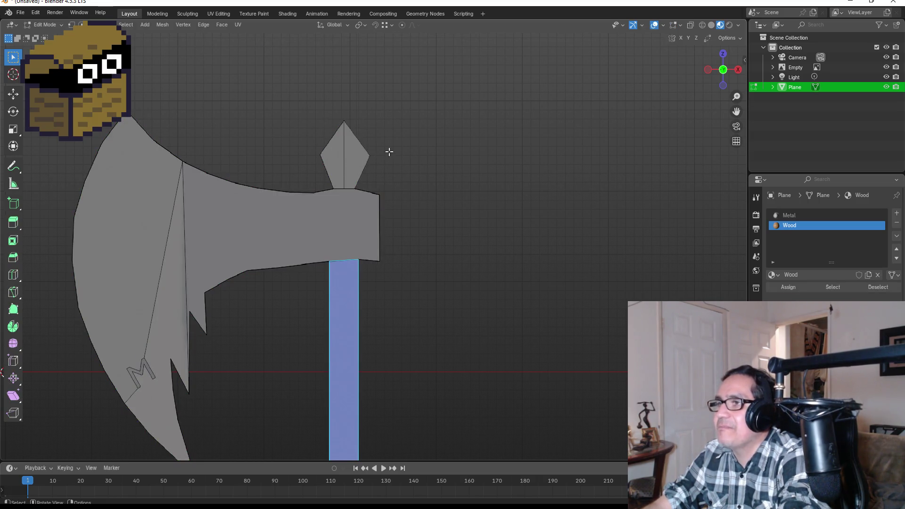
Step: Add a third slot with a new material named Black and darken its colour
click(897, 215)
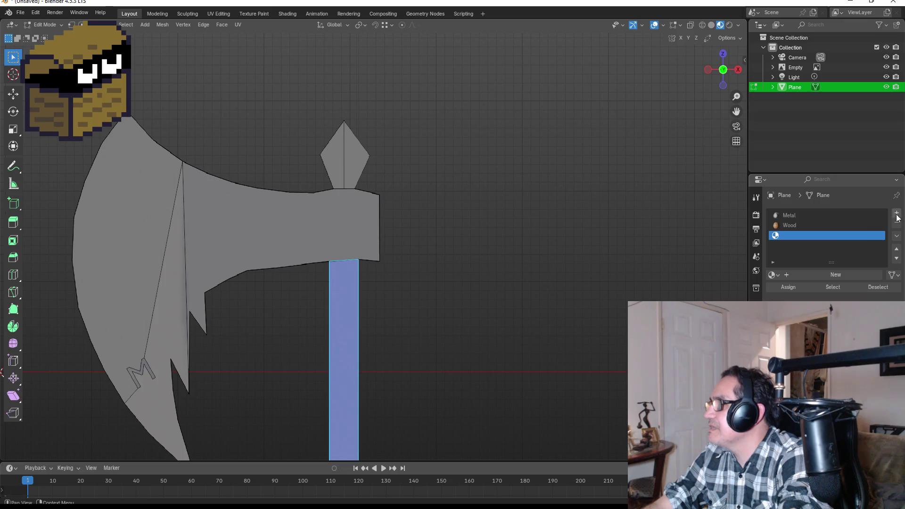
click(826, 273)
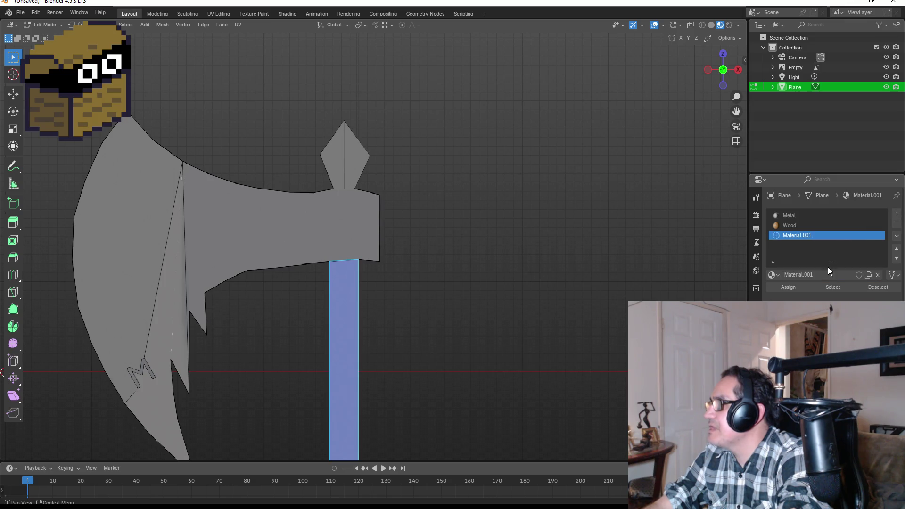
double_click(809, 237)
text(Blac)
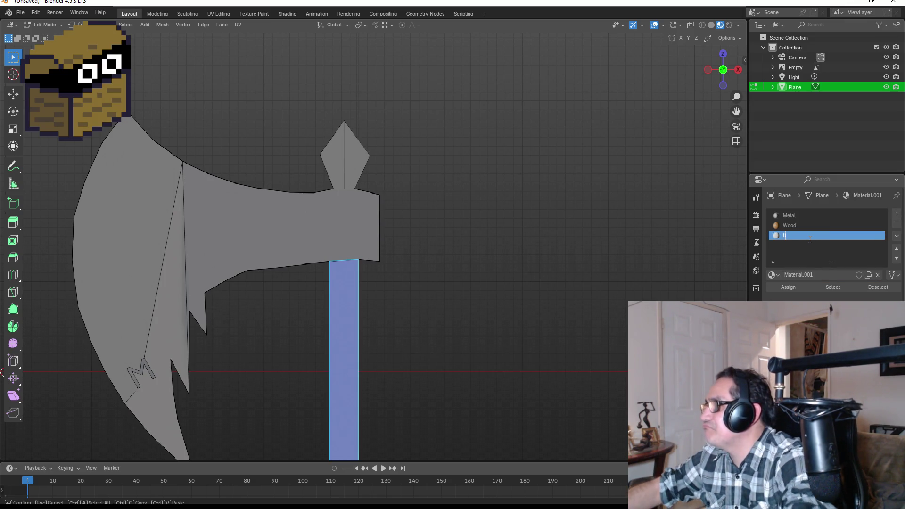
text(k)
key(Return)
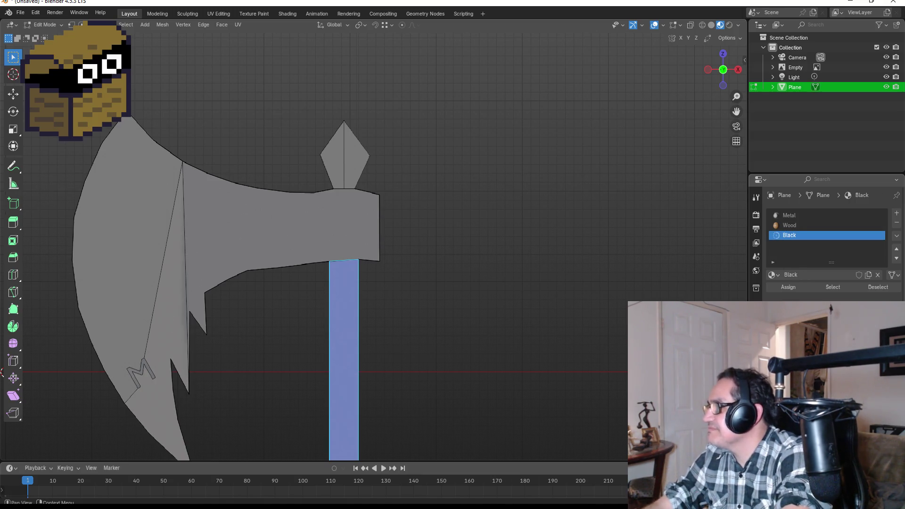
click(839, 325)
drag(883, 242, 884, 251)
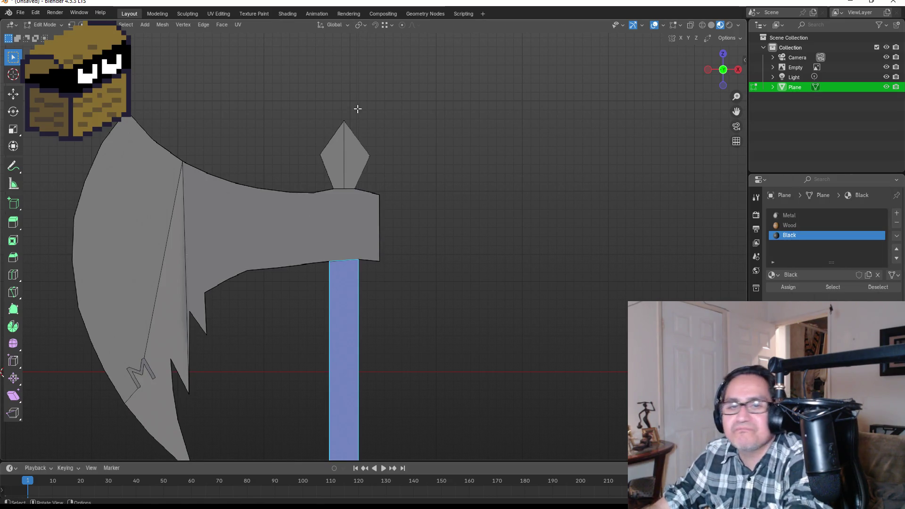
Step: Box-select the top spike faces, assign Black to them, and return to Object Mode
drag(260, 80, 433, 168)
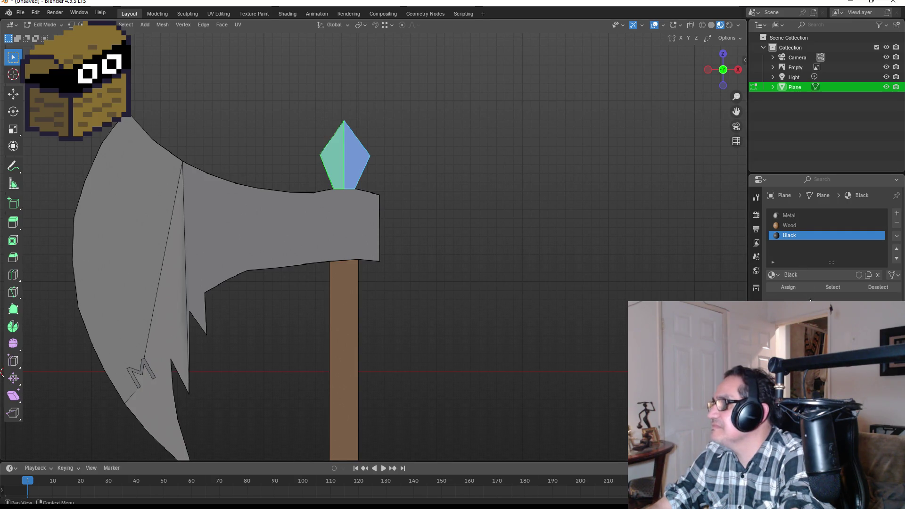
key(Tab)
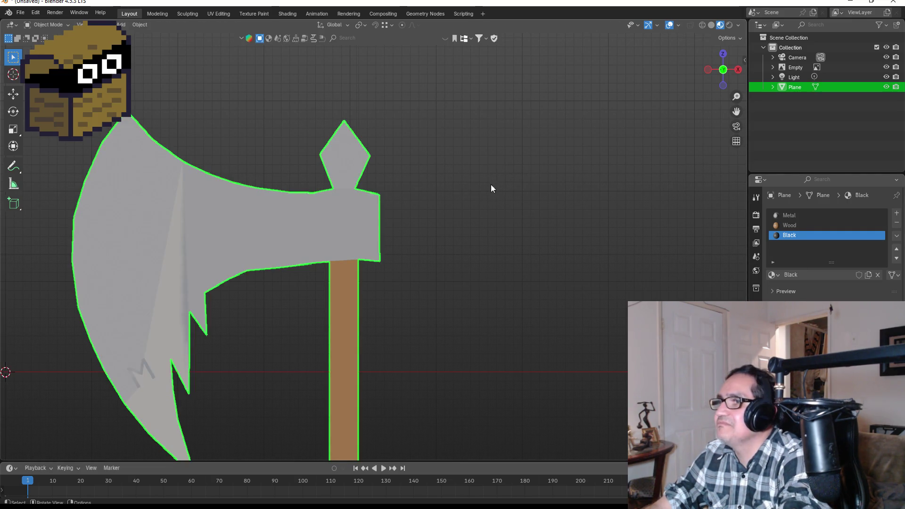
key(Tab)
mouse_move(294, 113)
mouse_down()
mouse_move(475, 111)
mouse_move(384, 127)
mouse_move(295, 127)
mouse_move(307, 129)
mouse_up()
key(KP_1)
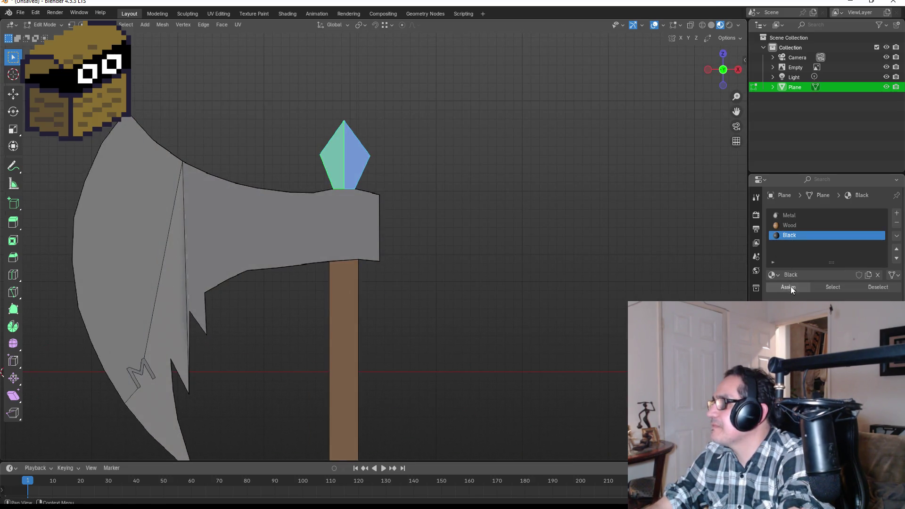
click(789, 288)
key(Tab)
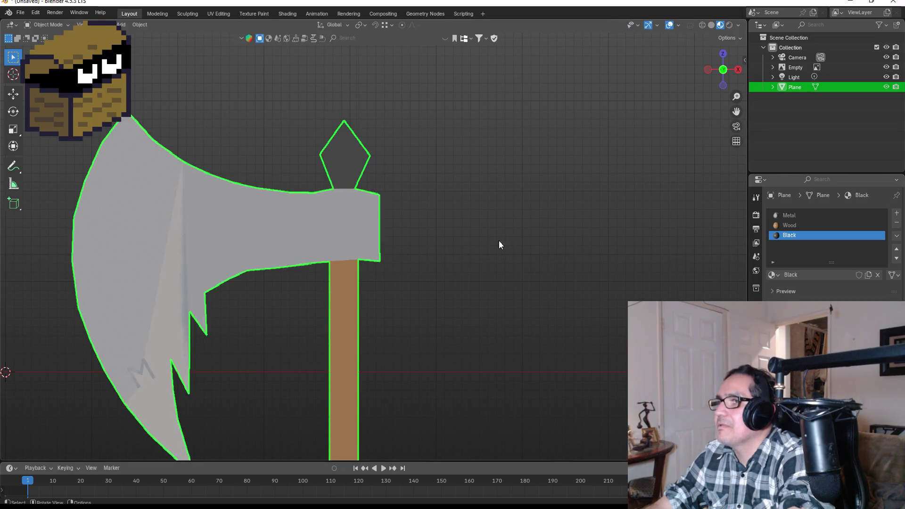
Step: Deselect the axe and orbit to an angled view to check the black spike
scroll(456, 255, down, 3)
click(474, 264)
scroll(423, 236, down, 2)
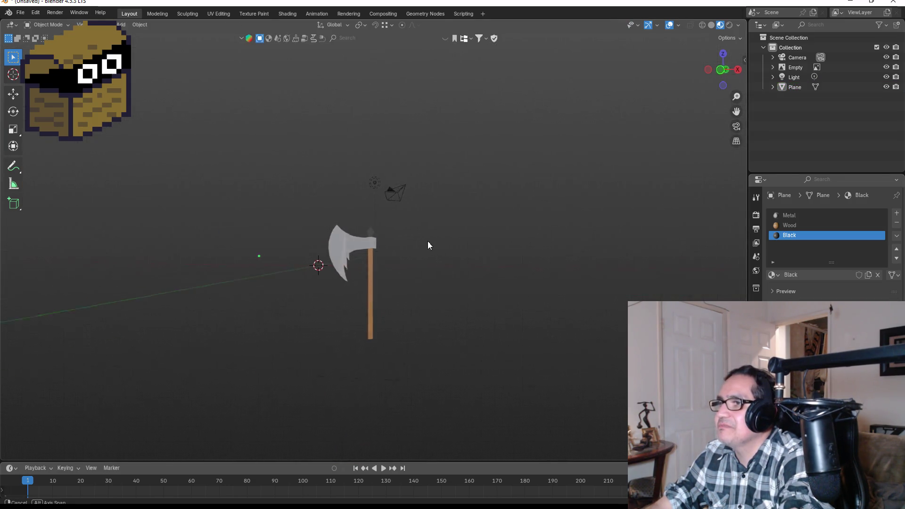
key(KP_1)
scroll(443, 212, up, 5)
mouse_move(442, 207)
mouse_down()
mouse_move(211, 206)
mouse_move(305, 236)
mouse_move(463, 238)
mouse_move(346, 151)
mouse_move(418, 170)
mouse_move(233, 181)
mouse_move(527, 189)
mouse_move(476, 185)
mouse_up()
scroll(448, 108, down, 2)
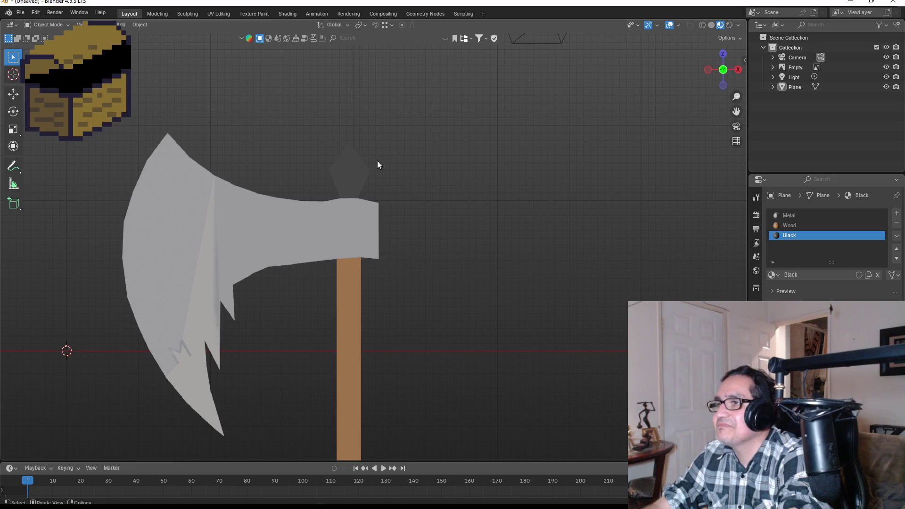
Step: Select the Metal material, drag its colour to a darker grey, and re-enter Edit Mode
double_click(796, 238)
click(801, 256)
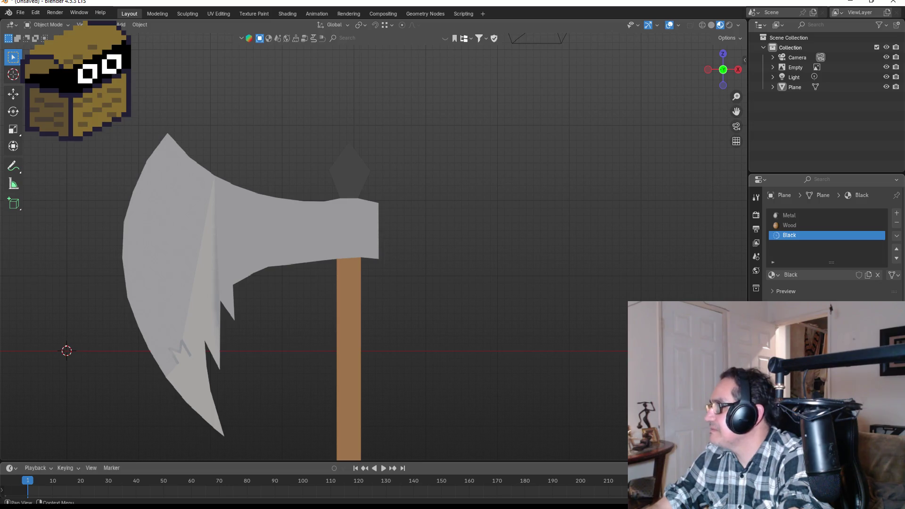
key(g)
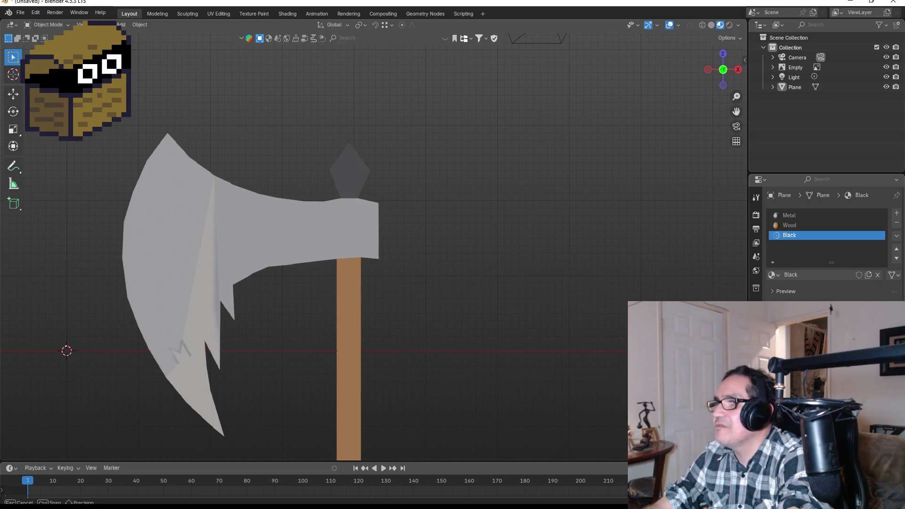
key(Return)
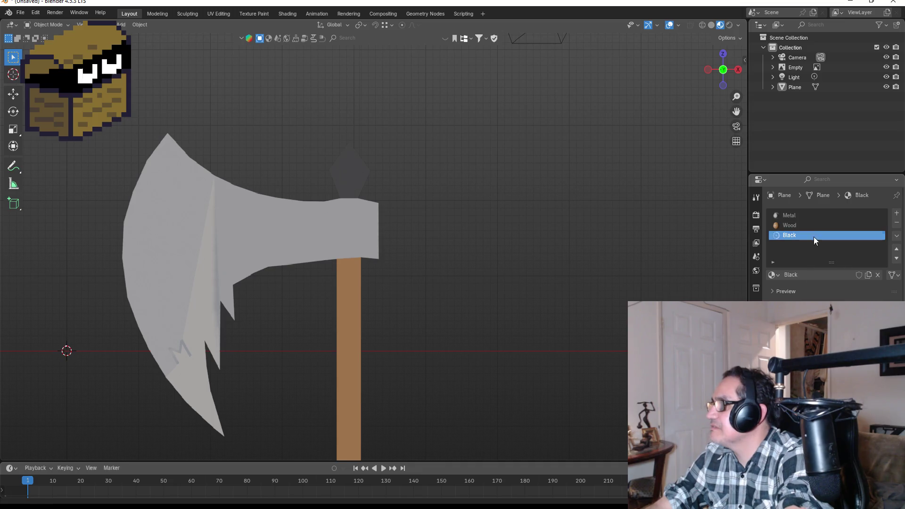
click(798, 216)
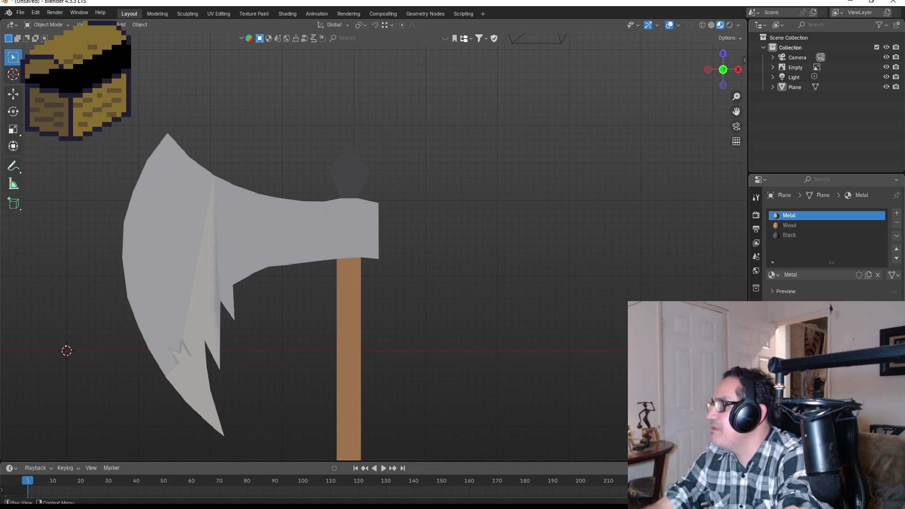
key(g)
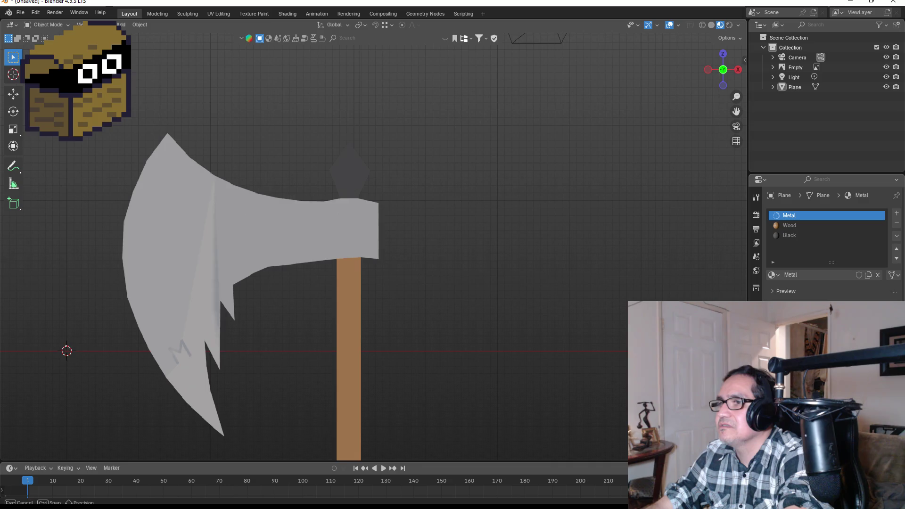
key(Return)
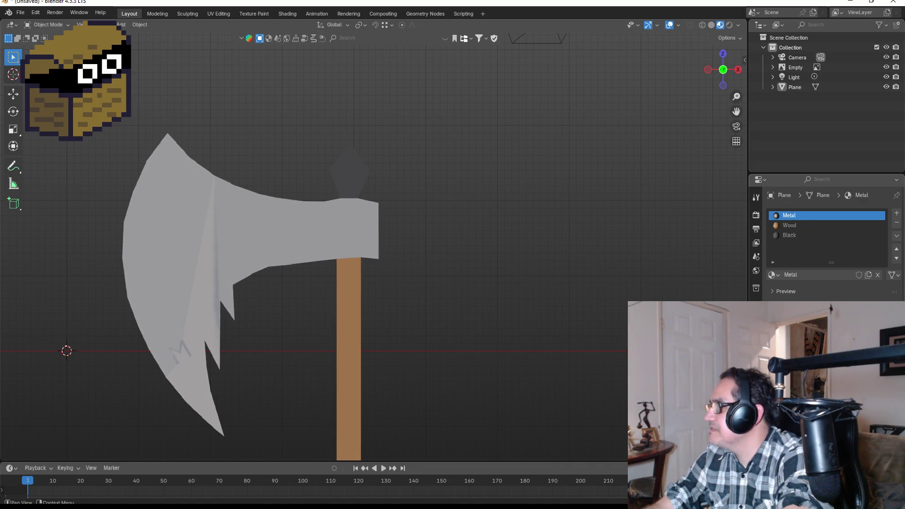
drag(830, 330, 844, 330)
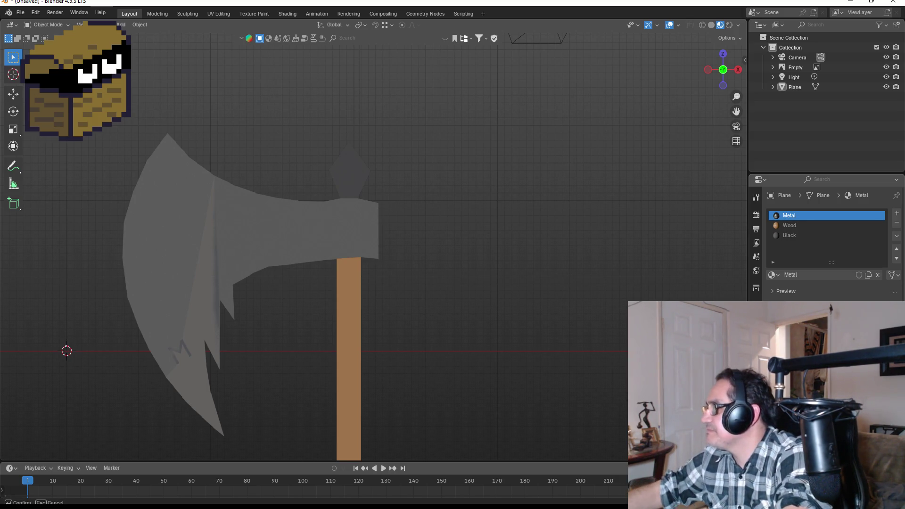
key(Return)
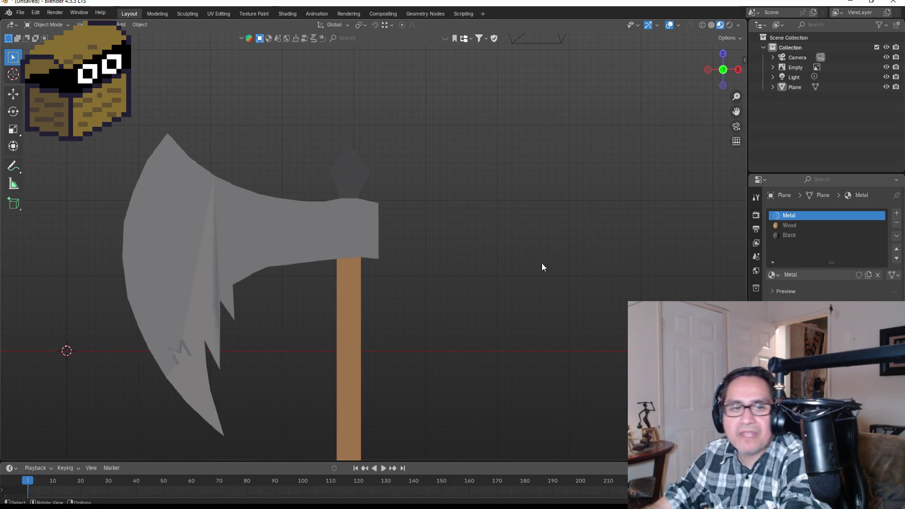
key(Tab)
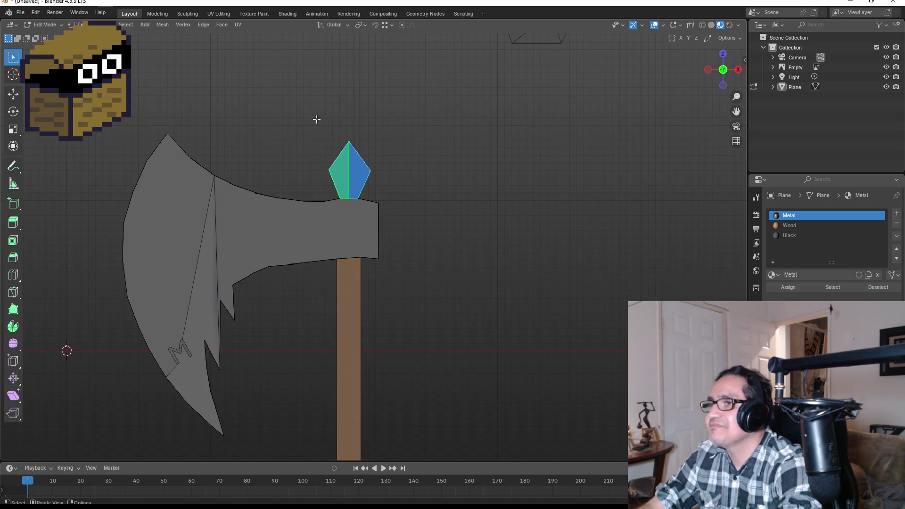
Step: Back in Object Mode, select the axe and sample a new colour for the Metal blade
scroll(316, 120, up, 2)
key(Tab)
click(335, 164)
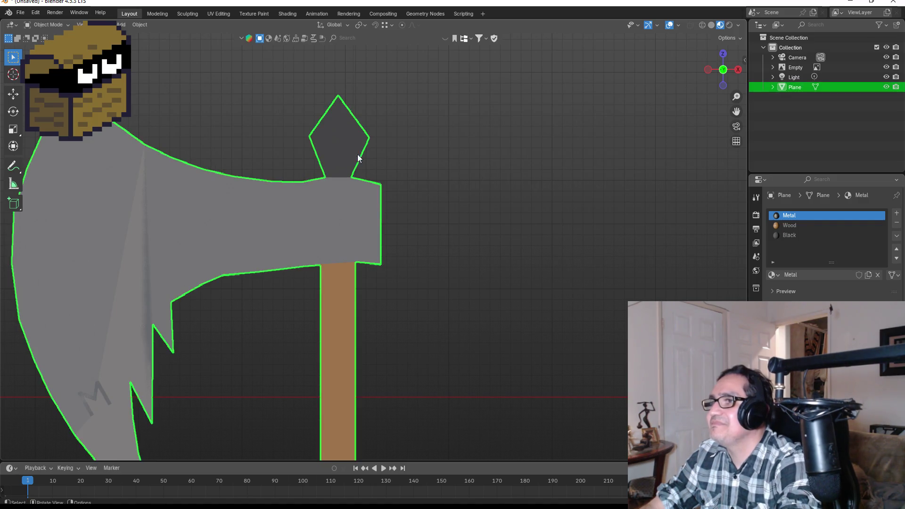
mouse_move(360, 157)
mouse_down()
mouse_move(589, 160)
mouse_move(683, 175)
mouse_move(406, 169)
mouse_move(371, 208)
mouse_up()
scroll(370, 210, down, 3)
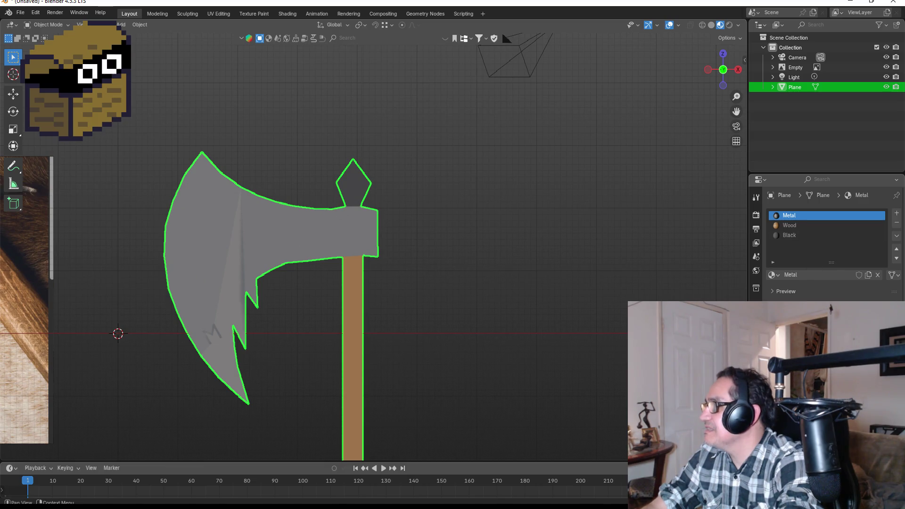
click(839, 340)
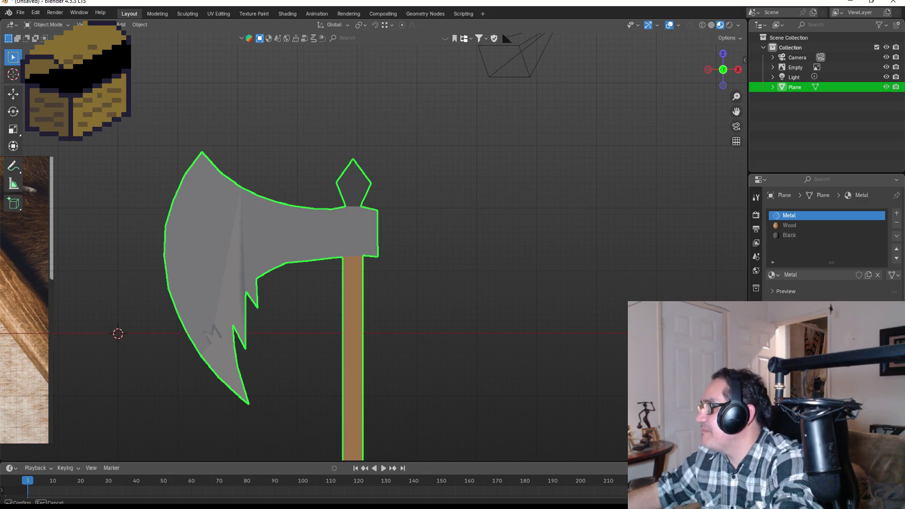
click(669, 270)
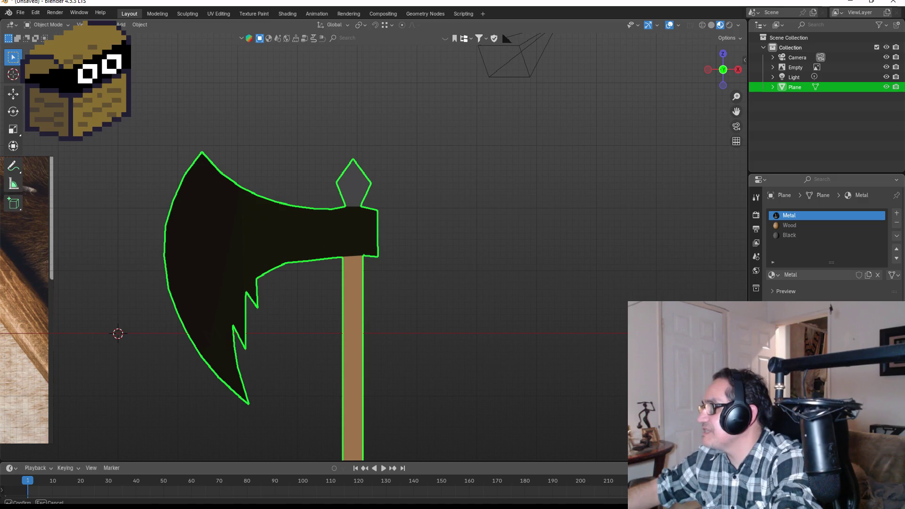
Step: Orbit around the axe from front, back and angled views to inspect it in perspective
drag(345, 221, 603, 233)
key(KP_1)
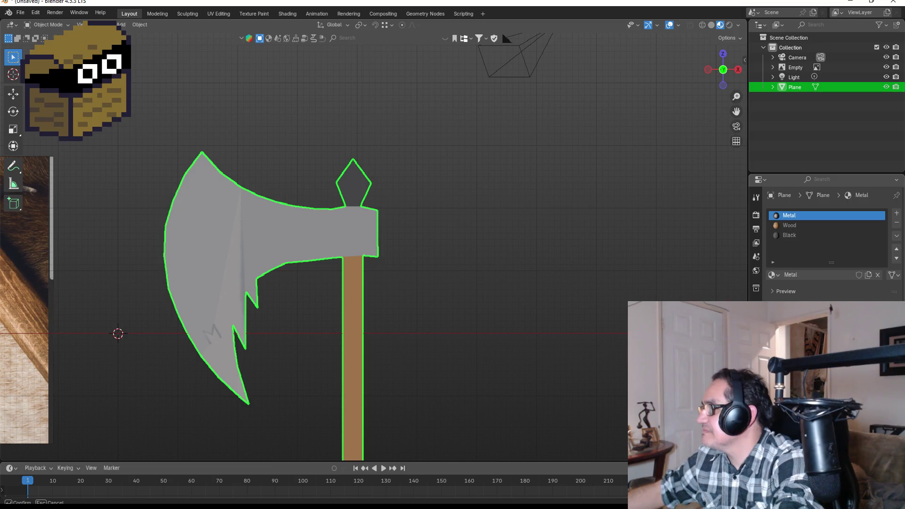
key(g)
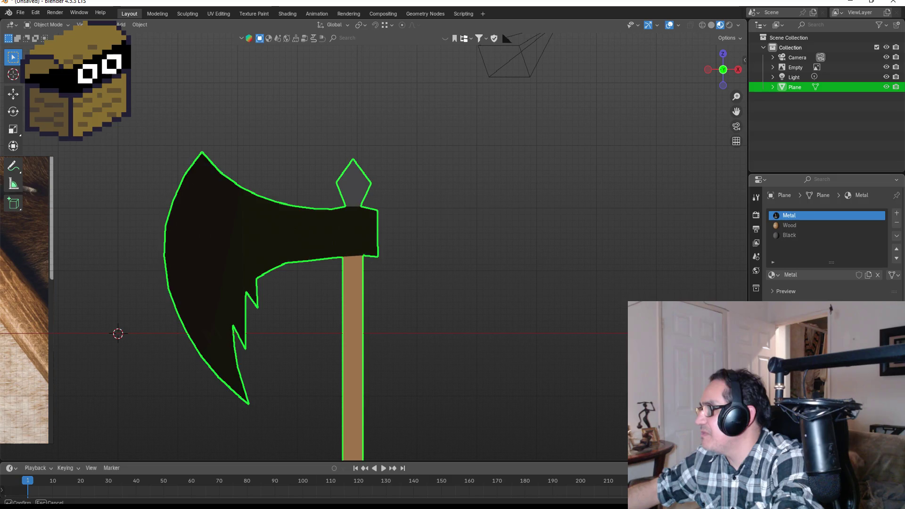
key(Escape)
mouse_move(469, 294)
mouse_down()
mouse_move(660, 313)
mouse_move(557, 298)
mouse_move(409, 309)
mouse_up()
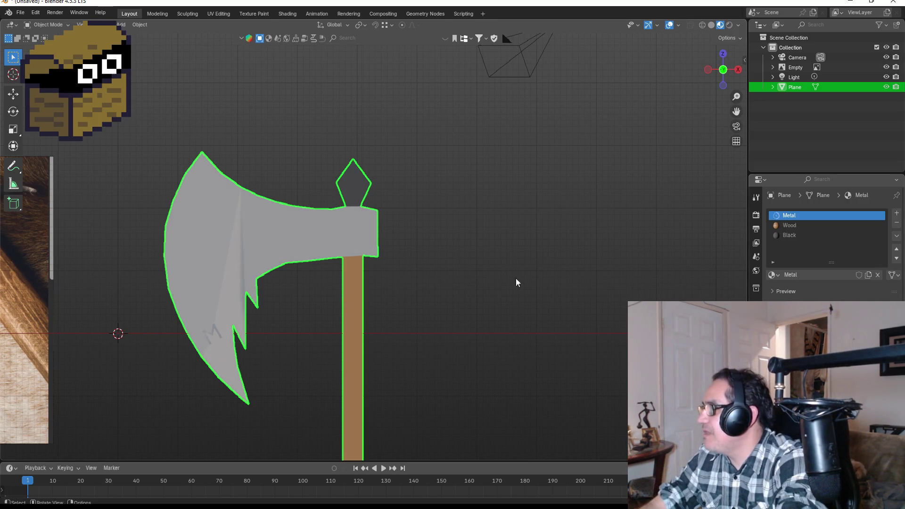
mouse_move(515, 278)
mouse_down()
mouse_move(438, 260)
mouse_move(500, 263)
mouse_move(354, 260)
mouse_move(203, 277)
mouse_move(435, 276)
mouse_move(387, 286)
mouse_up()
Step: Orbit and zoom around the axe to check its depth from several angles
scroll(387, 286, down, 4)
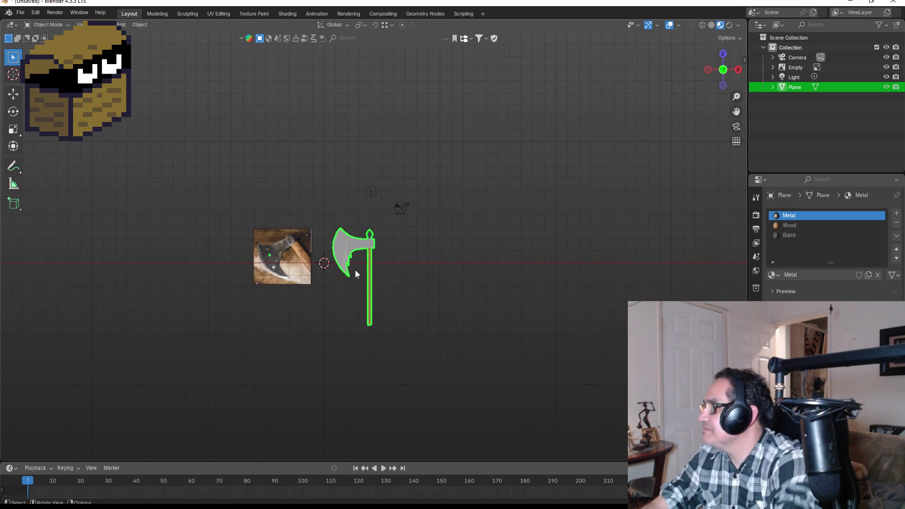
scroll(332, 271, up, 3)
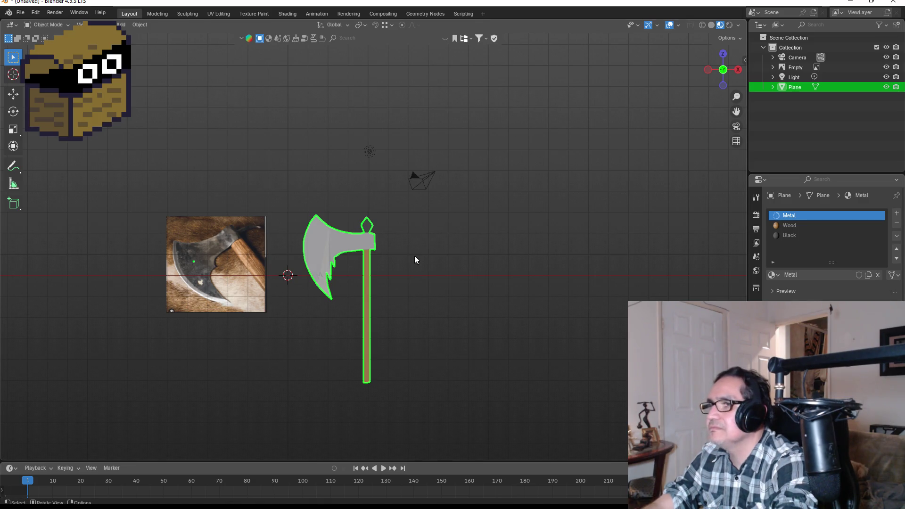
scroll(397, 244, up, 7)
mouse_move(396, 245)
mouse_down()
mouse_move(180, 257)
mouse_move(516, 270)
mouse_move(379, 258)
mouse_up()
scroll(379, 259, up, 2)
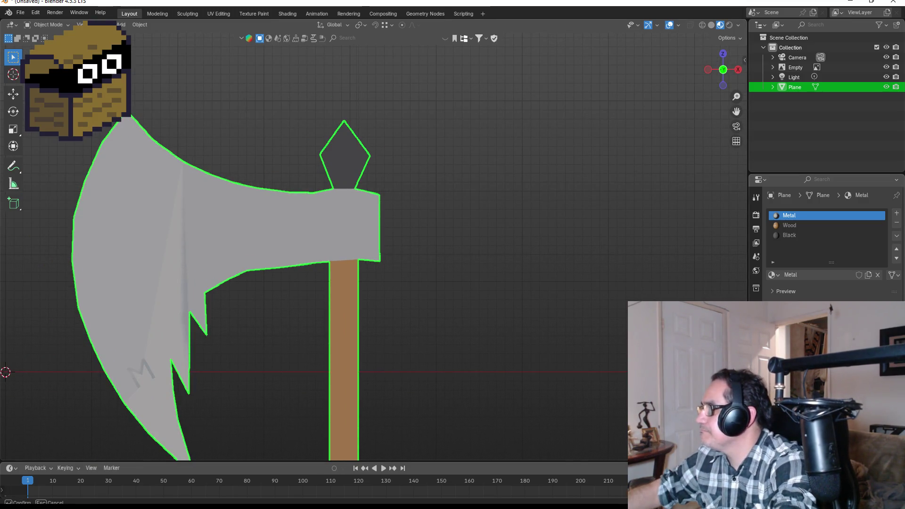
mouse_move(369, 217)
mouse_down()
mouse_move(504, 239)
mouse_move(261, 245)
mouse_move(380, 247)
mouse_move(352, 247)
mouse_move(356, 261)
mouse_up()
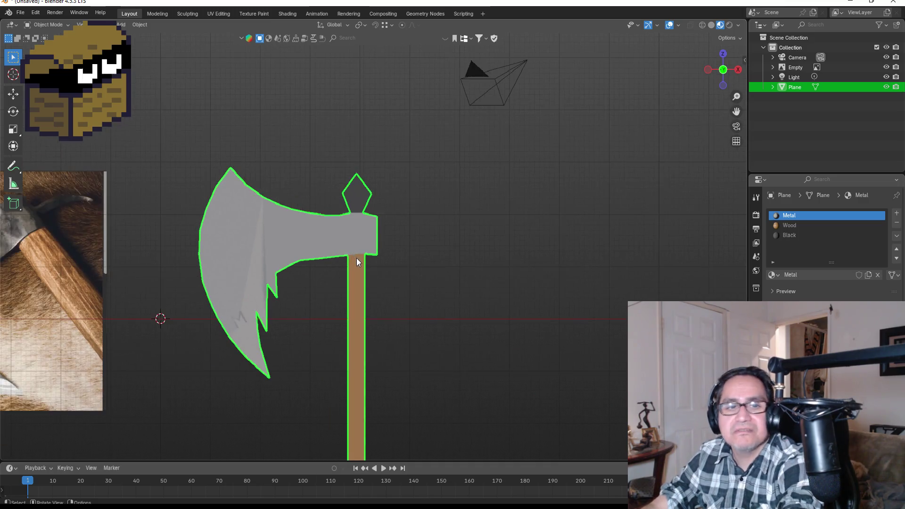
key(g)
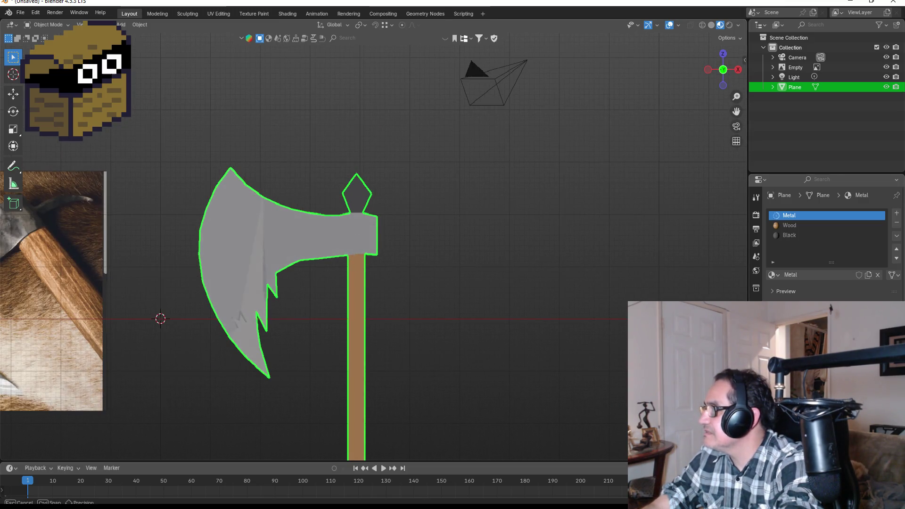
key(Escape)
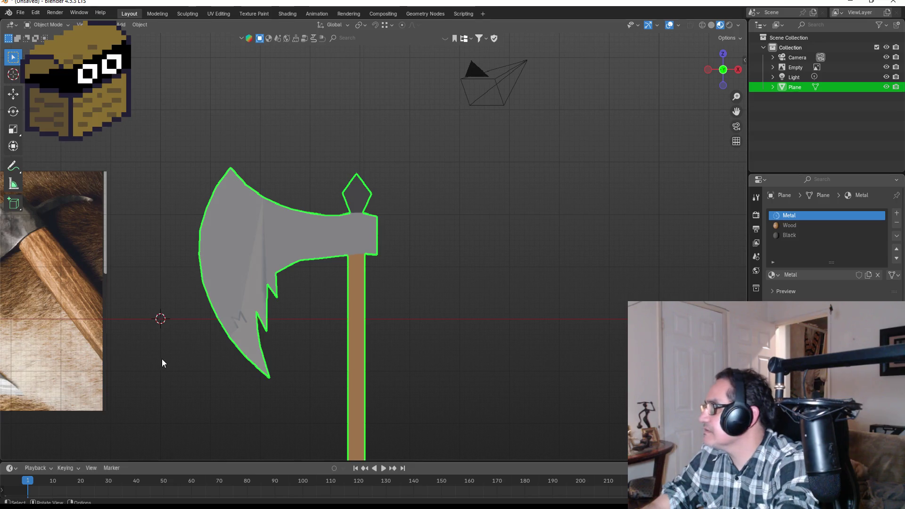
mouse_move(308, 270)
mouse_down()
mouse_move(537, 279)
mouse_move(482, 265)
mouse_move(307, 272)
mouse_up()
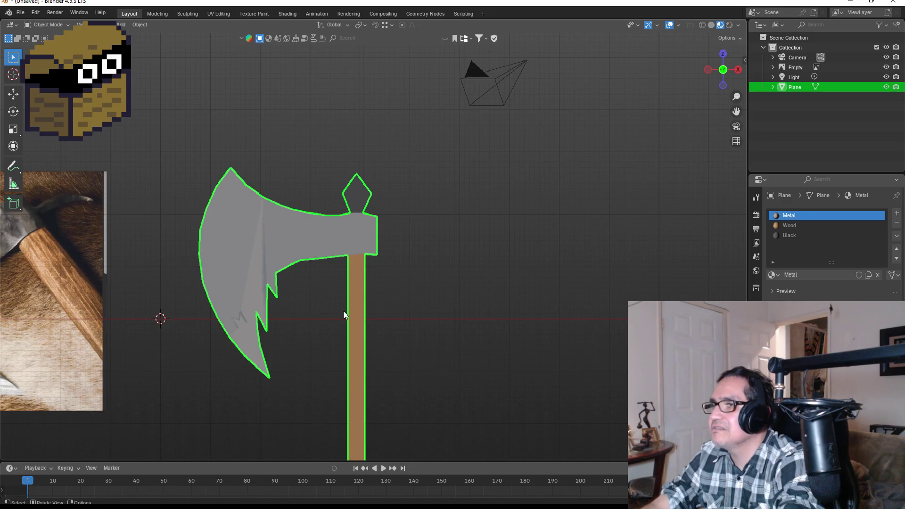
scroll(343, 310, down, 2)
scroll(365, 260, up, 2)
Step: Deselect the axe and select the reference photo Empty
click(369, 281)
scroll(430, 286, down, 3)
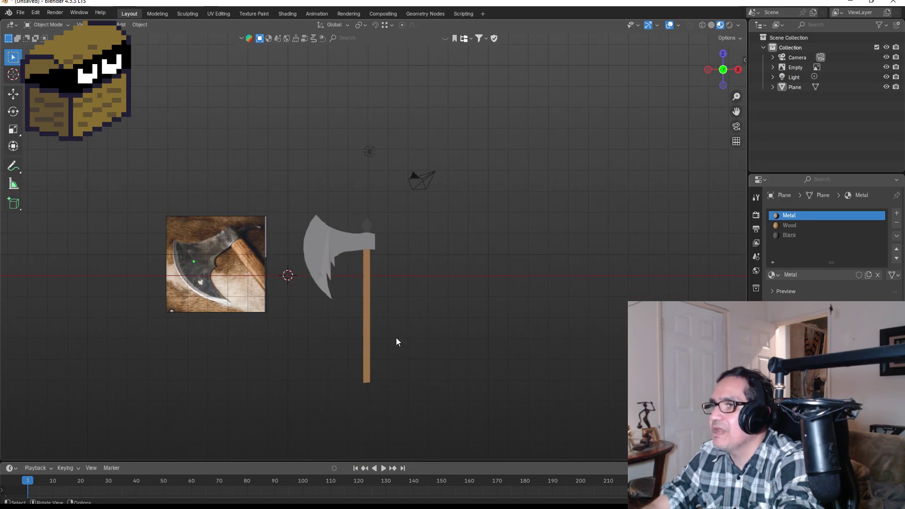
click(204, 244)
Step: Delete the reference photo Empty from the scene and return to the front view
key(Delete)
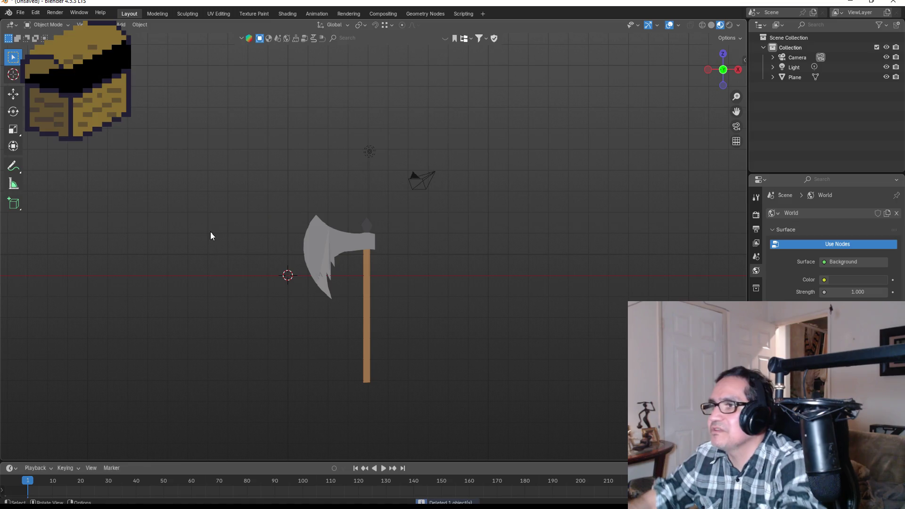
scroll(323, 226, up, 4)
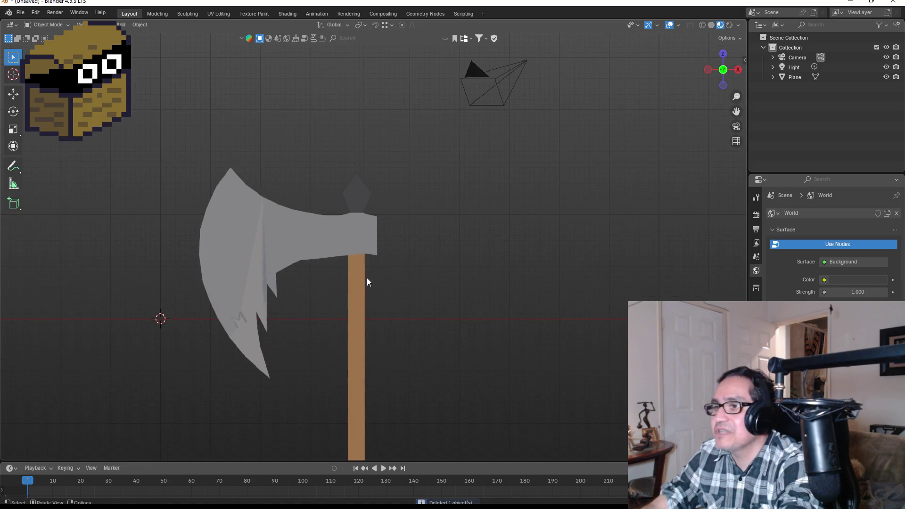
drag(367, 278, 392, 275)
key(Escape)
scroll(217, 344, up, 5)
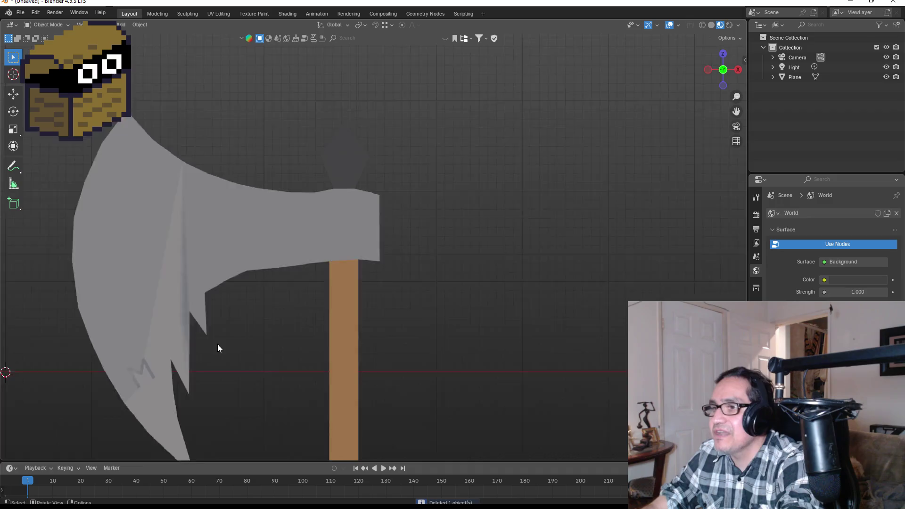
scroll(314, 324, up, 3)
Step: Select the M marking faces on the blade, assign Black, and return to Object Mode
click(334, 236)
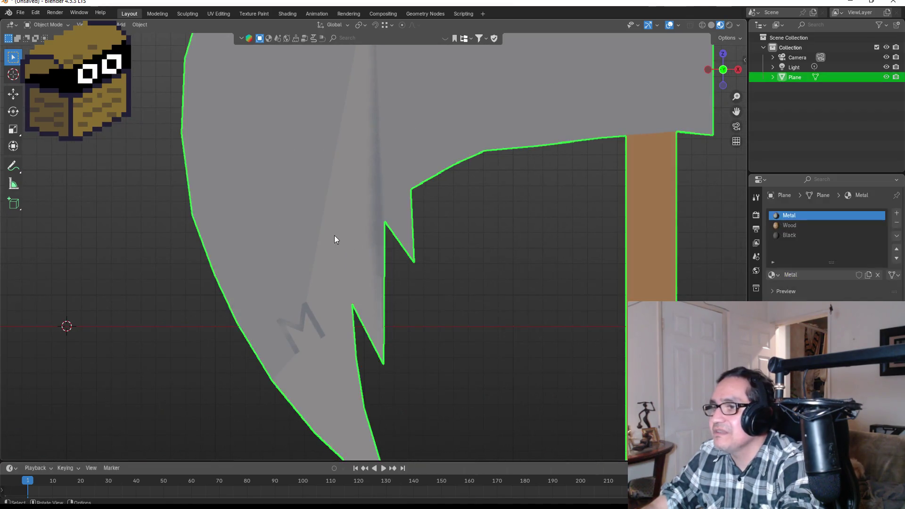
key(Tab)
scroll(317, 287, up, 2)
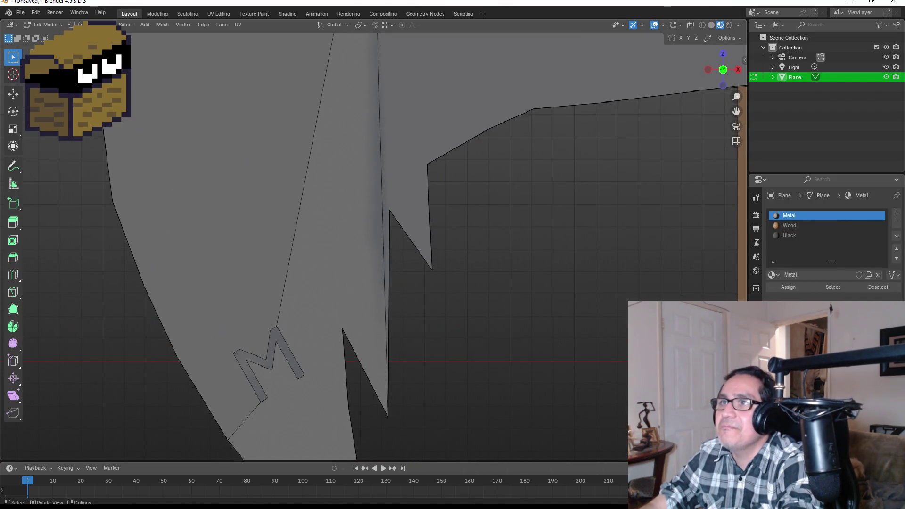
click(283, 349)
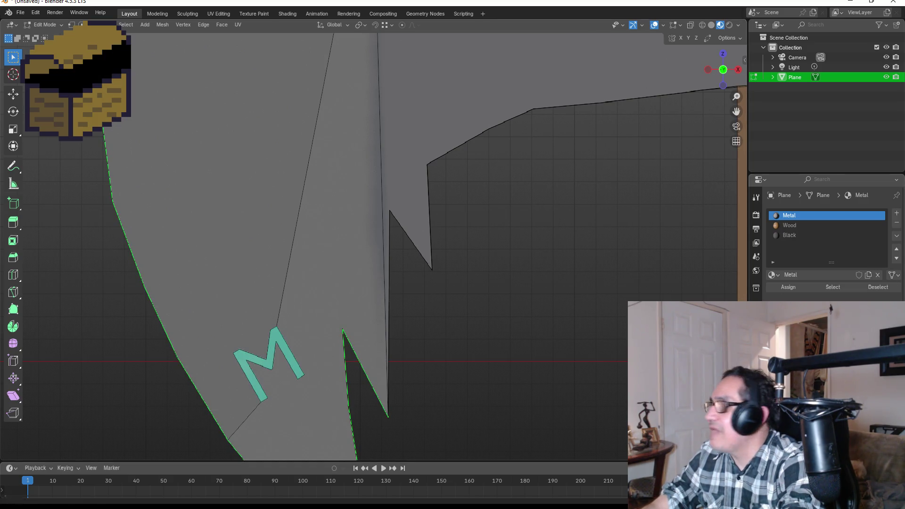
click(801, 236)
click(799, 288)
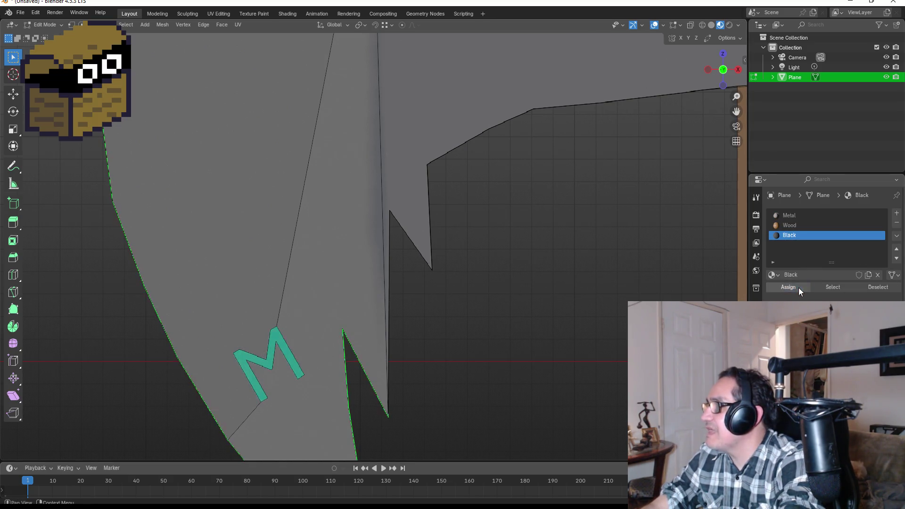
key(Tab)
scroll(545, 307, down, 5)
scroll(537, 310, down, 4)
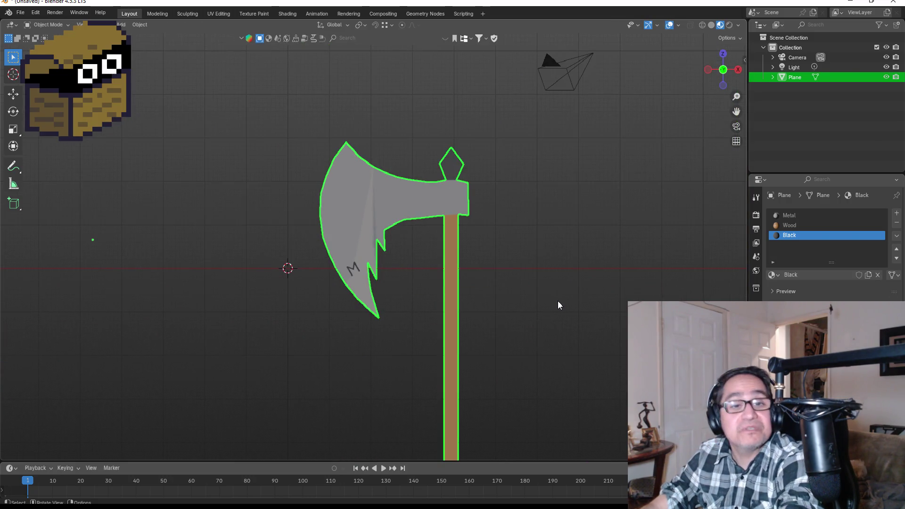
Step: Recentre the view on the axe and deselect it
mouse_move(552, 275)
mouse_down()
mouse_move(599, 272)
mouse_move(588, 251)
mouse_move(500, 233)
mouse_up()
scroll(500, 234, down, 8)
scroll(476, 242, up, 4)
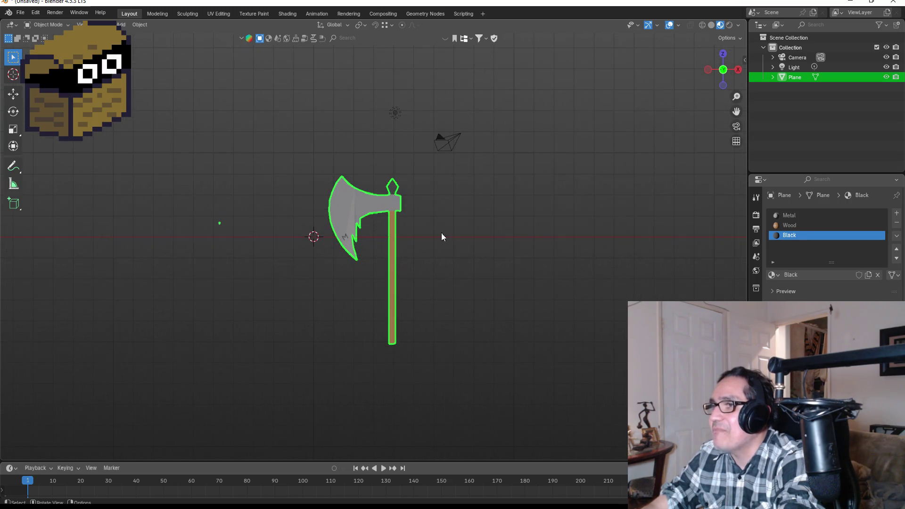
click(474, 224)
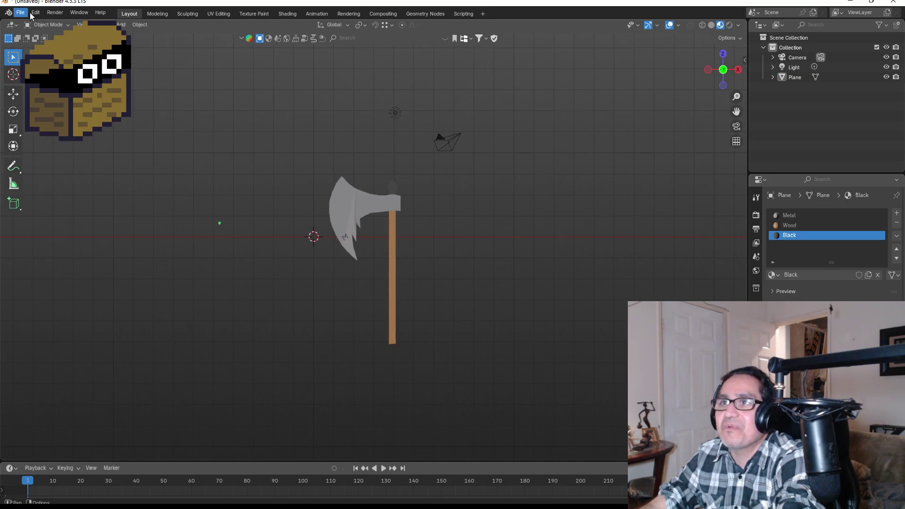
scroll(449, 262, up, 4)
scroll(518, 274, down, 2)
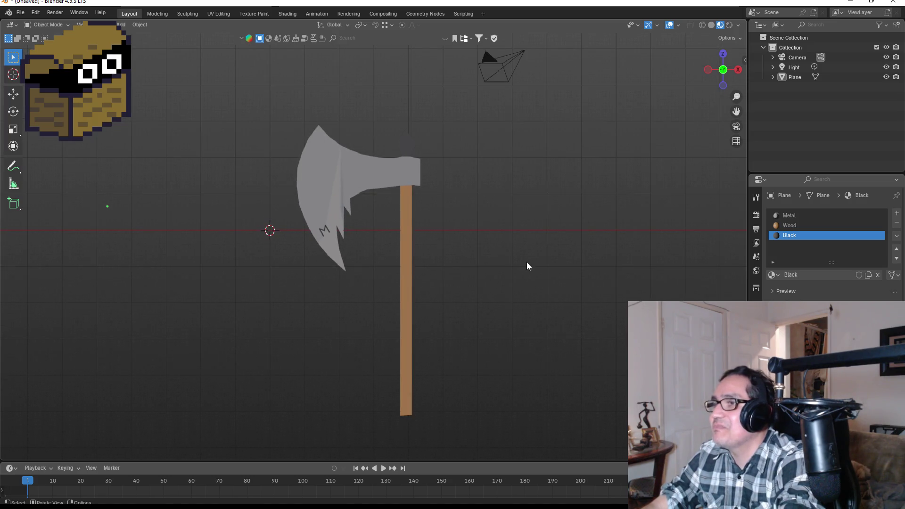
Step: Save the scene as WarAxe.blend via File > Save As
click(20, 12)
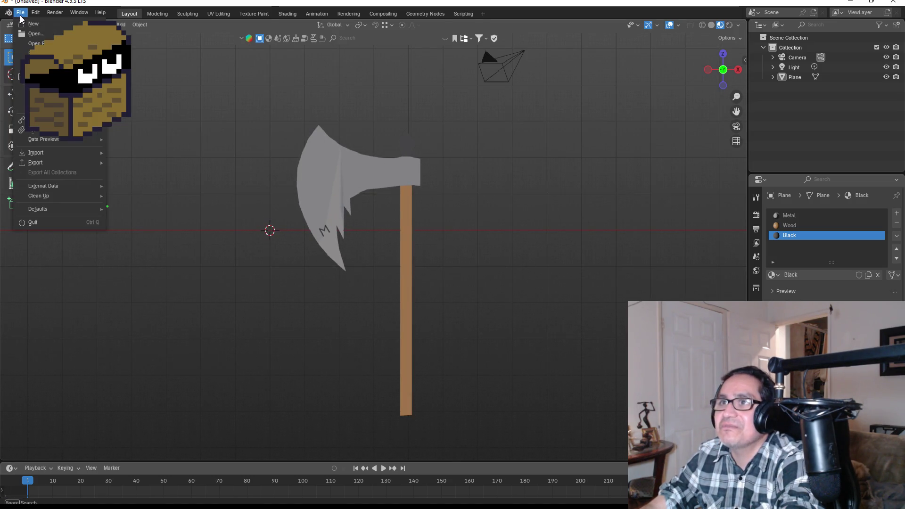
click(42, 86)
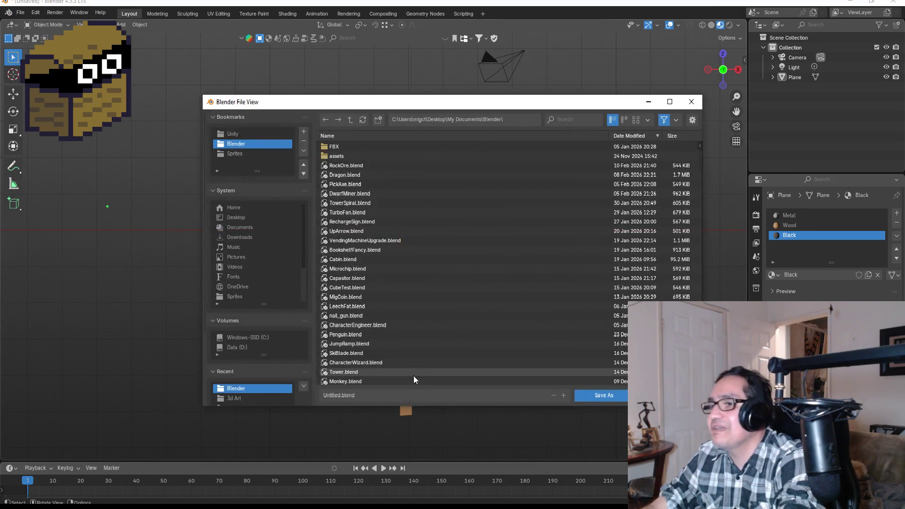
click(374, 393)
text(Ward)
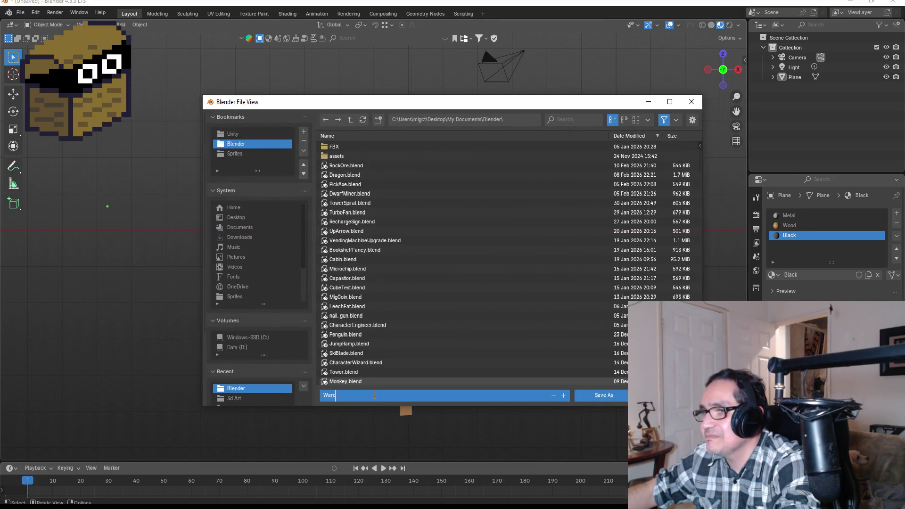
key(BackSpace)
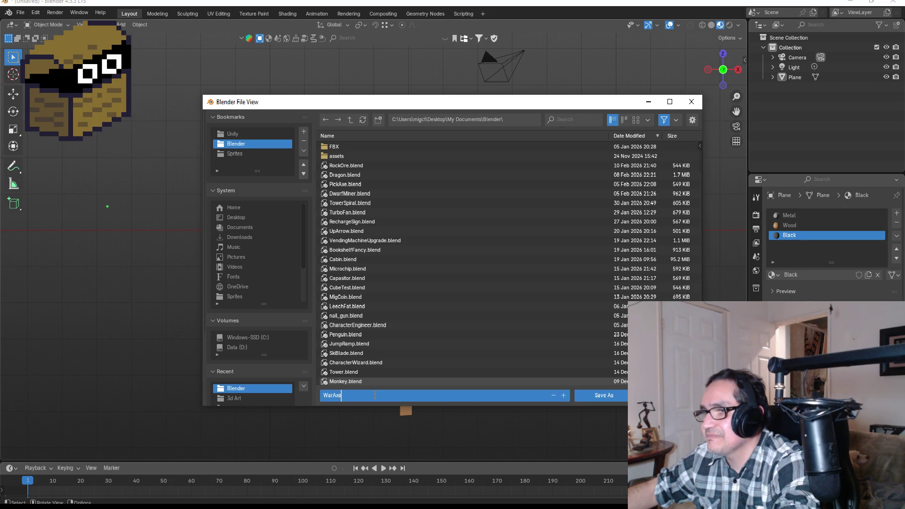
key(Return)
click(597, 396)
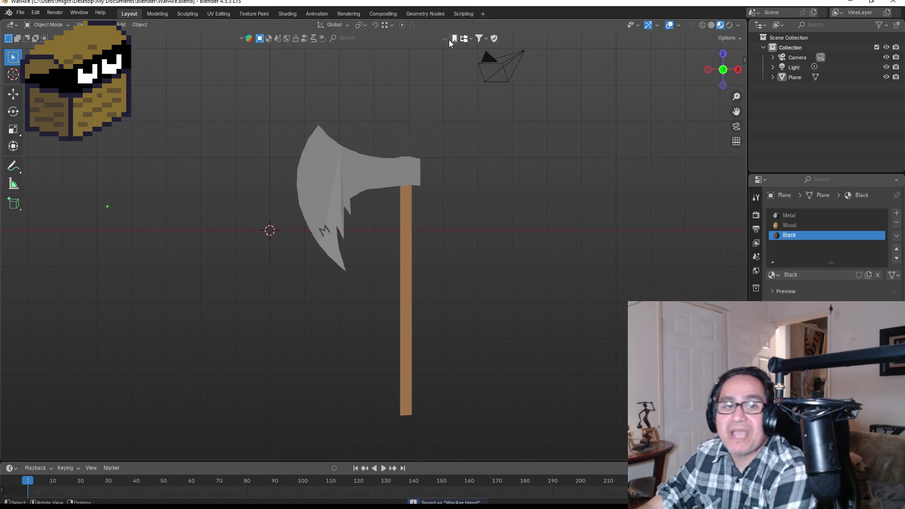
scroll(252, 101, up, 2)
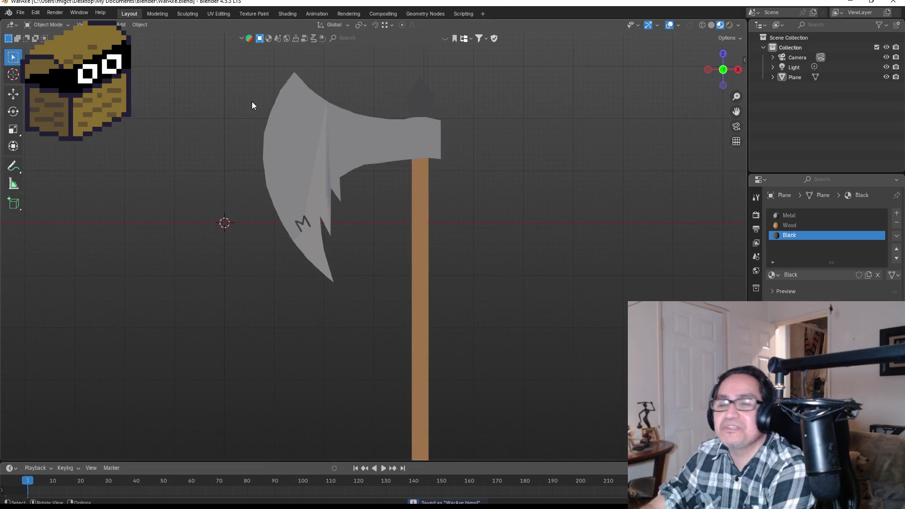
Step: Start an FBX export and browse to the Dwarf Miner project's Assets/3d Art folder
click(20, 12)
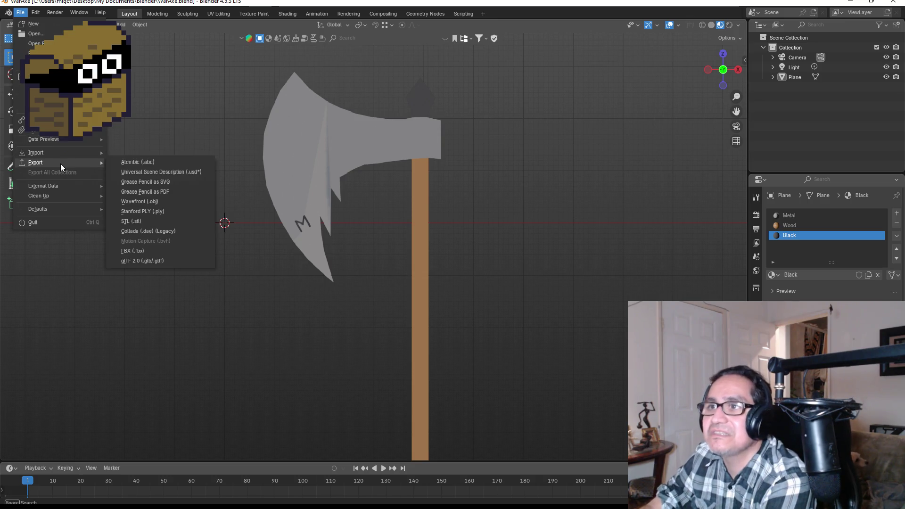
mouse_move(61, 163)
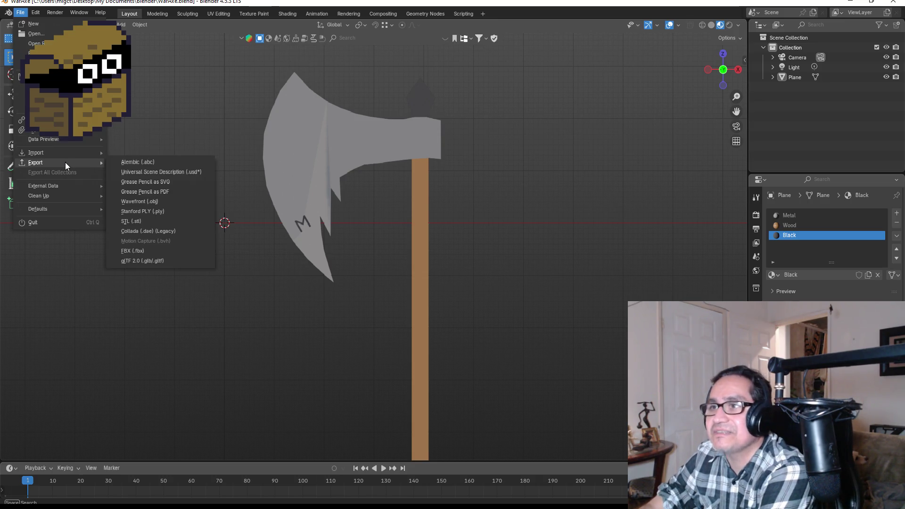
click(137, 251)
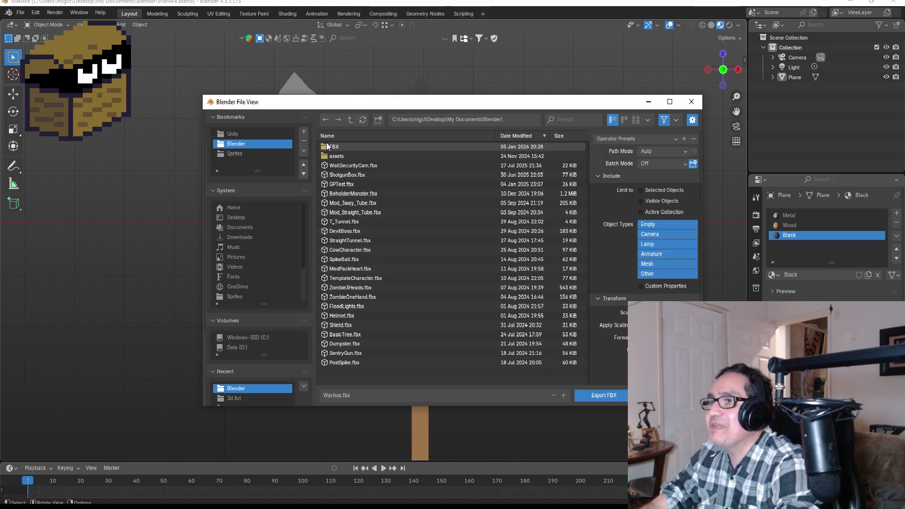
click(342, 158)
click(342, 157)
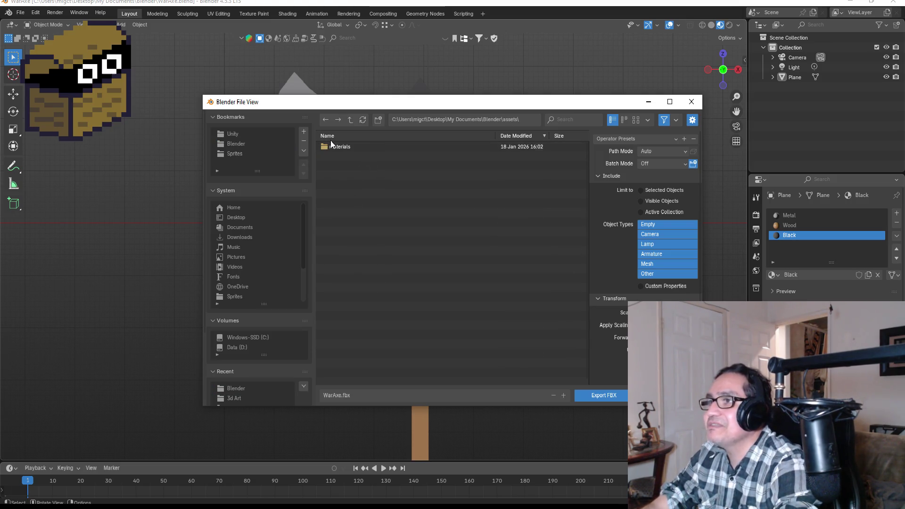
click(234, 133)
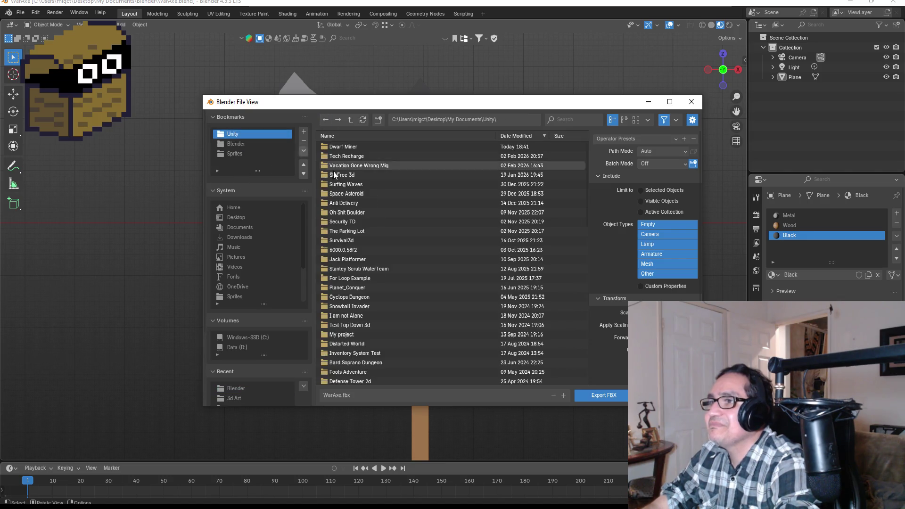
double_click(360, 147)
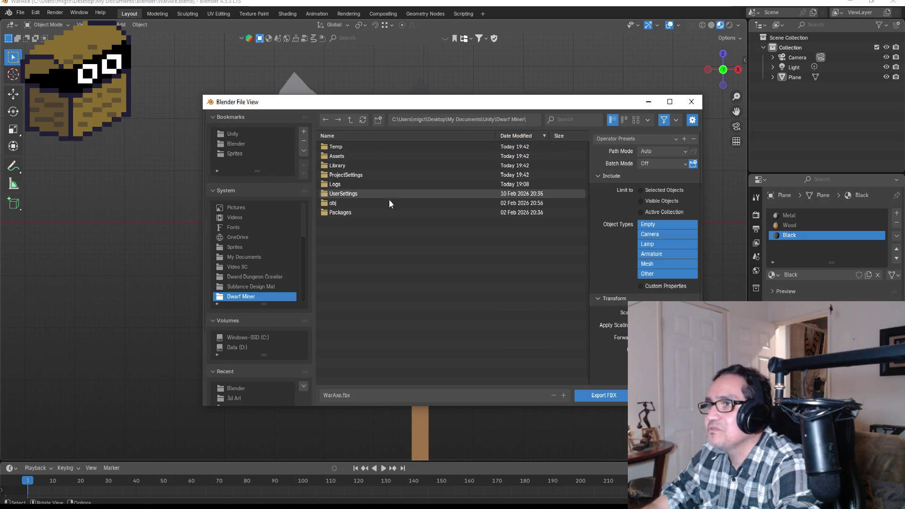
double_click(339, 157)
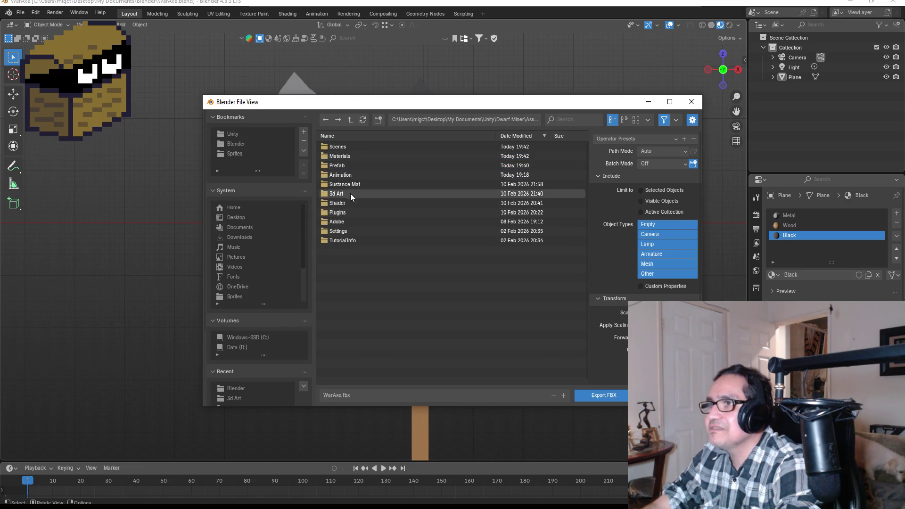
double_click(348, 195)
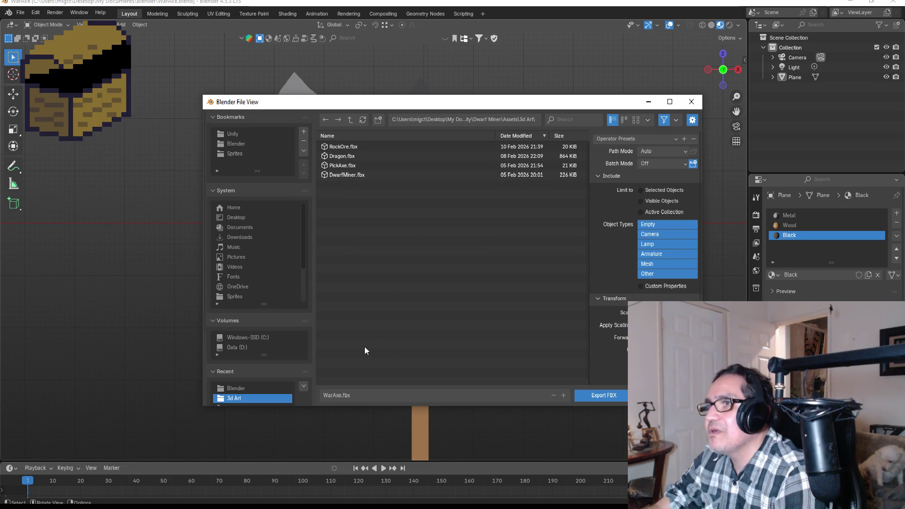
Step: Apply the ExportUnity preset and export the axe as WarAxe.fbx
click(621, 139)
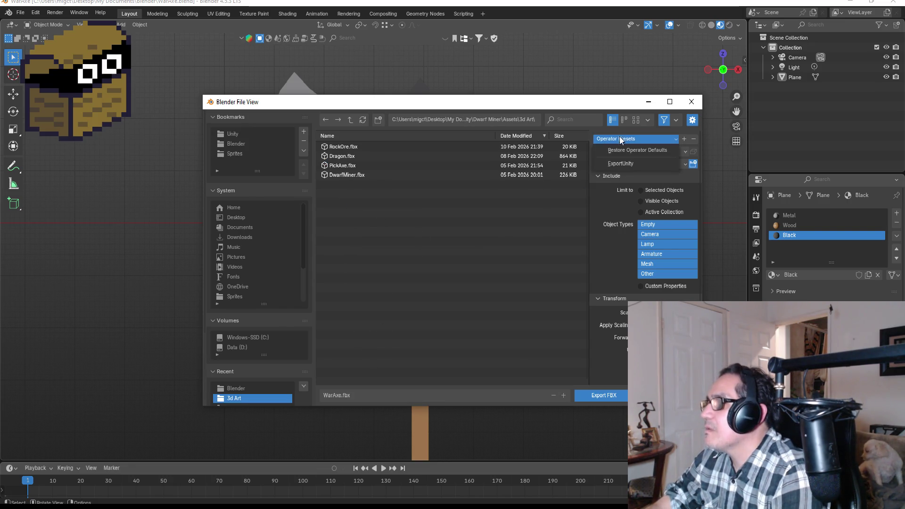
click(621, 164)
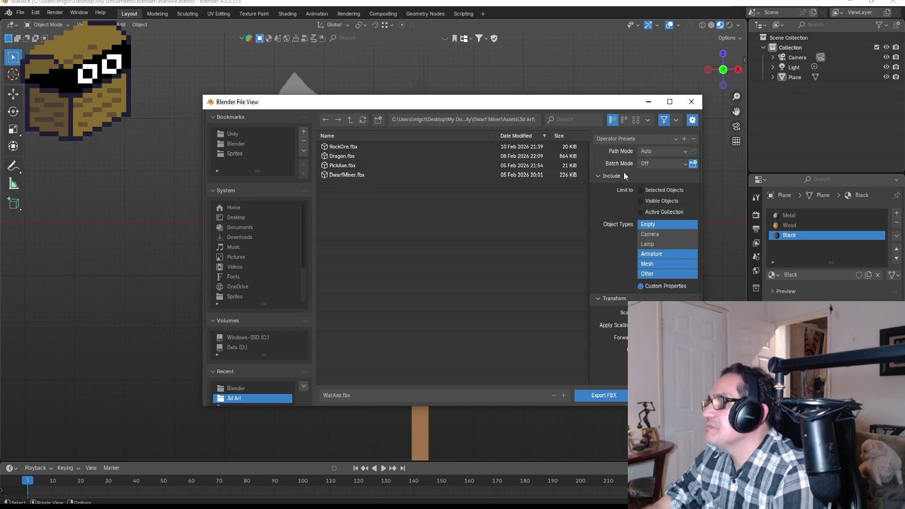
click(605, 394)
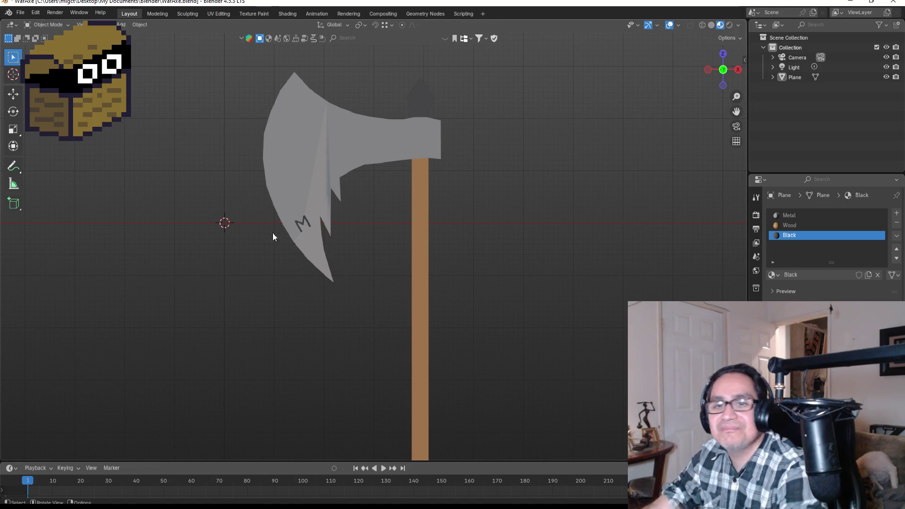
Step: Zoom and orbit the viewport to show the finished axe from an angled perspective
scroll(474, 225, down, 1)
scroll(482, 229, up, 1)
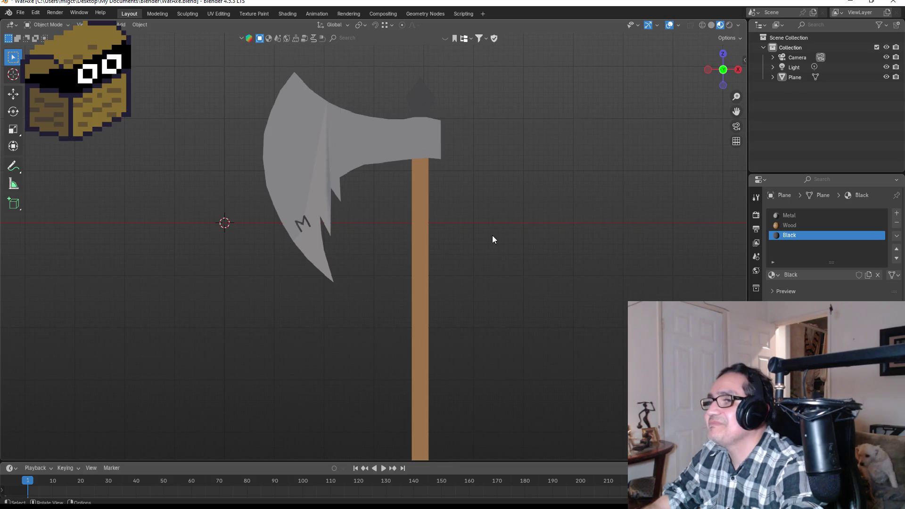
scroll(492, 236, down, 1)
scroll(491, 236, up, 3)
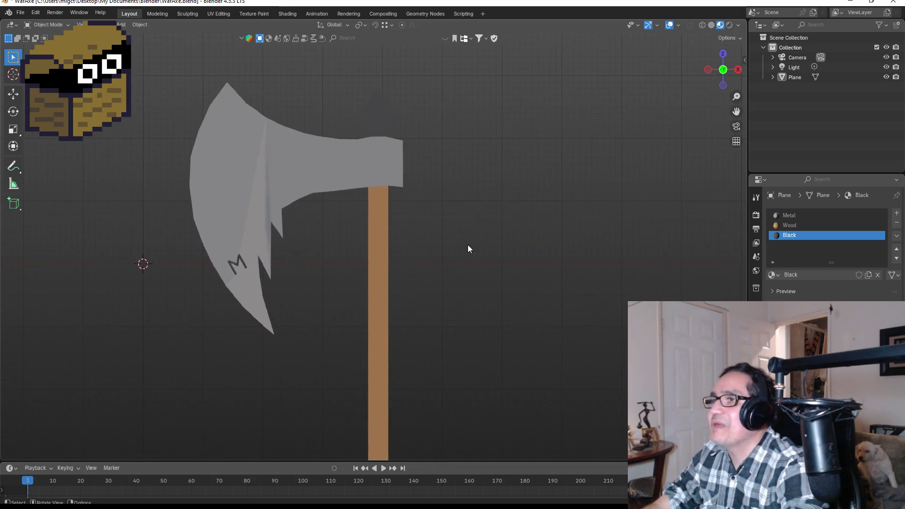
scroll(516, 283, down, 1)
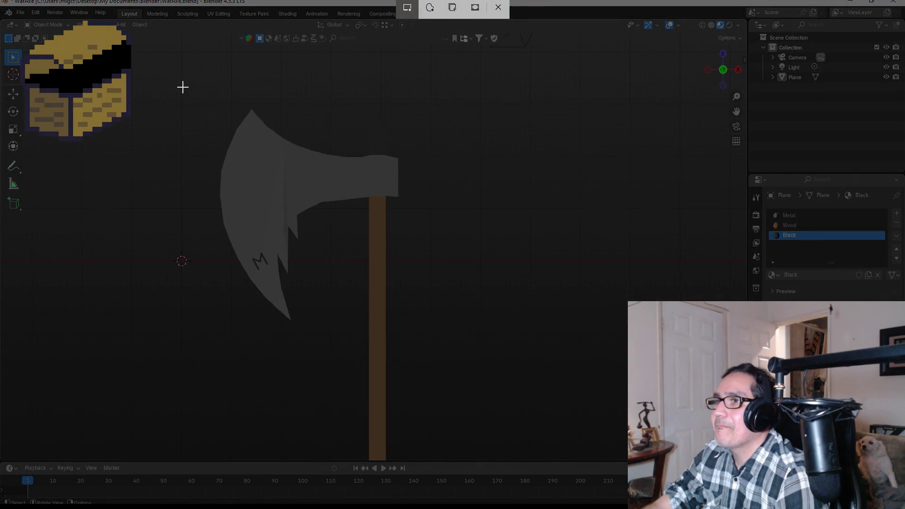
mouse_move(183, 87)
mouse_down()
mouse_move(419, 339)
mouse_move(459, 361)
mouse_move(470, 386)
mouse_up()
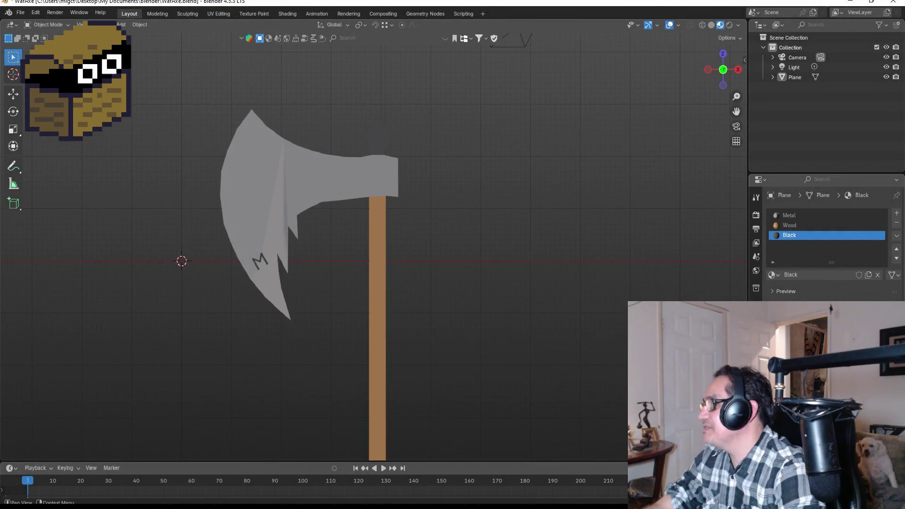
mouse_move(448, 238)
mouse_down()
mouse_move(485, 255)
mouse_move(487, 277)
mouse_move(533, 329)
mouse_move(570, 334)
mouse_up()
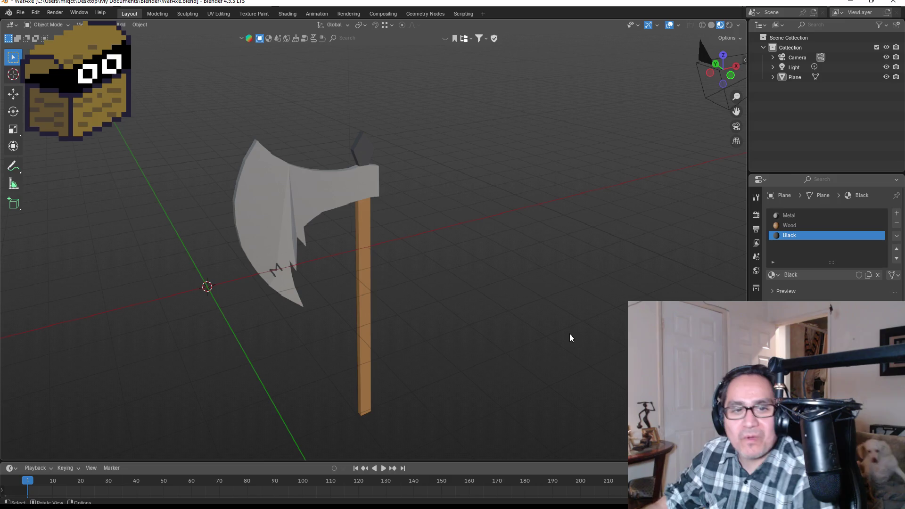
Step: Snip the viewport region around the axe, close the screenshot window, and switch to Unity
key(super+shift+s)
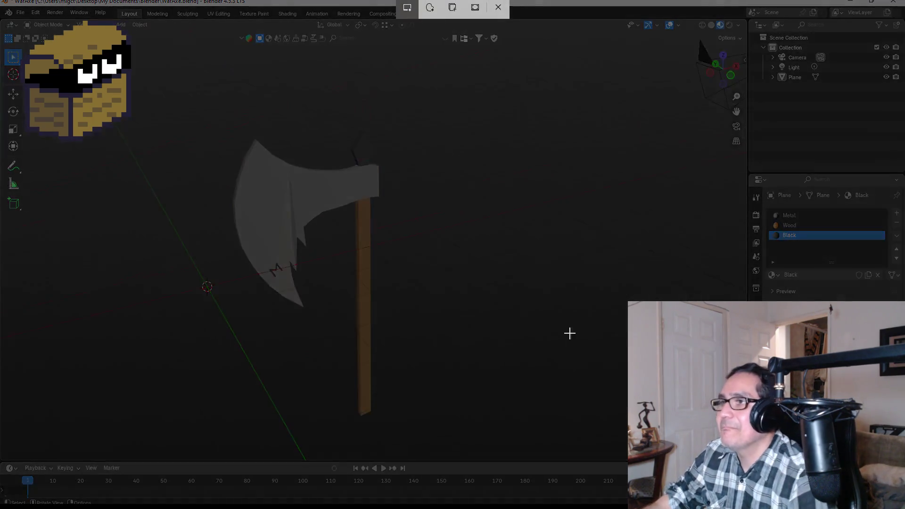
mouse_move(150, 84)
mouse_down()
mouse_move(349, 238)
mouse_move(448, 350)
mouse_up()
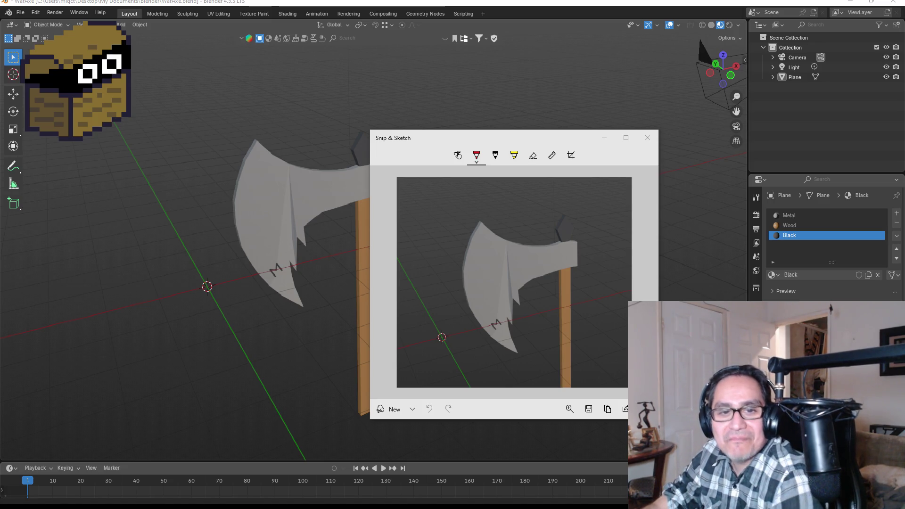
key(alt+Tab)
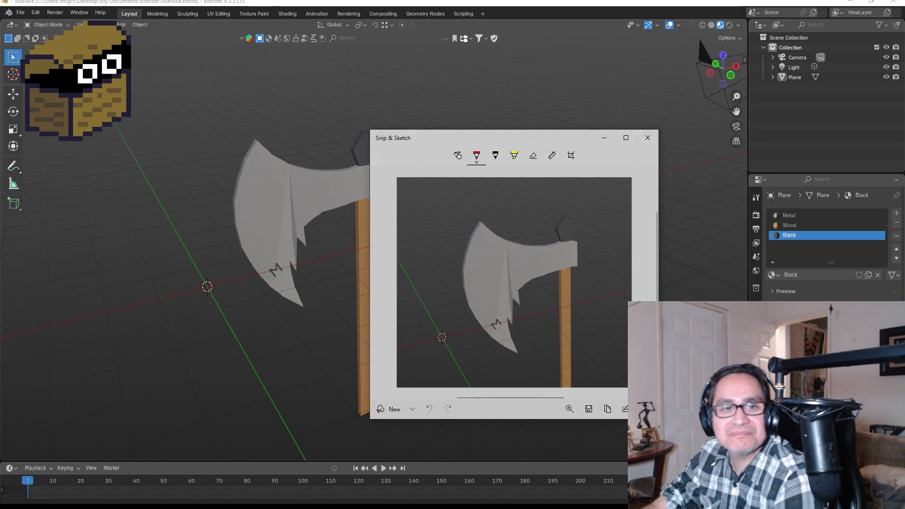
click(648, 138)
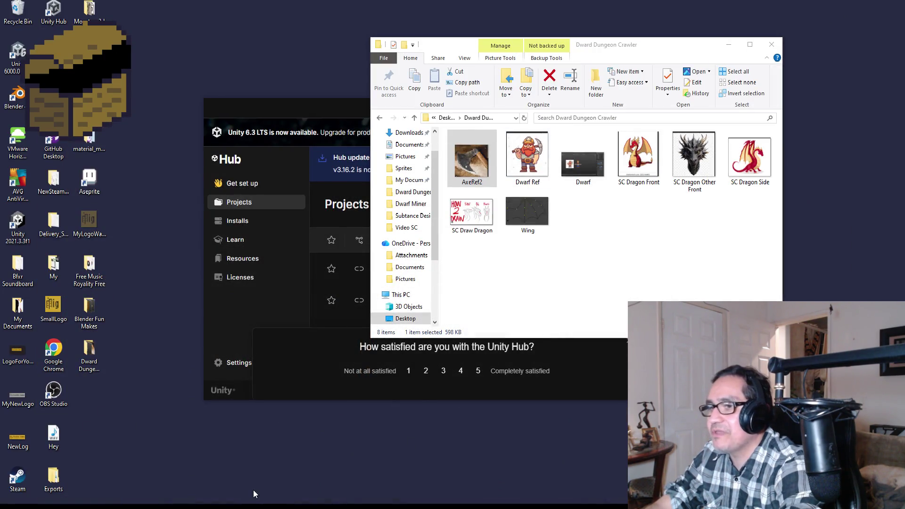
key(alt+Tab)
Step: Open Assets > 3d Art and drag the imported WarAxe model into the scene
click(126, 331)
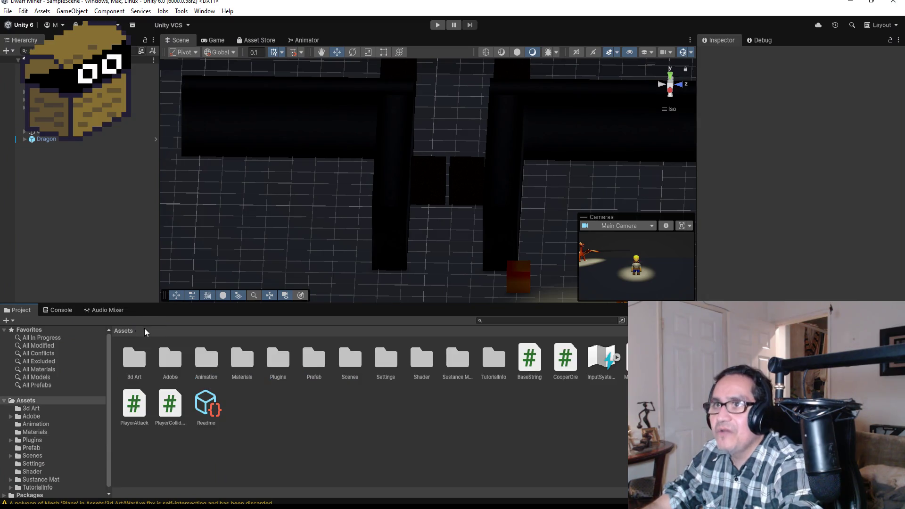
click(140, 366)
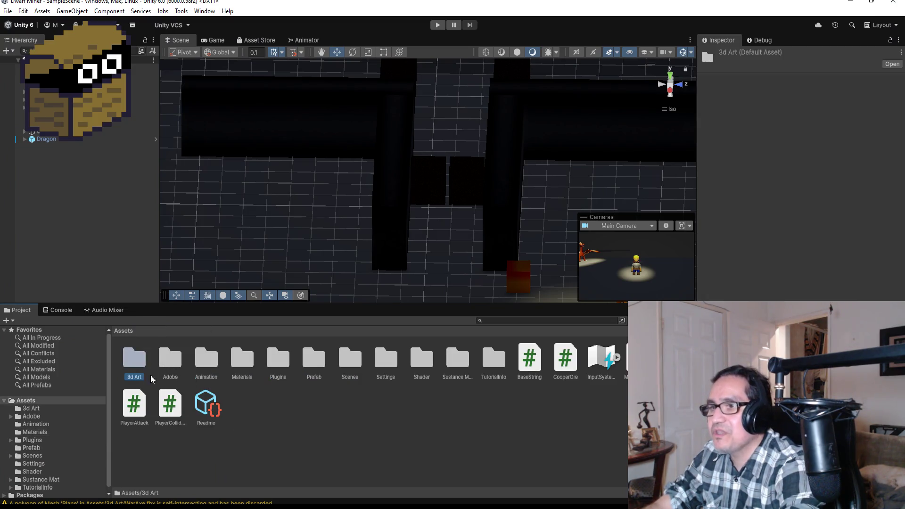
double_click(136, 363)
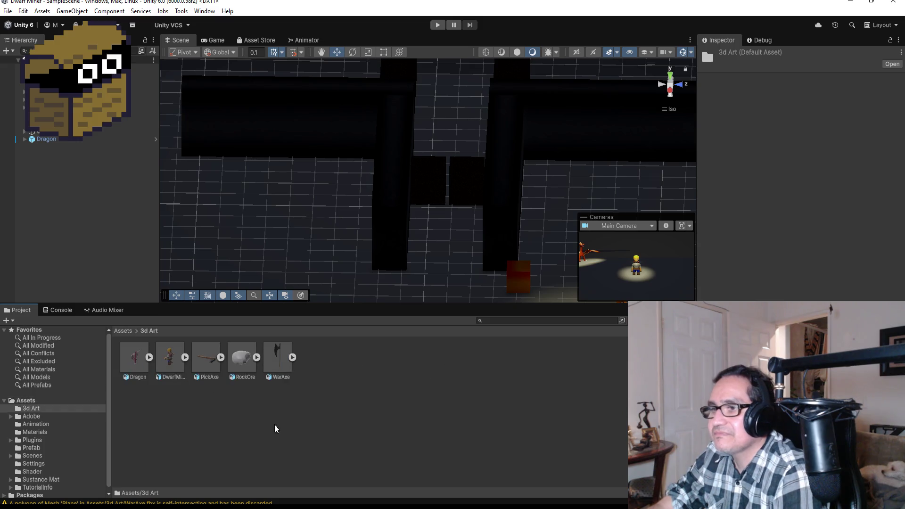
click(278, 361)
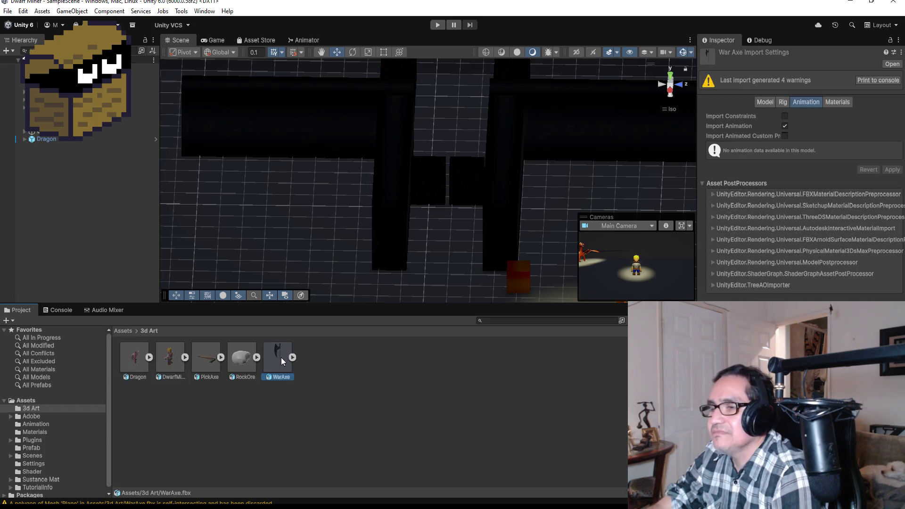
mouse_move(281, 357)
mouse_down()
mouse_move(225, 326)
mouse_move(55, 169)
mouse_move(70, 214)
mouse_up()
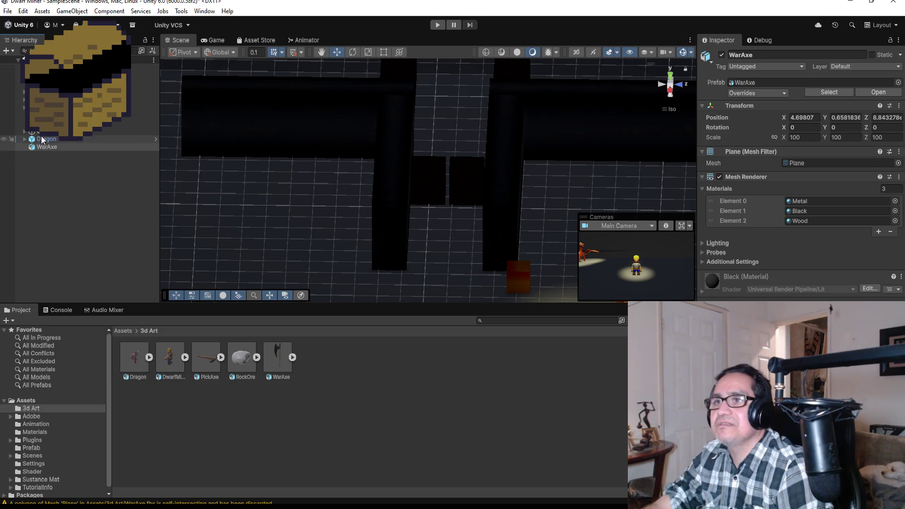
Step: In Top view, move the WarAxe down into the level and beside the dwarf
click(55, 147)
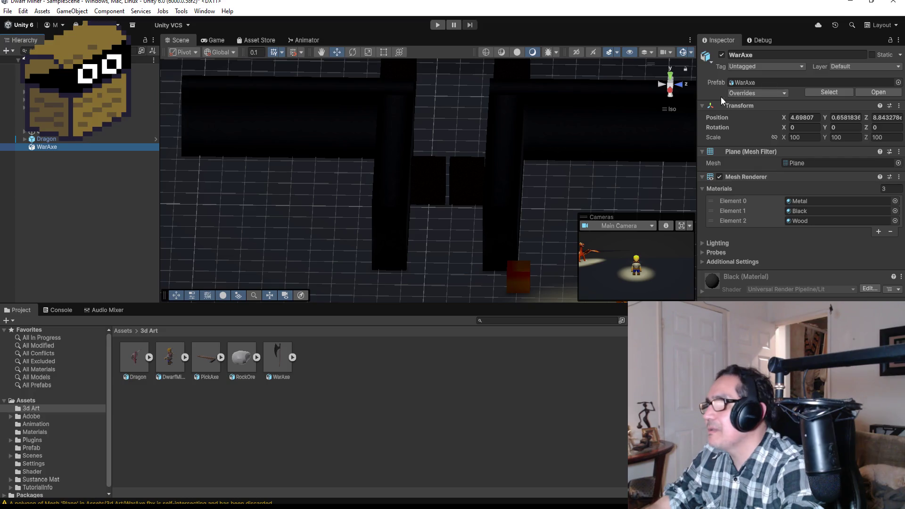
click(669, 76)
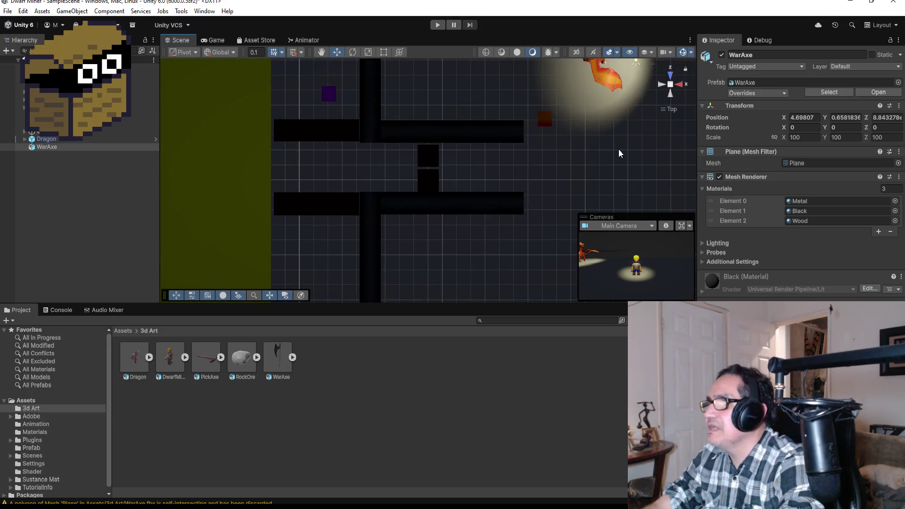
scroll(607, 161, down, 5)
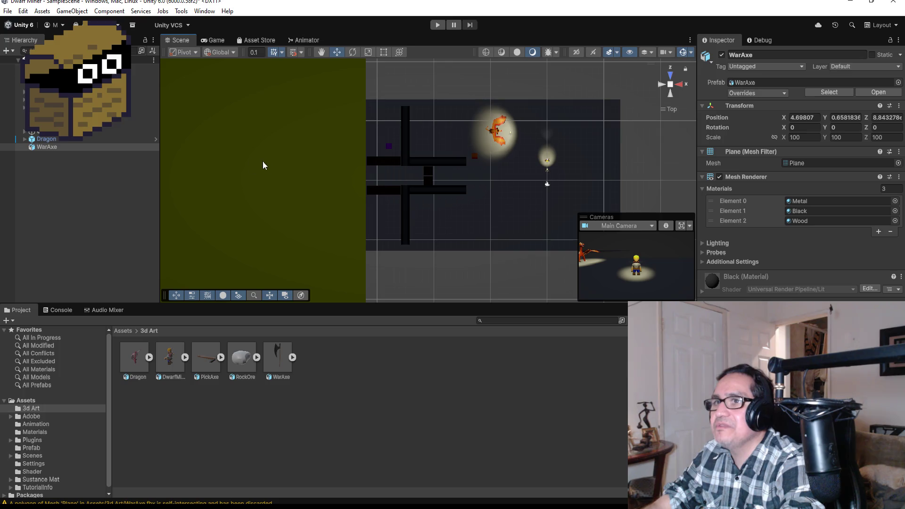
scroll(480, 162, down, 8)
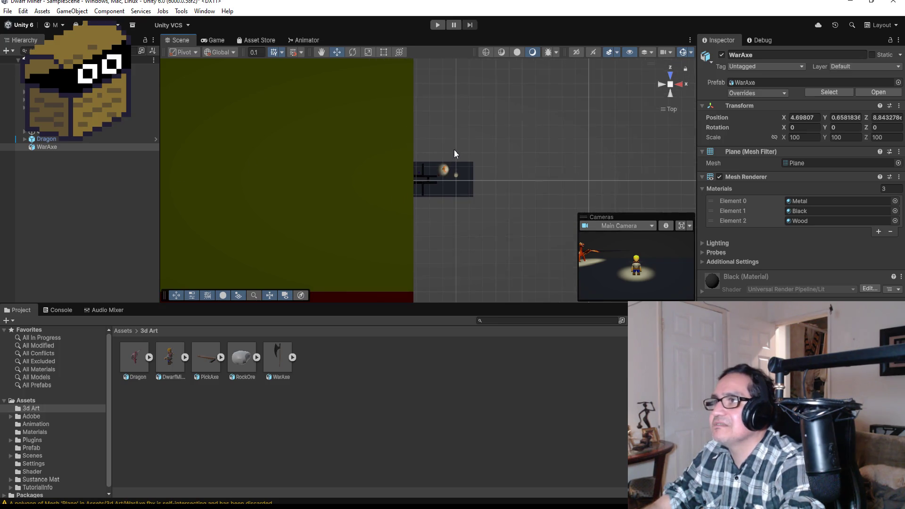
scroll(454, 148, down, 5)
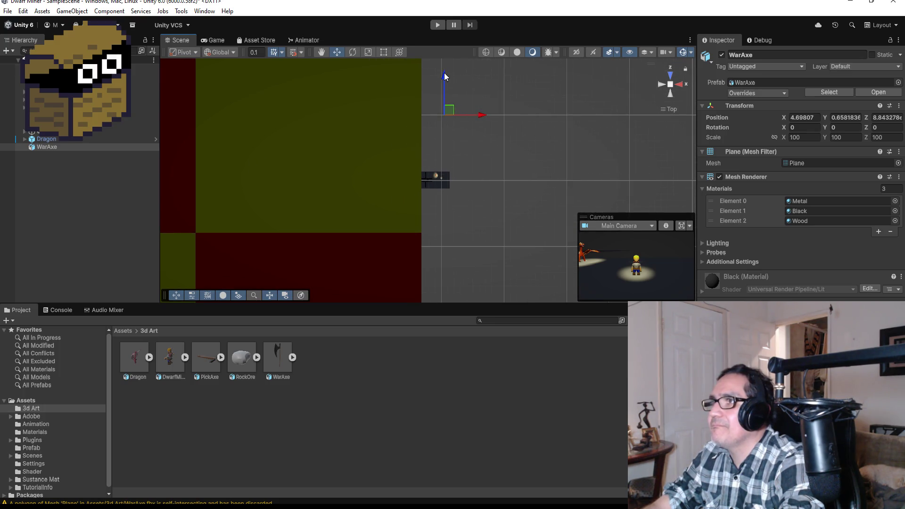
drag(444, 76, 452, 138)
scroll(471, 154, up, 10)
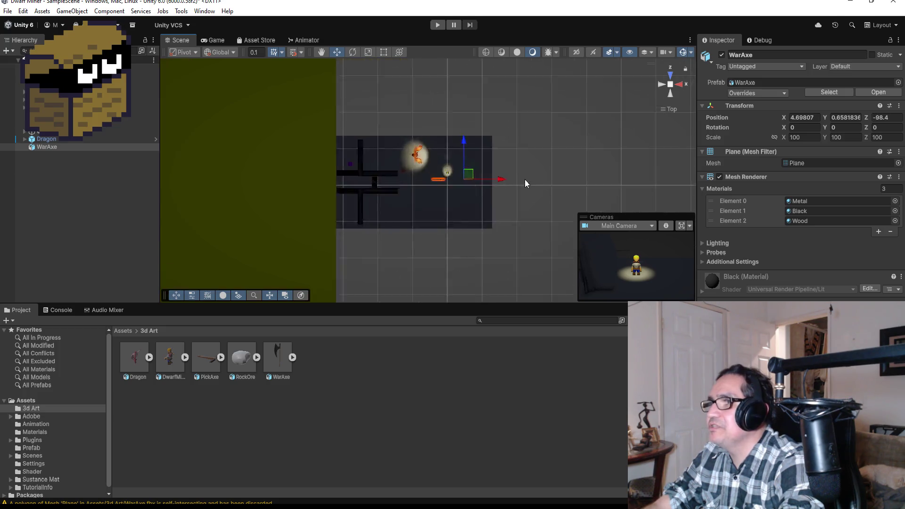
scroll(526, 182, up, 5)
drag(658, 179, 585, 178)
drag(549, 137, 549, 83)
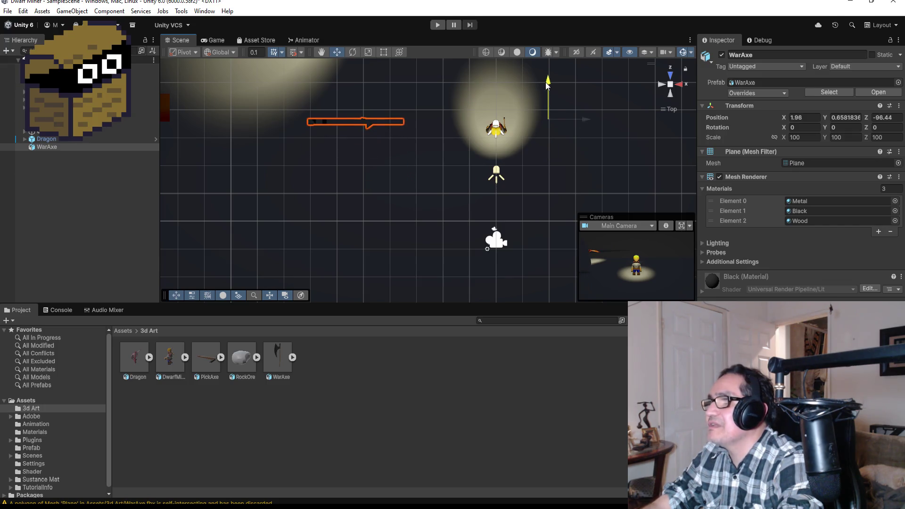
mouse_move(581, 119)
mouse_down()
mouse_move(760, 114)
mouse_move(725, 115)
mouse_up()
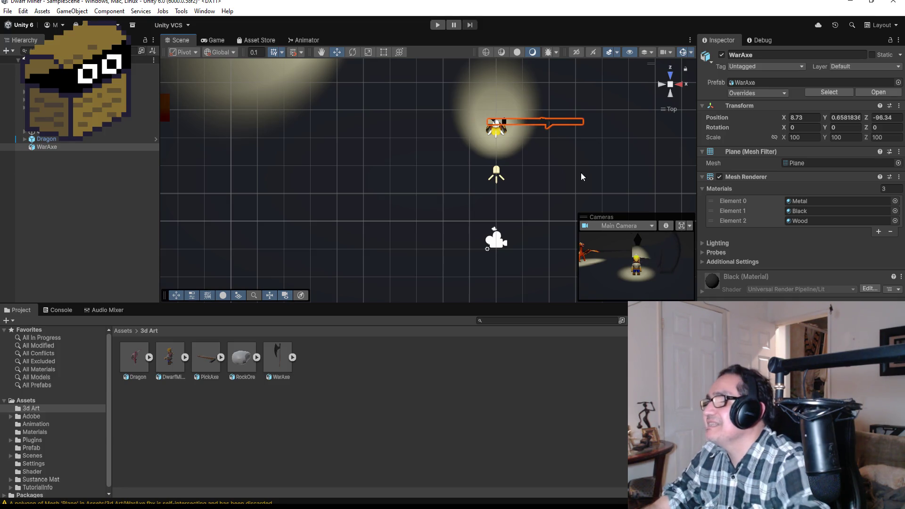
drag(581, 172, 578, 73)
scroll(589, 113, up, 5)
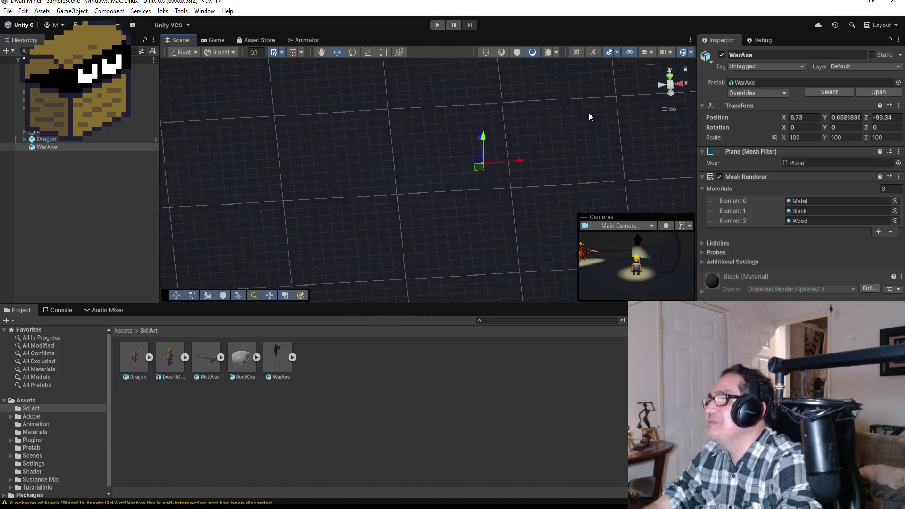
Step: Delete the WarAxe object from the Unity scene
click(267, 170)
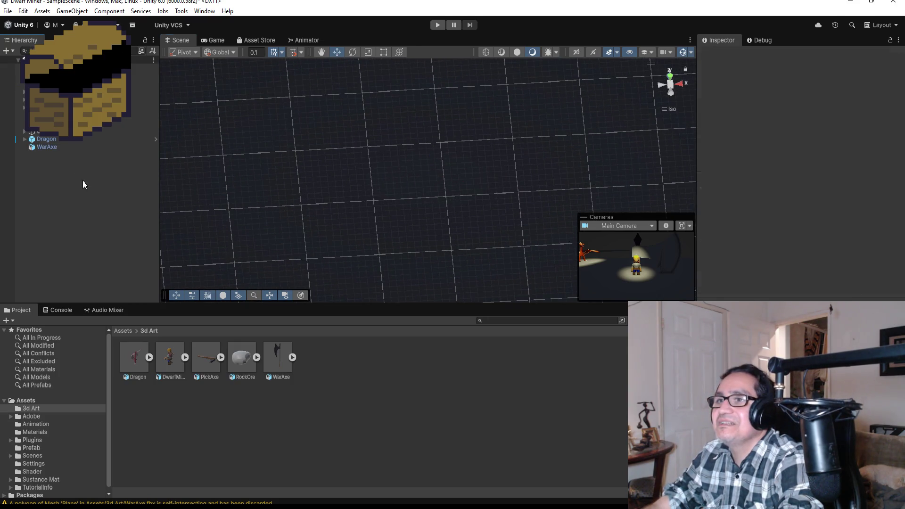
click(64, 147)
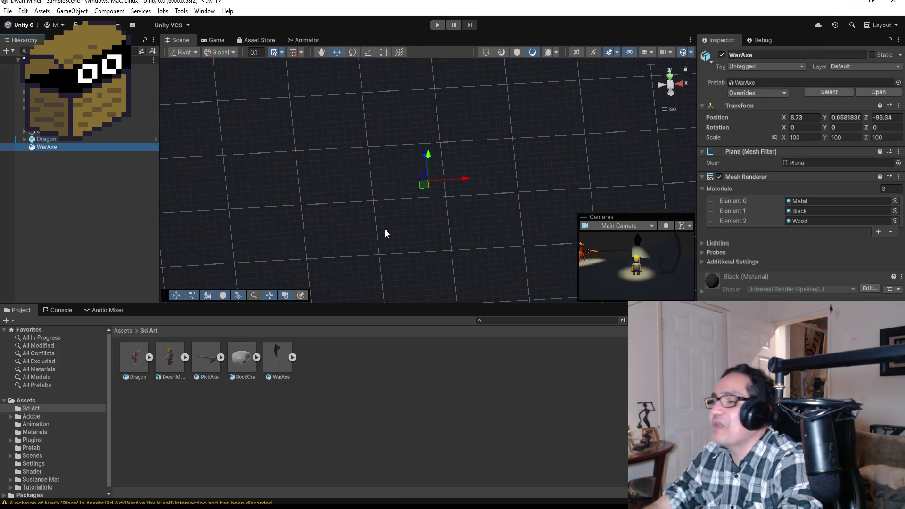
right_click(68, 148)
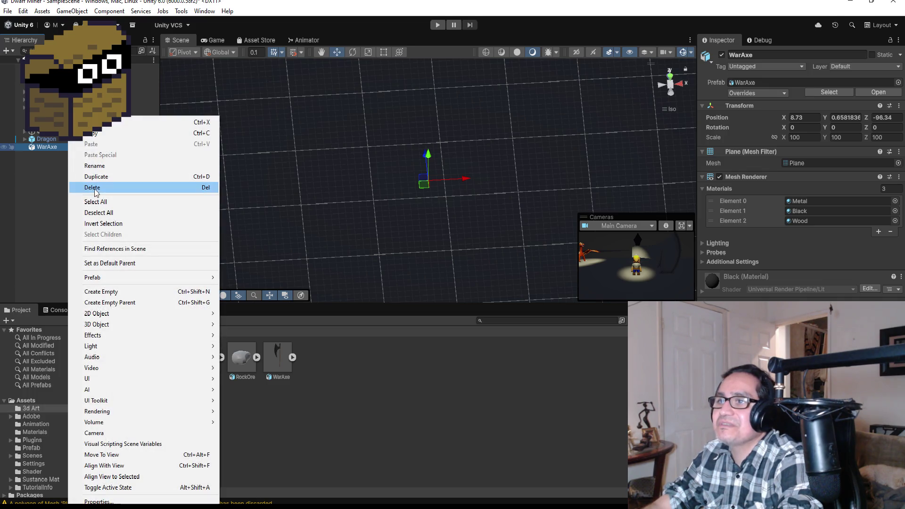
click(118, 188)
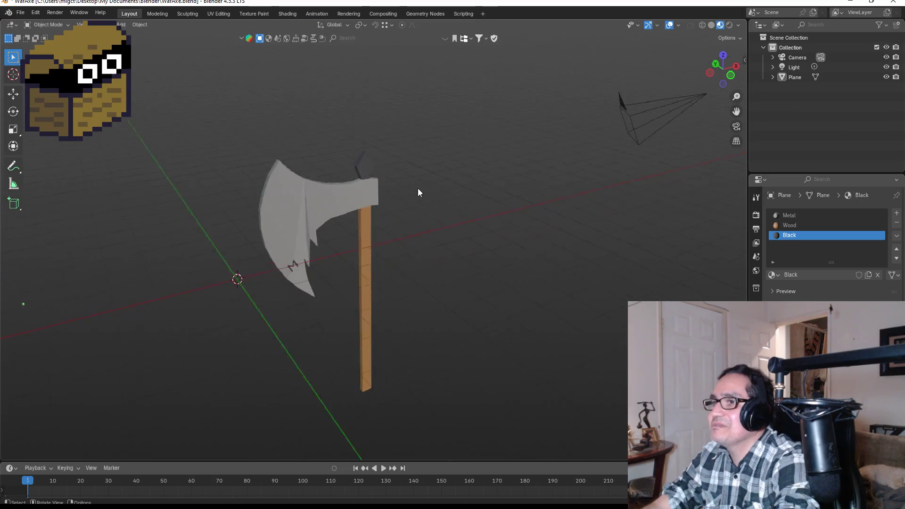
key(KP_1)
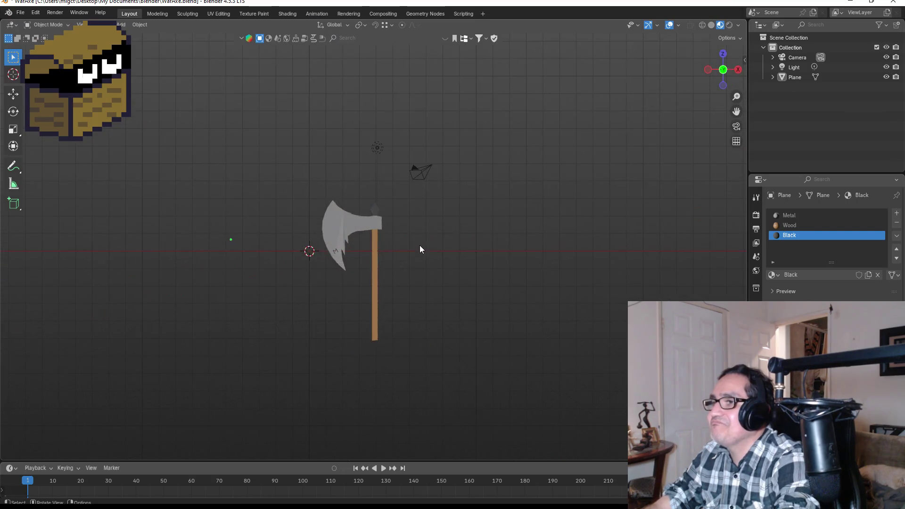
Step: Move the axe so its handle end sits at the world origin
click(378, 227)
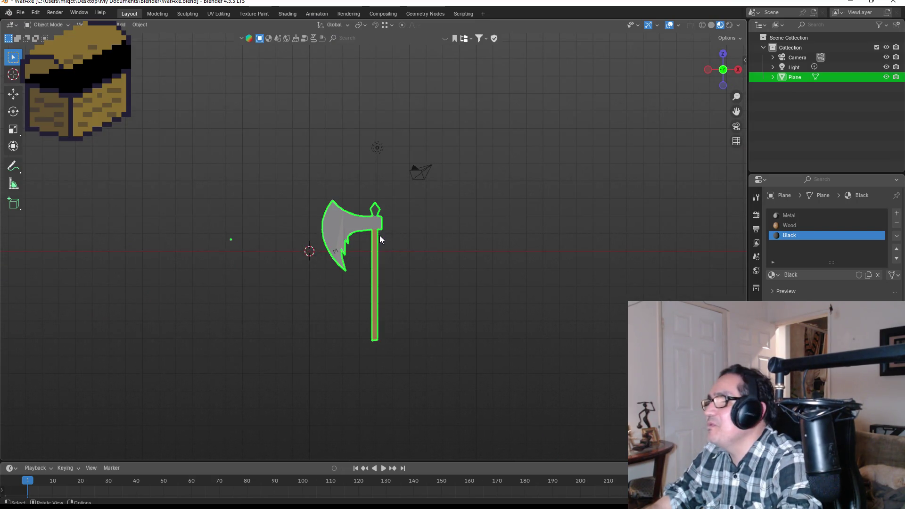
key(g)
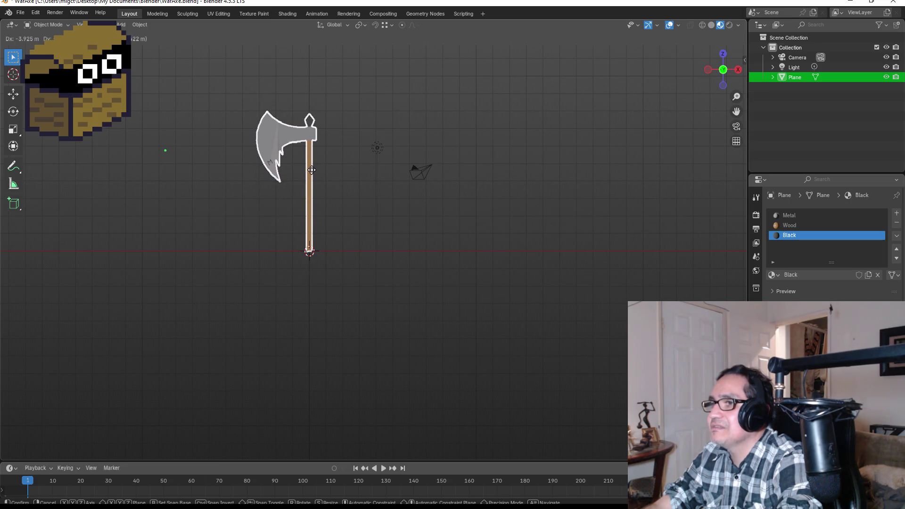
click(311, 169)
scroll(262, 202, up, 2)
scroll(255, 210, up, 2)
scroll(262, 193, down, 2)
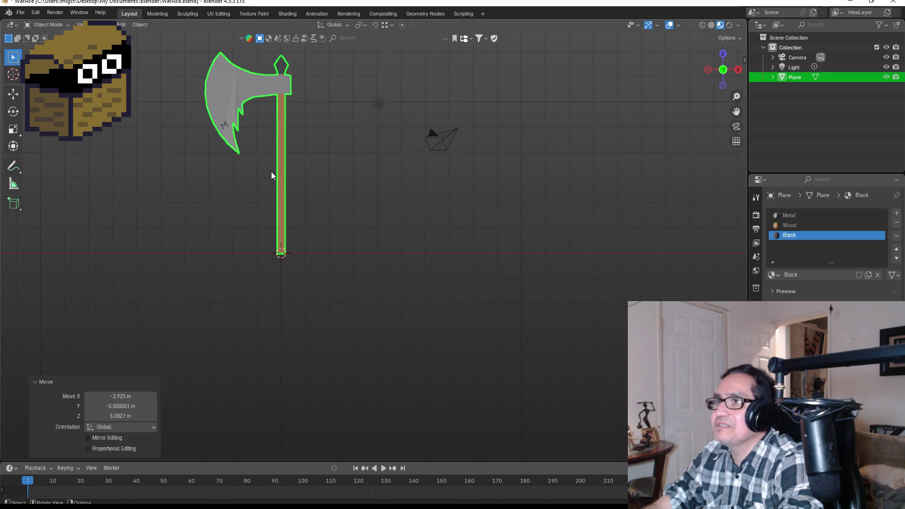
Step: Set the axe's origin to the 3D cursor and test-rotate around the new pivot
click(139, 26)
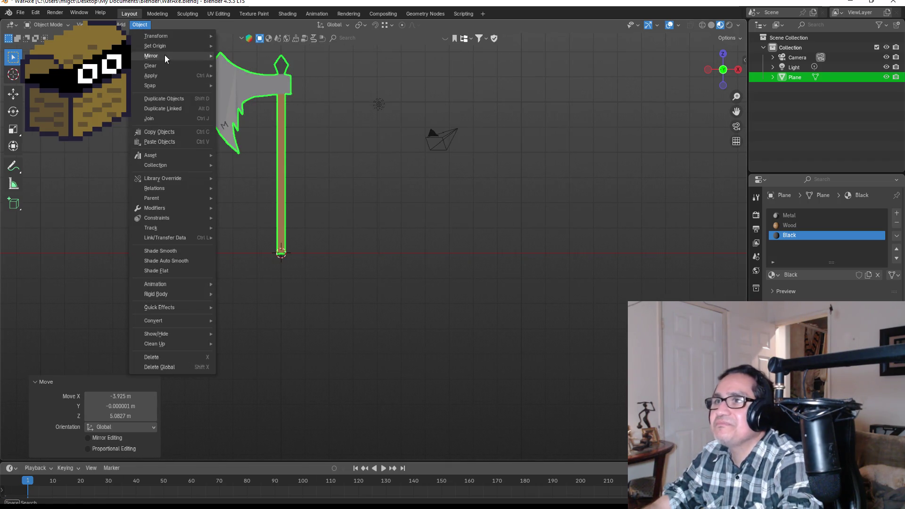
mouse_move(162, 44)
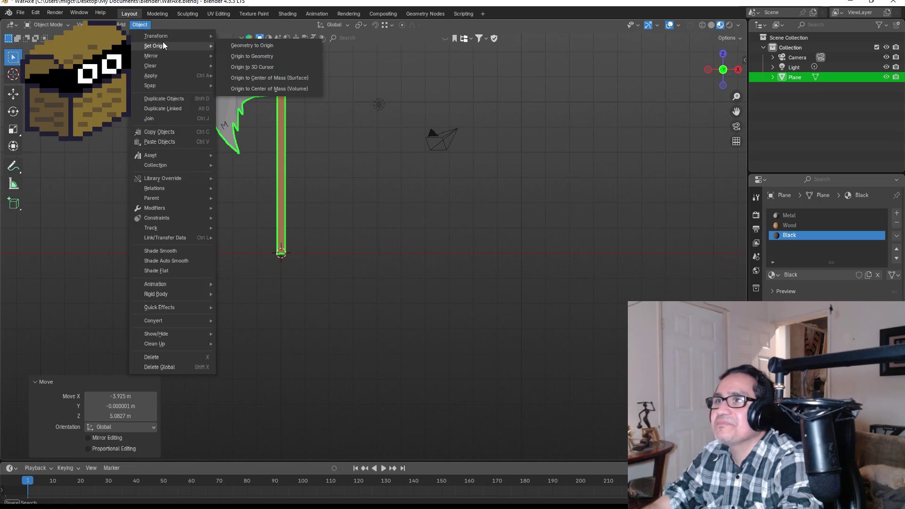
click(265, 67)
key(r)
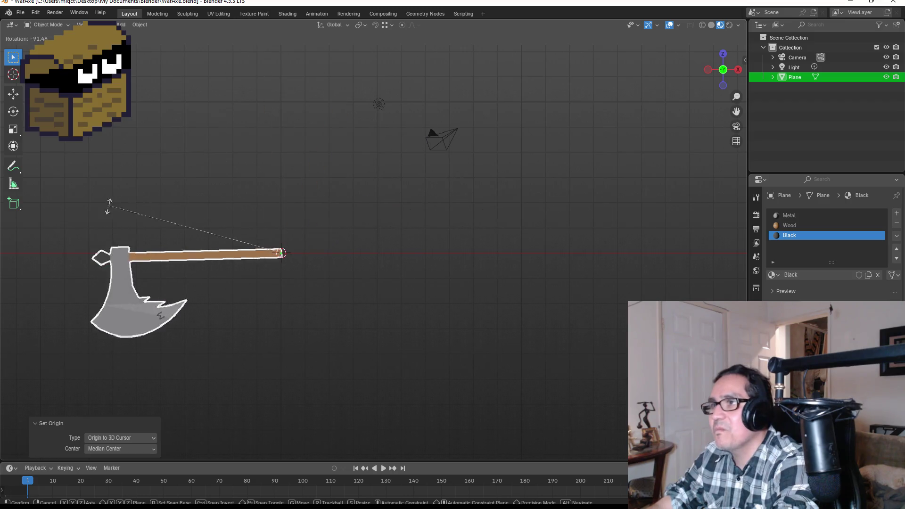
key(Escape)
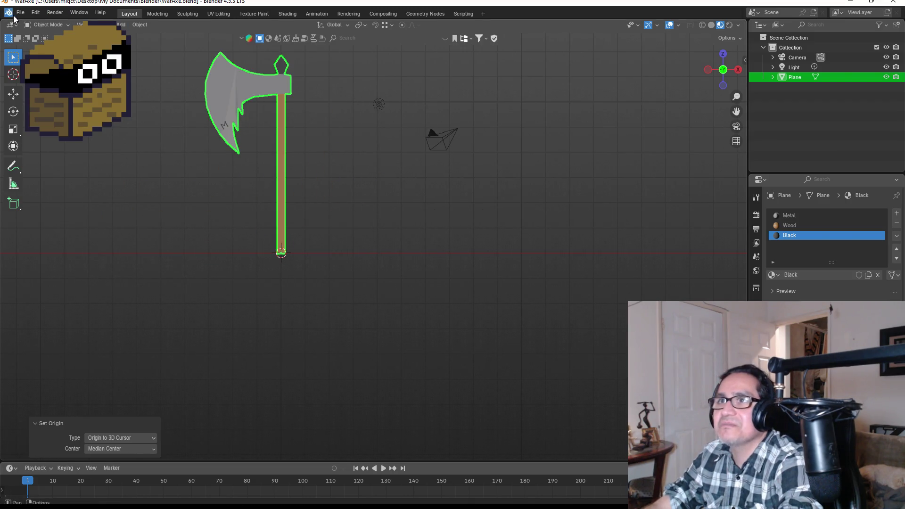
Step: Save WarAxe.blend
click(21, 12)
key(ctrl+s)
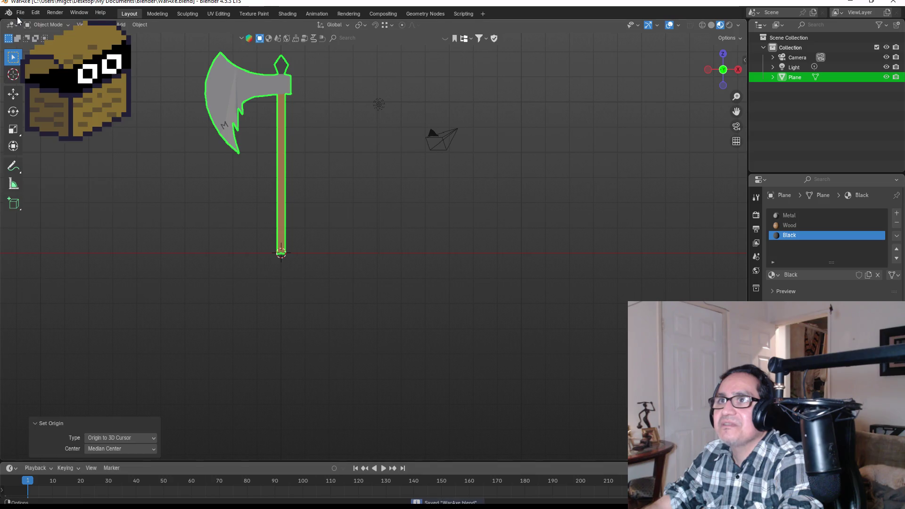
click(20, 12)
Step: Export the axe as FBX over WarAxe.fbx in Dwarf Miner > Assets > 3d Art, then minimize Blender
mouse_move(43, 163)
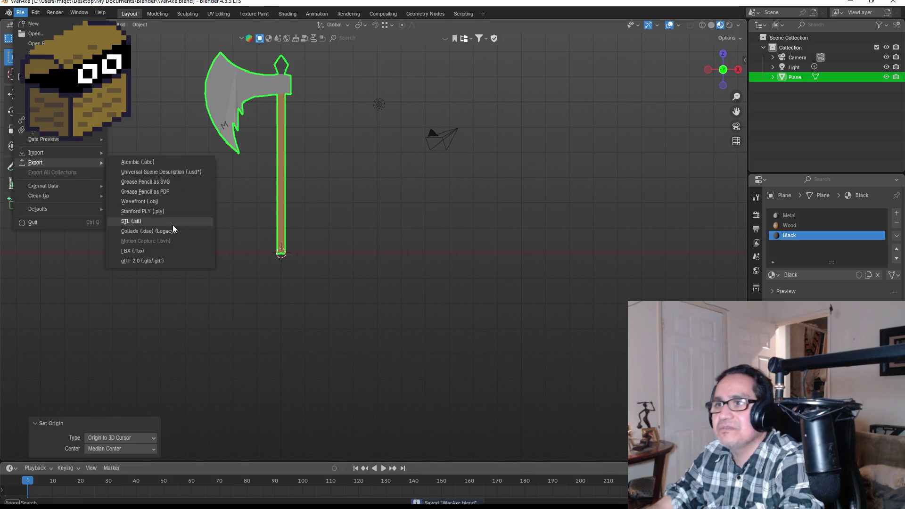
click(156, 247)
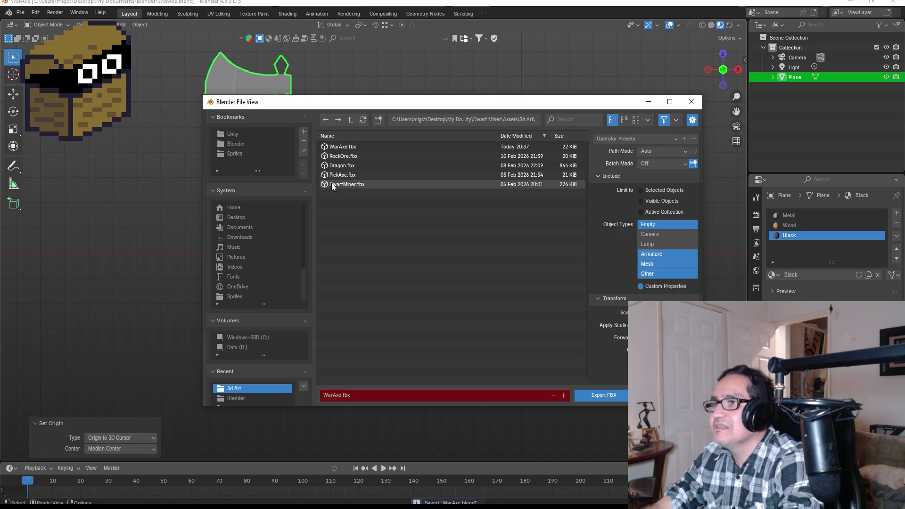
click(236, 133)
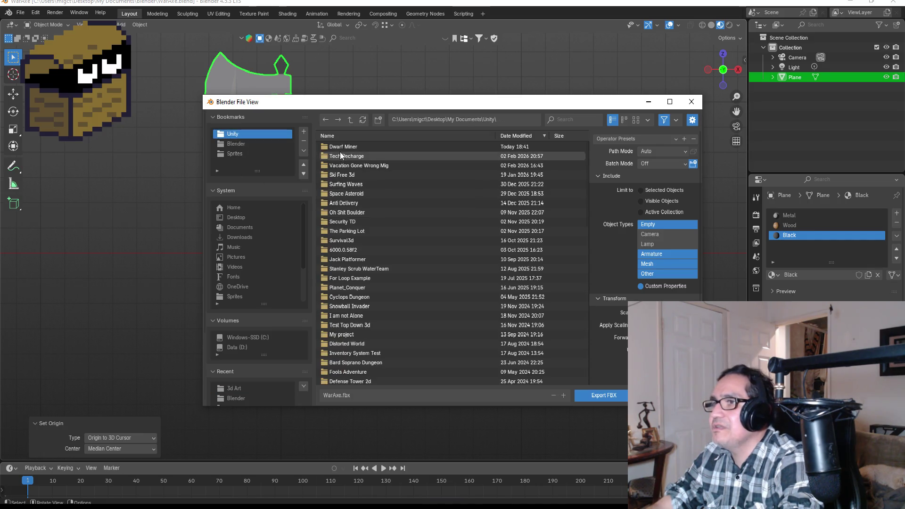
click(340, 150)
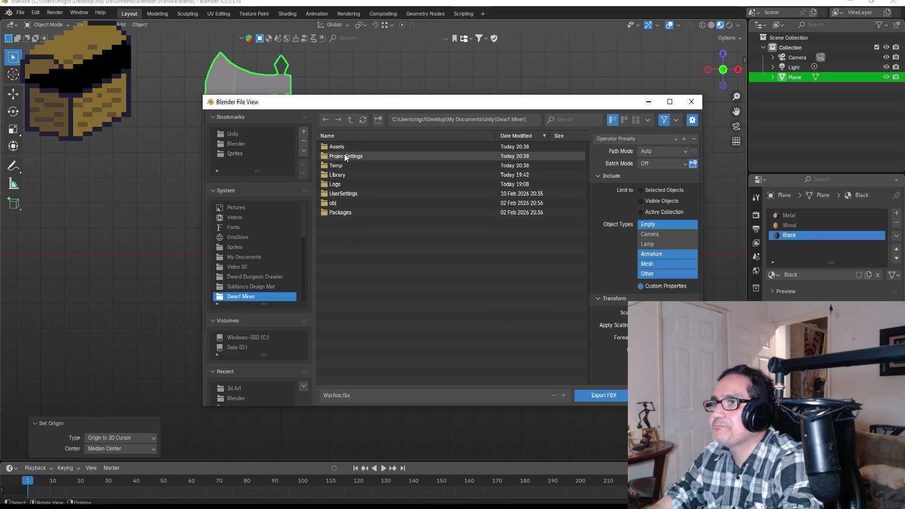
click(337, 147)
click(338, 146)
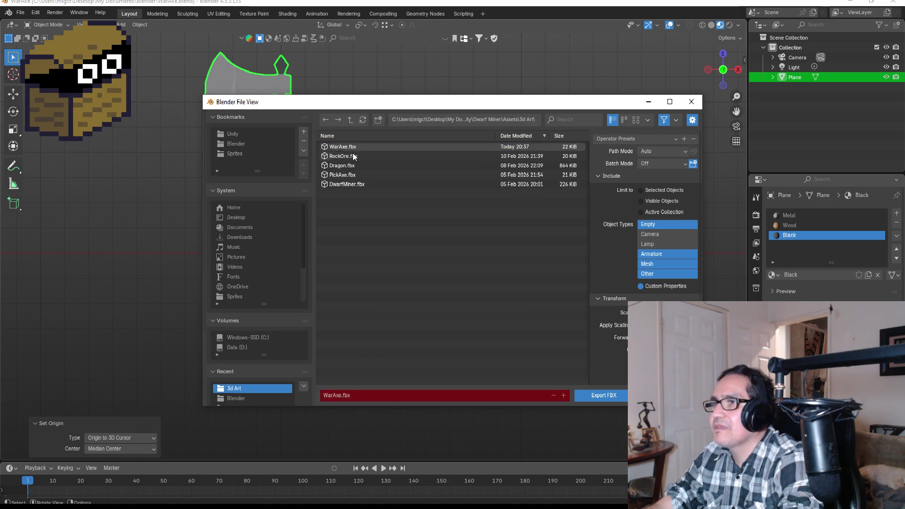
click(343, 148)
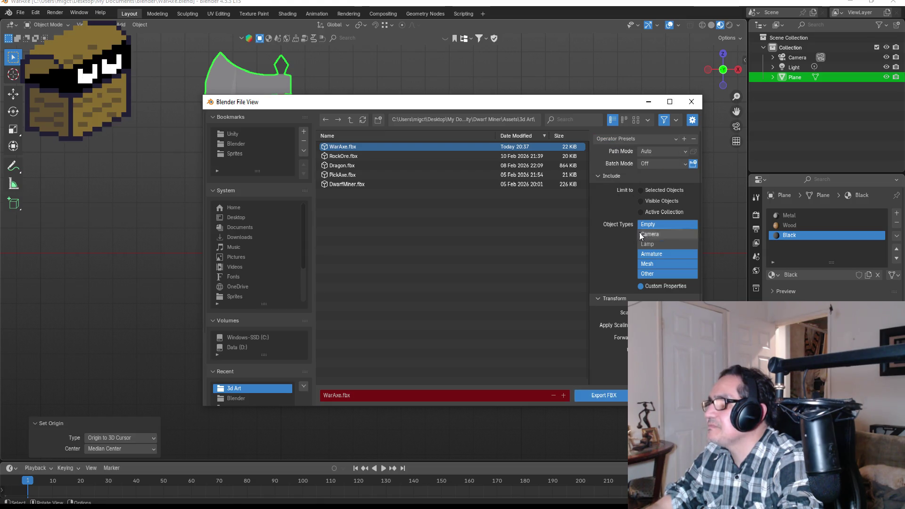
click(607, 397)
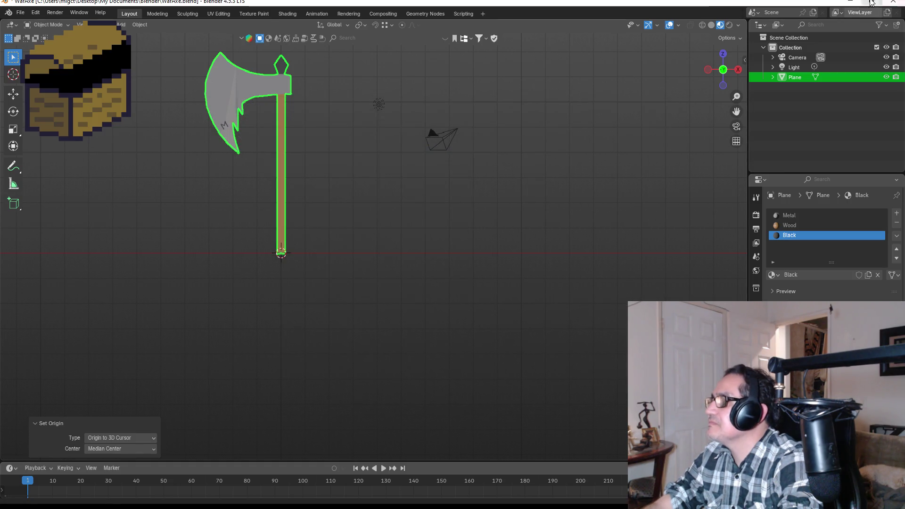
click(851, 2)
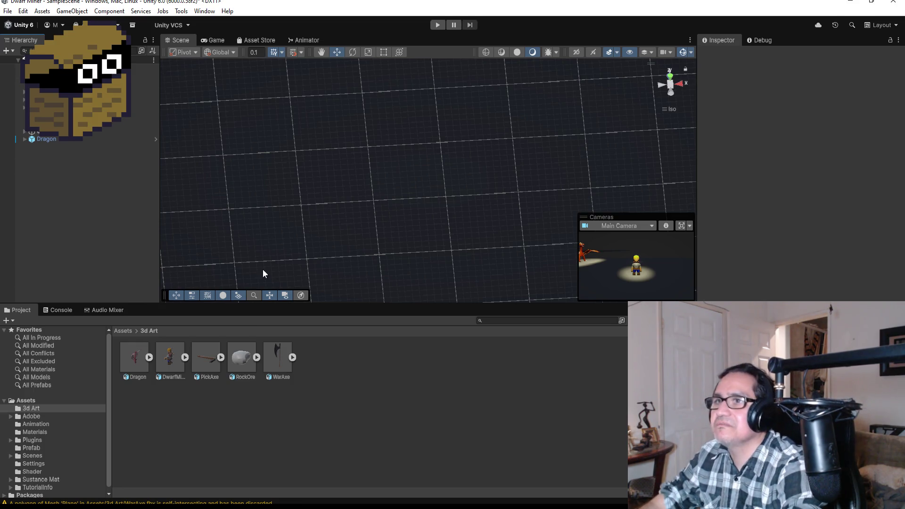
Step: Drag WarAxe into the Hierarchy and, in Top view, move it down to Z -93.7 near the dwarf
drag(77, 202, 153, 200)
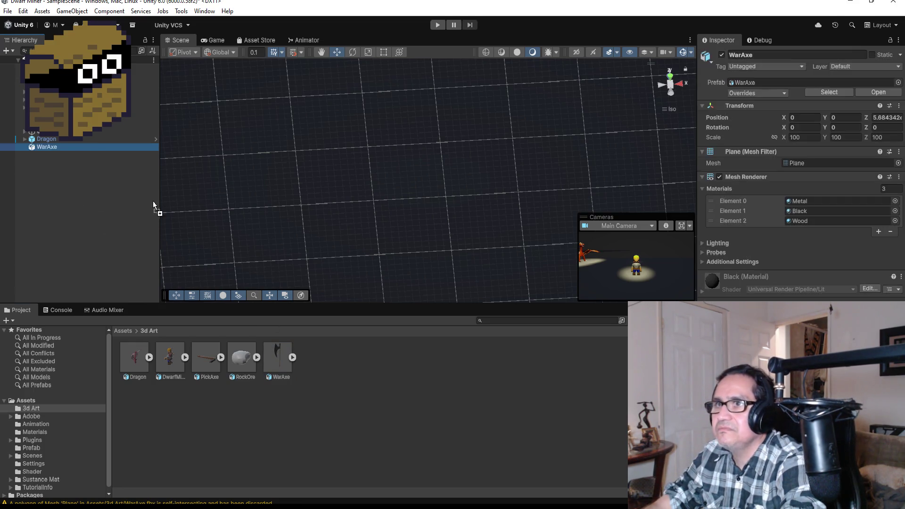
click(672, 76)
scroll(499, 162, down, 5)
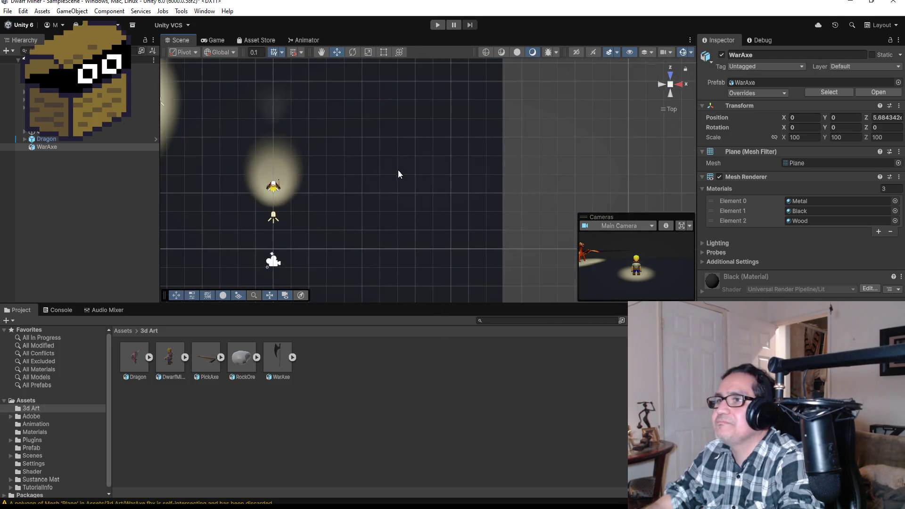
scroll(390, 185, down, 8)
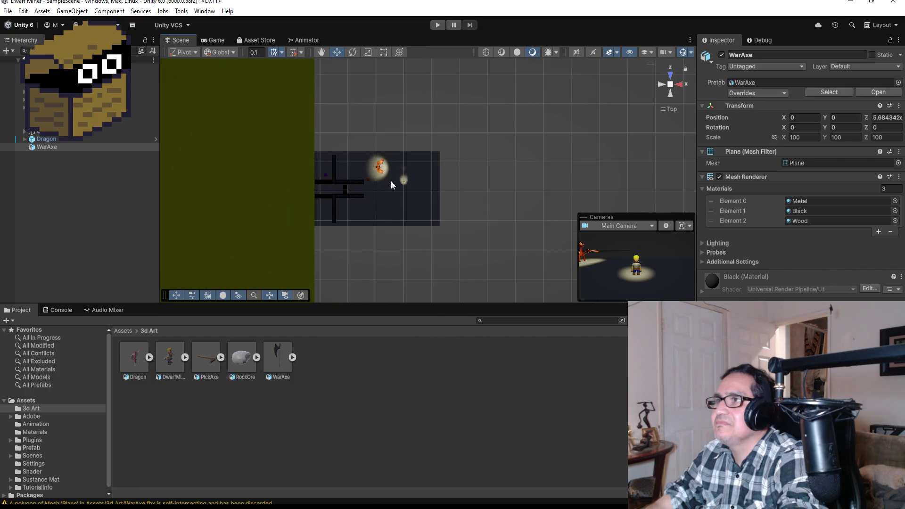
scroll(392, 188, down, 3)
scroll(278, 190, down, 2)
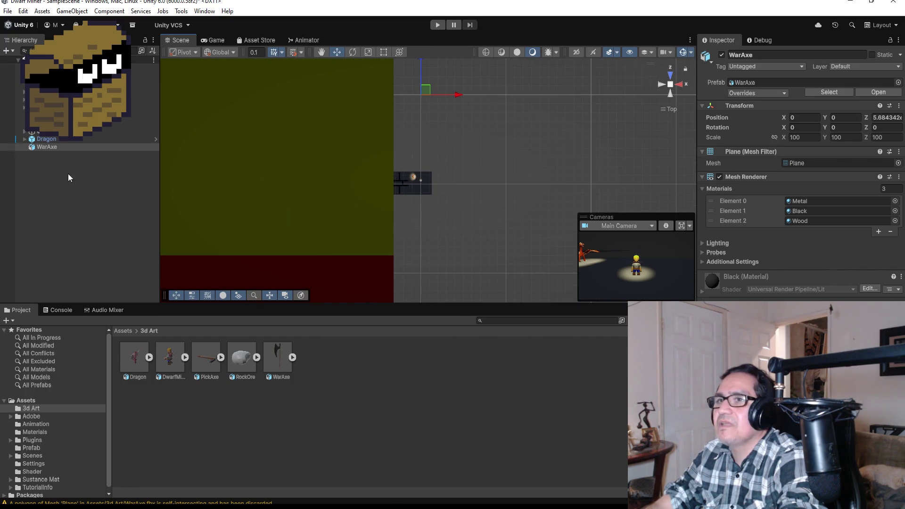
scroll(434, 83, down, 2)
drag(424, 72, 421, 137)
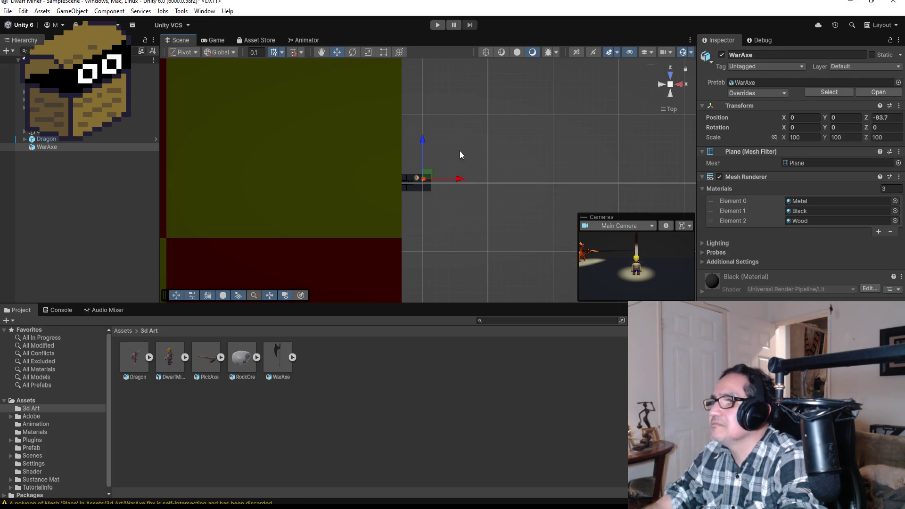
key(f)
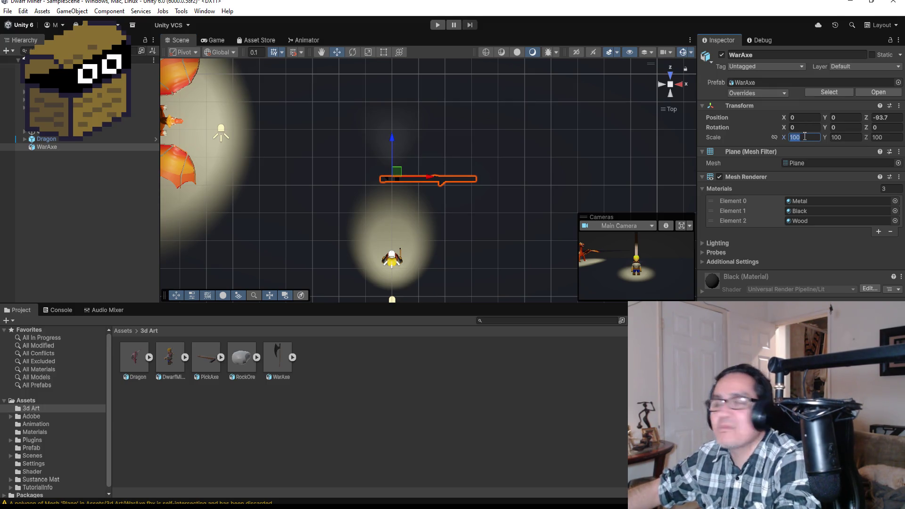
Step: Try a scale of 5 on X and Y and nudge the axe further down toward the dwarf
text(1)
key(Tab)
key(Tab)
text(1)
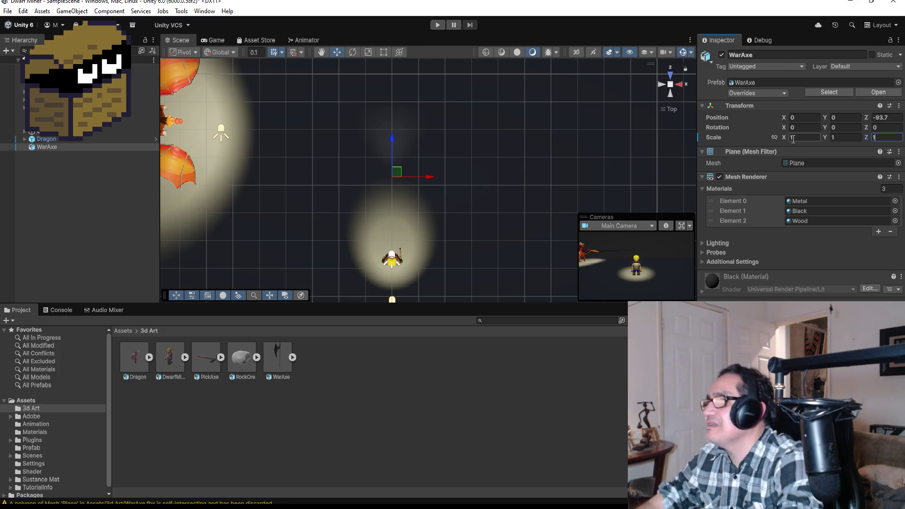
click(802, 134)
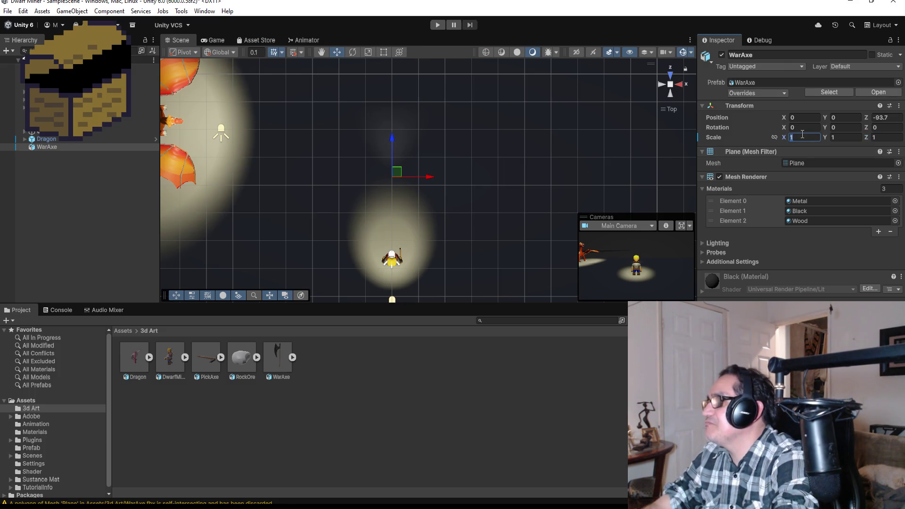
text(5)
key(Tab)
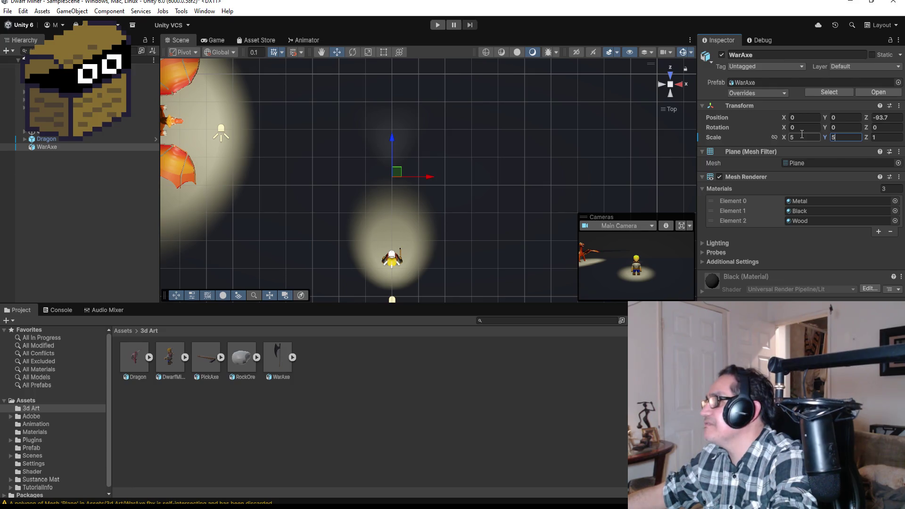
key(Tab)
text(5)
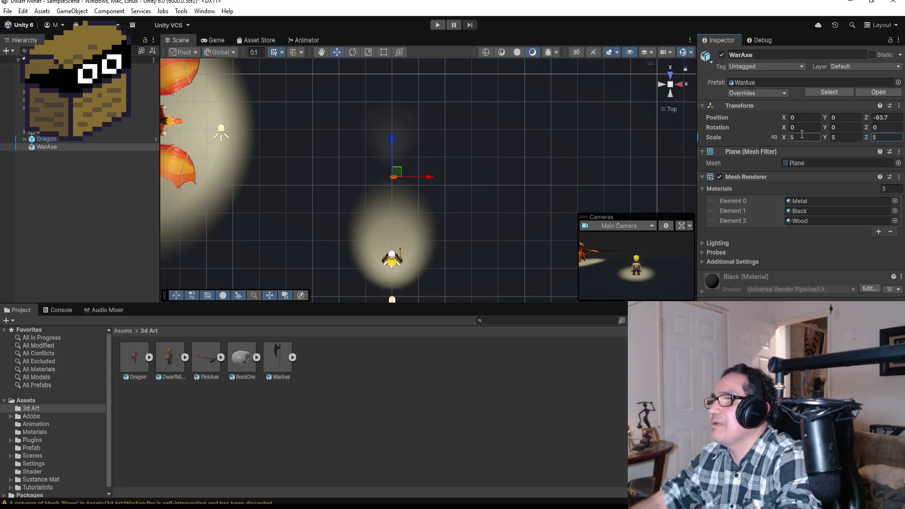
drag(389, 138, 396, 209)
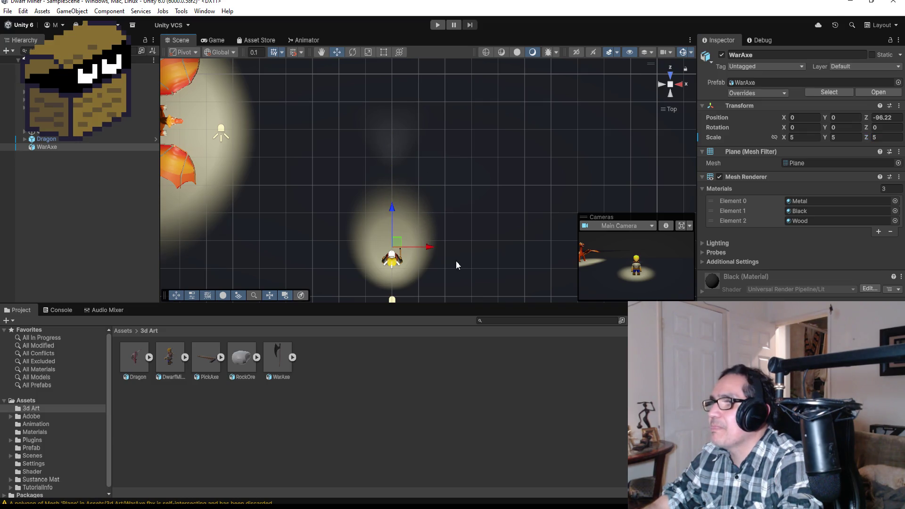
key(f)
mouse_move(550, 186)
mouse_down()
mouse_move(525, 130)
mouse_move(377, 489)
mouse_move(332, 374)
mouse_move(482, 256)
mouse_move(406, 283)
mouse_move(365, 247)
mouse_move(436, 227)
mouse_move(509, 175)
mouse_move(524, 176)
mouse_up()
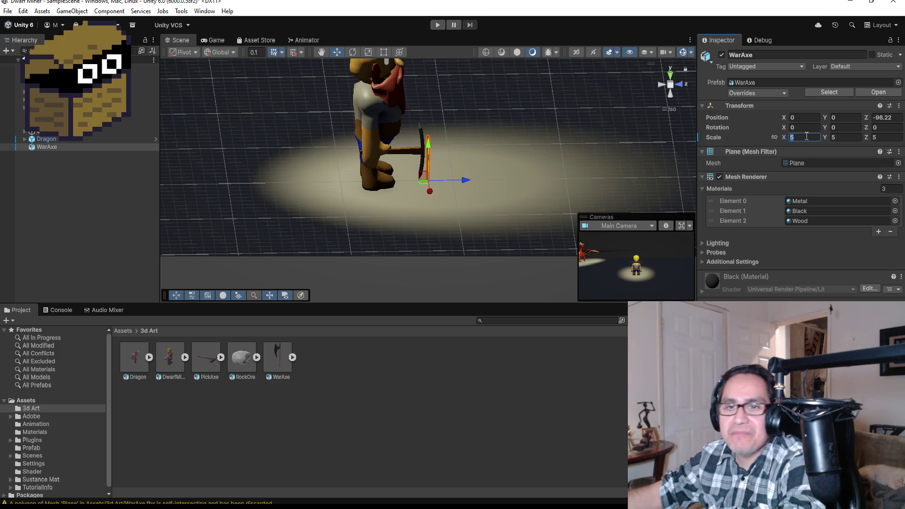
Step: Set the WarAxe's Transform scale to 8 on X, Y and Z
text(10)
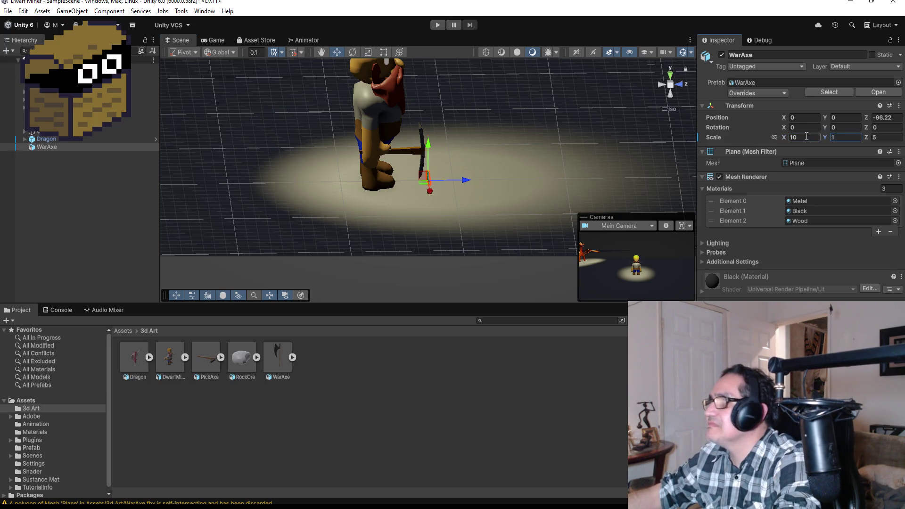
text(0)
key(Tab)
text(10)
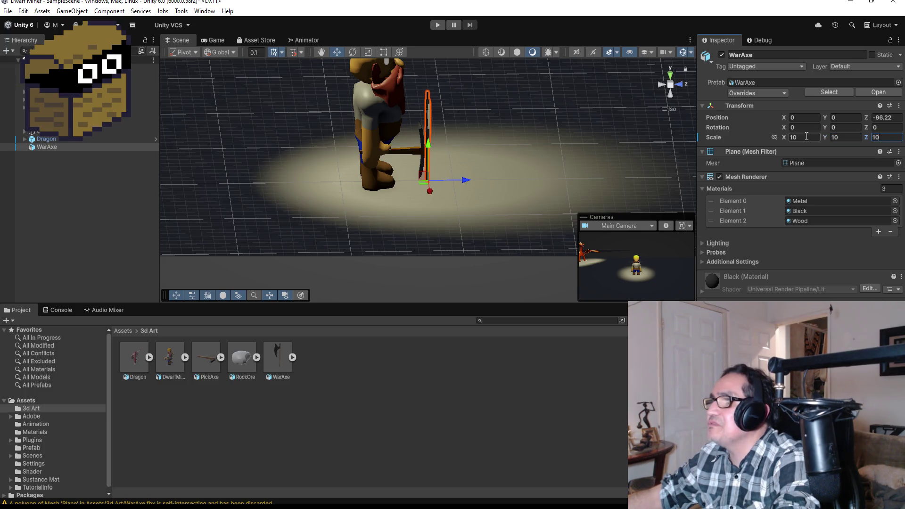
click(802, 137)
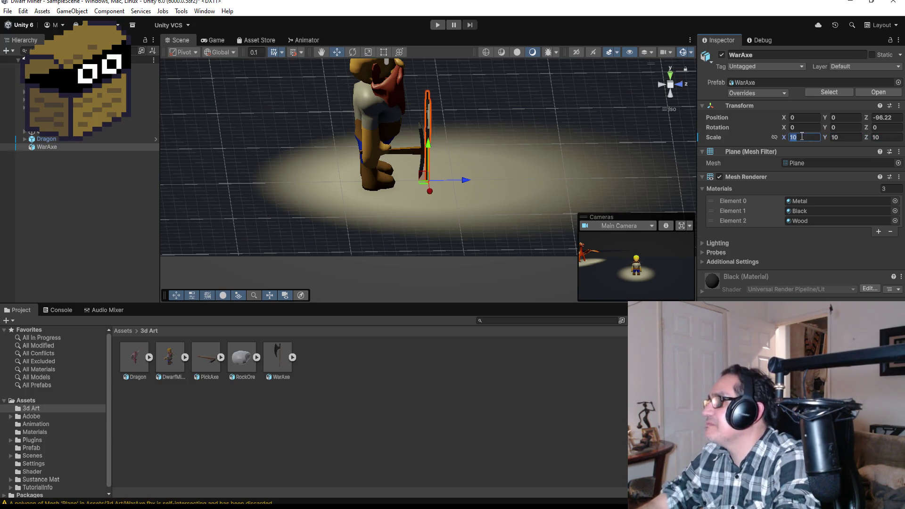
text(8)
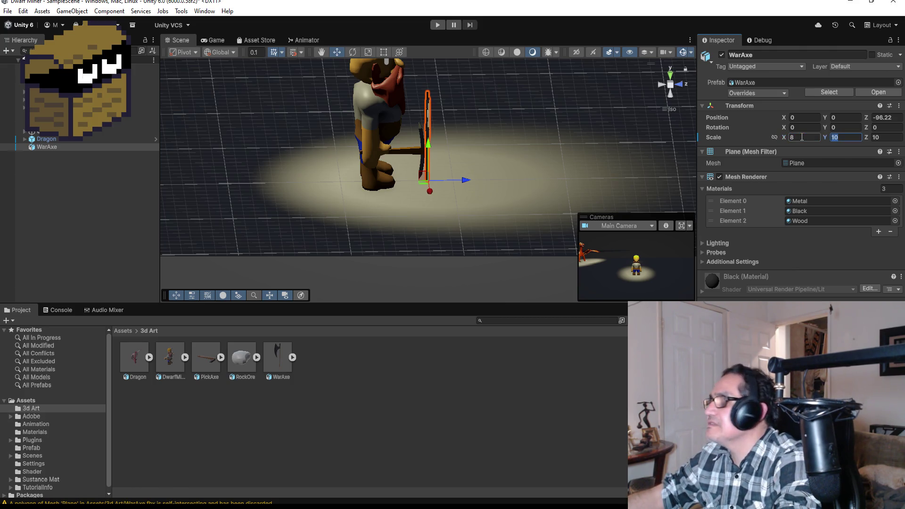
text(8)
key(Tab)
text(8)
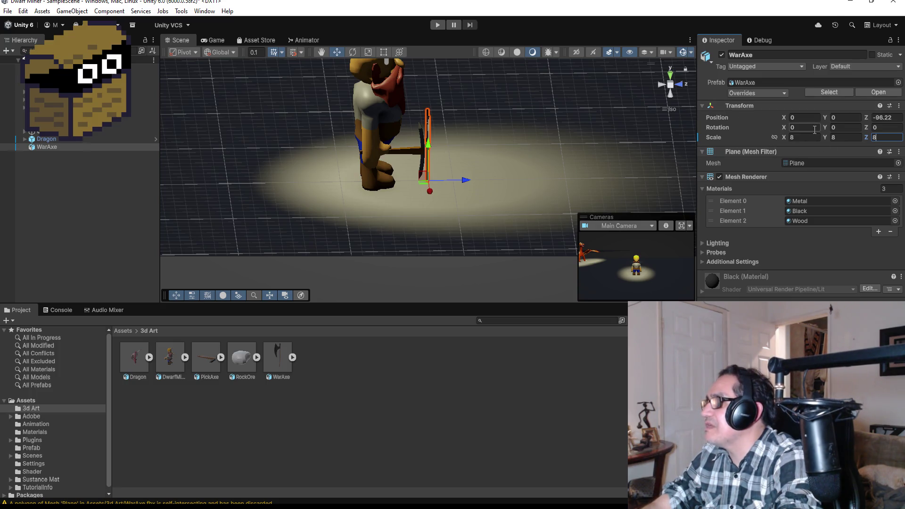
Step: With the Rotate tool, set the WarAxe's Y rotation to -90
click(671, 76)
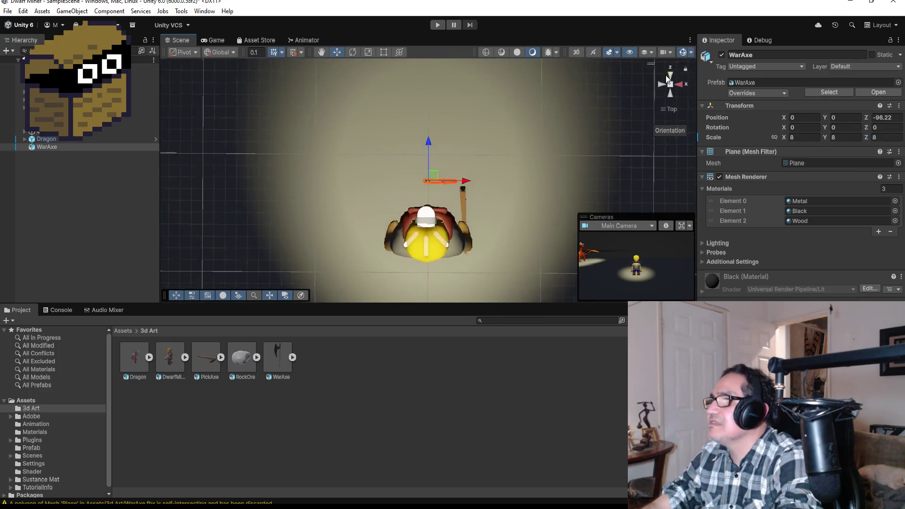
click(354, 52)
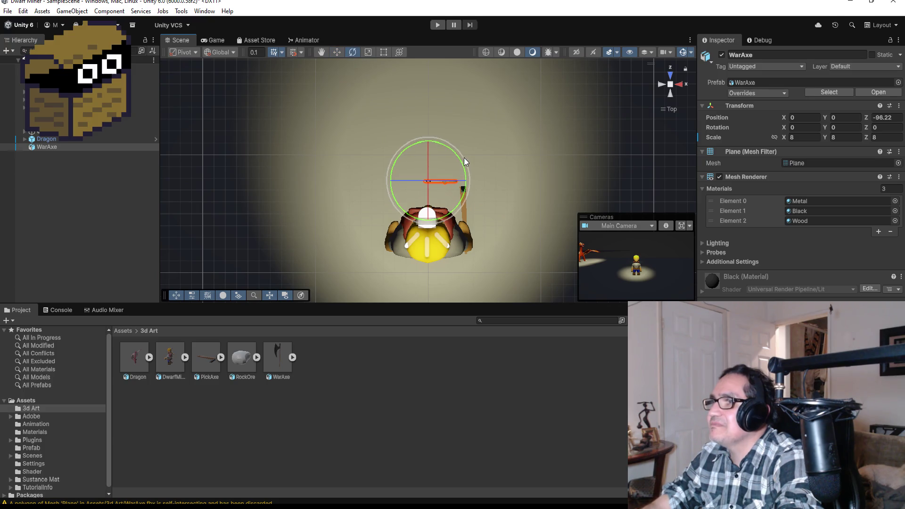
drag(464, 158, 417, 90)
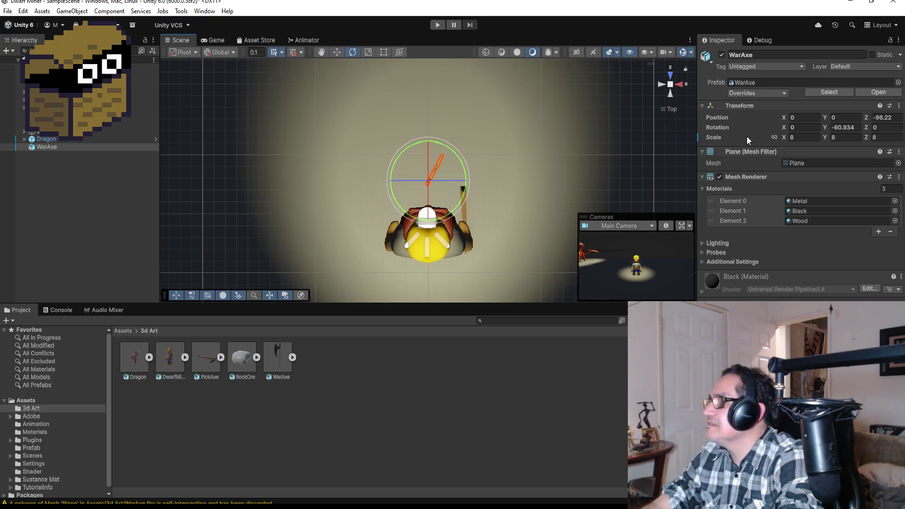
click(843, 126)
text(-90)
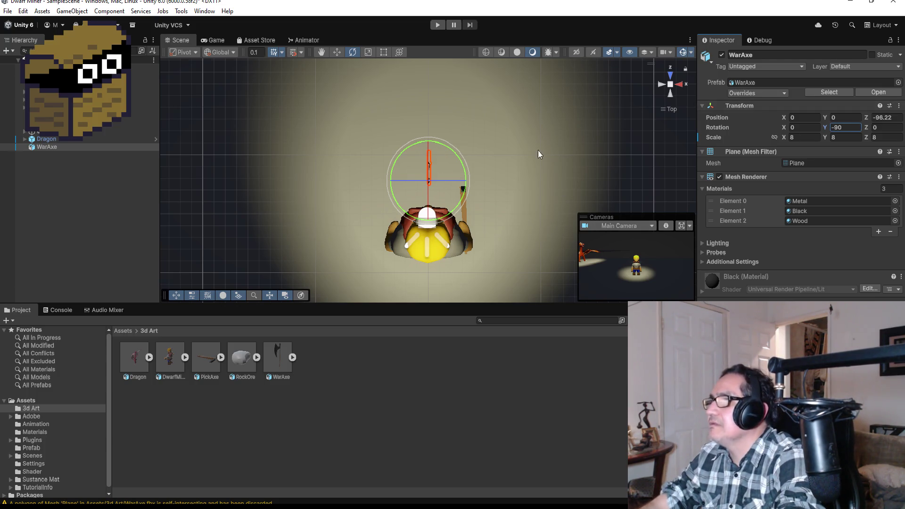
Step: Set the WarAxe's Z rotation to -90 so it lies horizontally at the dwarf's hand
drag(550, 168, 523, 203)
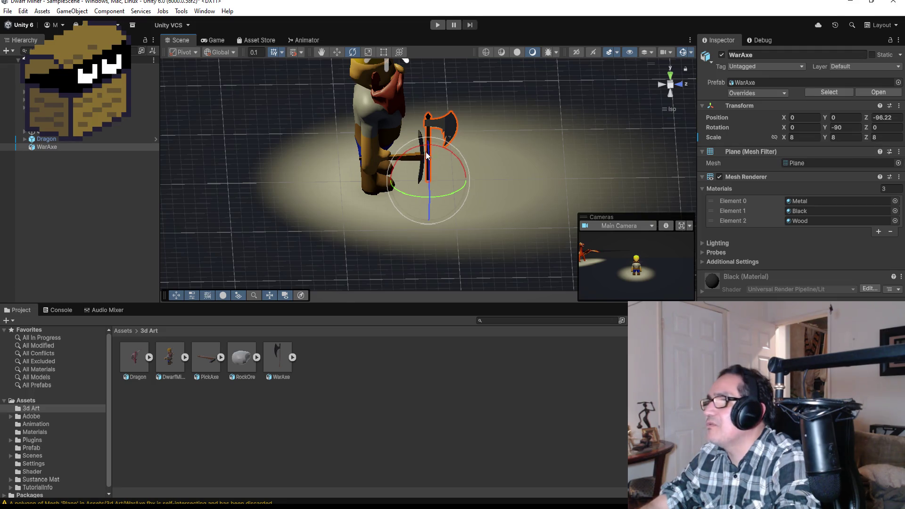
drag(443, 148, 493, 161)
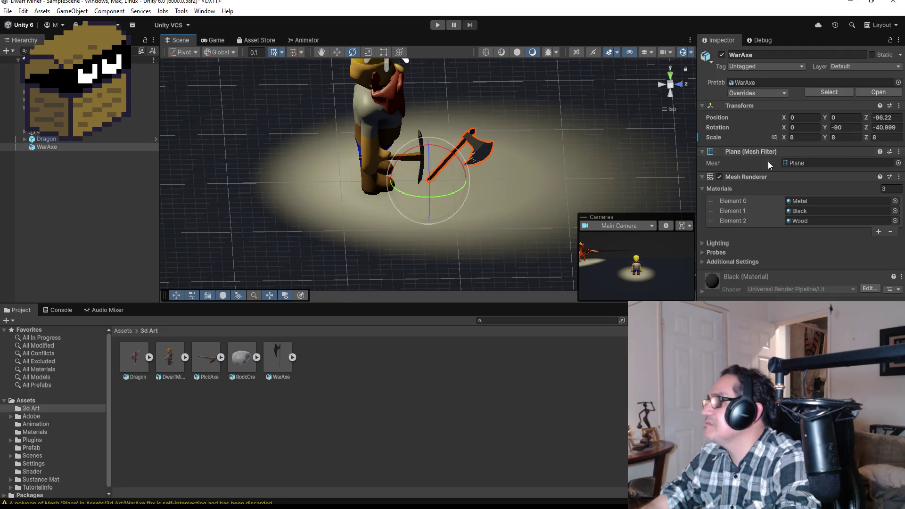
click(896, 130)
text(-90)
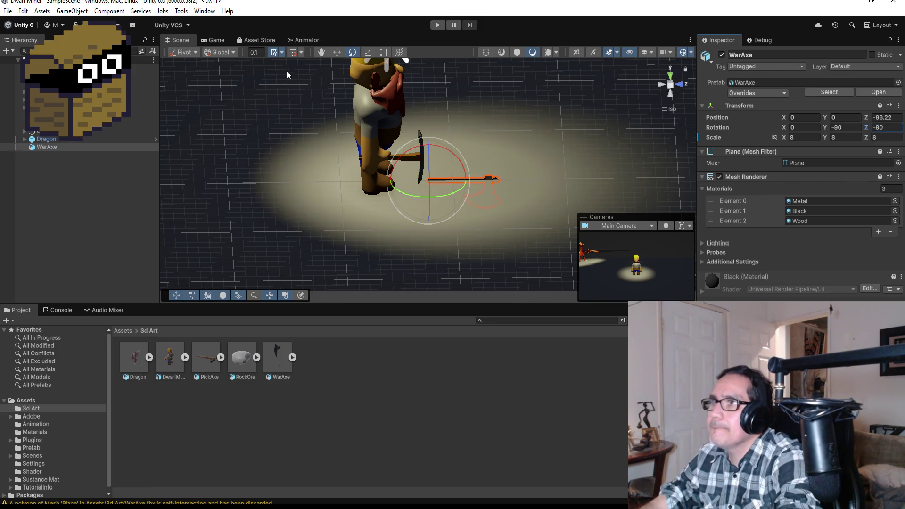
click(336, 52)
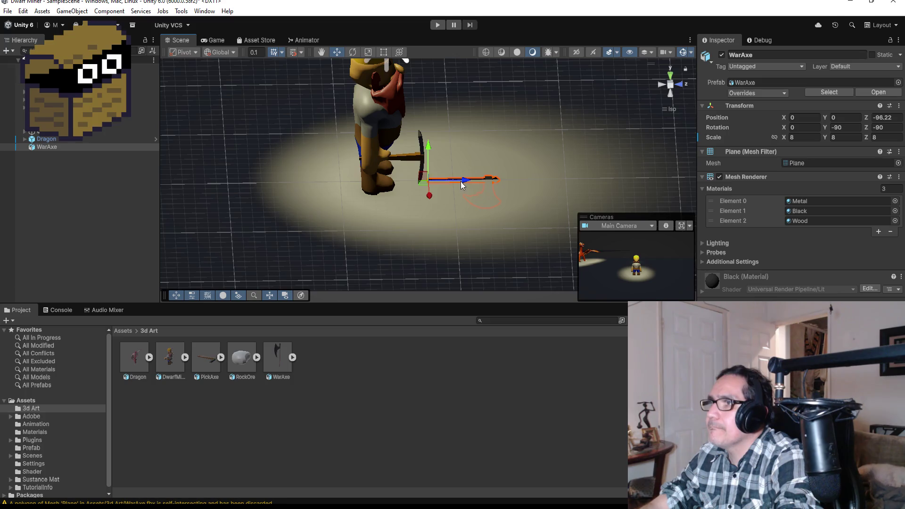
Step: Slide the axe toward the dwarf along Z and X and raise it to hand height
drag(456, 180, 387, 179)
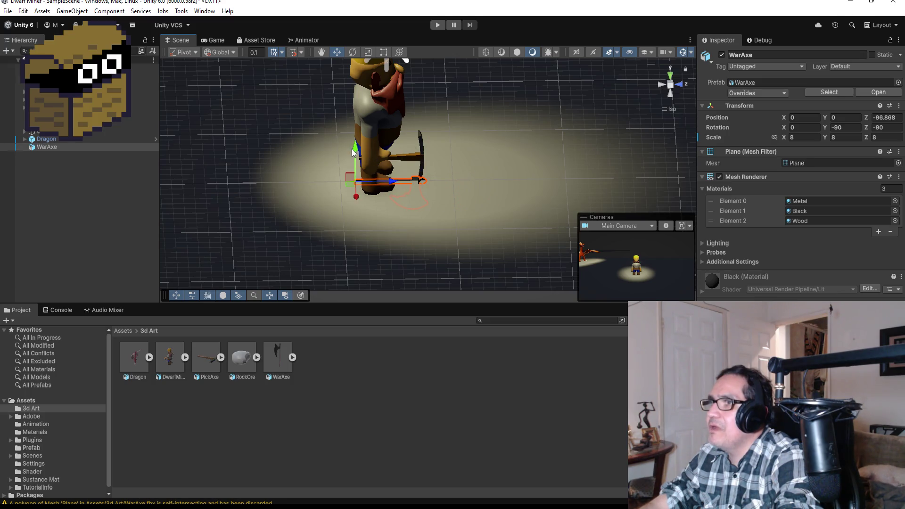
drag(353, 152, 355, 118)
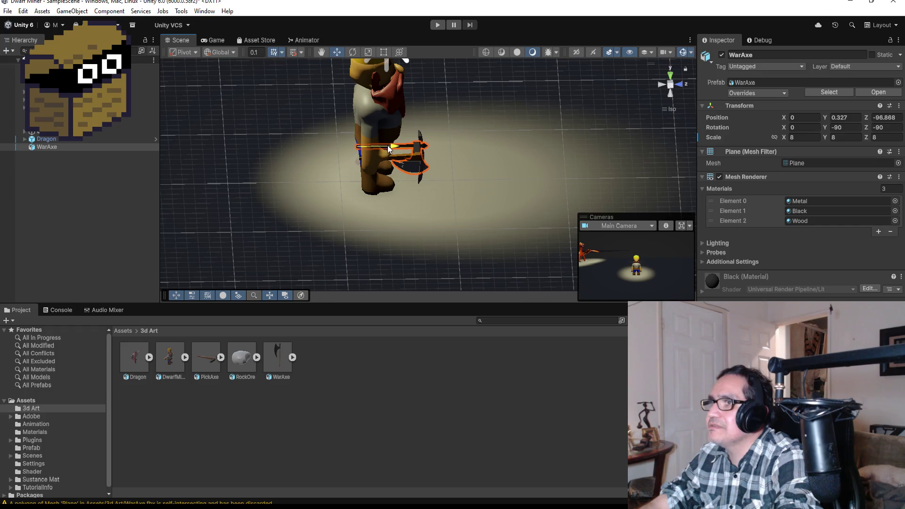
drag(390, 149, 399, 149)
mouse_move(501, 132)
mouse_down()
mouse_move(238, 137)
mouse_move(481, 112)
mouse_up()
drag(412, 115, 379, 115)
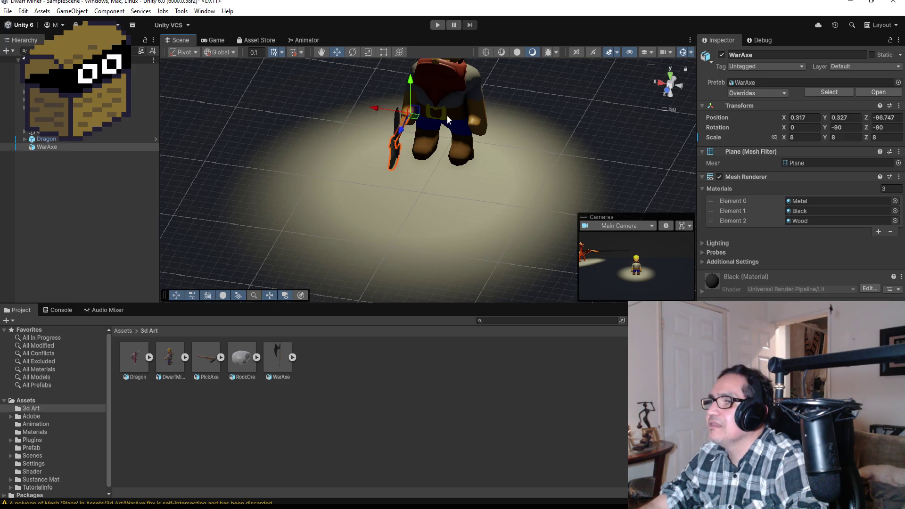
Step: From a side view, fine-tune the axe's height and Z position so the handle sits in the hand
mouse_move(447, 120)
mouse_down()
mouse_move(692, 106)
mouse_move(567, 113)
mouse_up()
scroll(418, 125, up, 5)
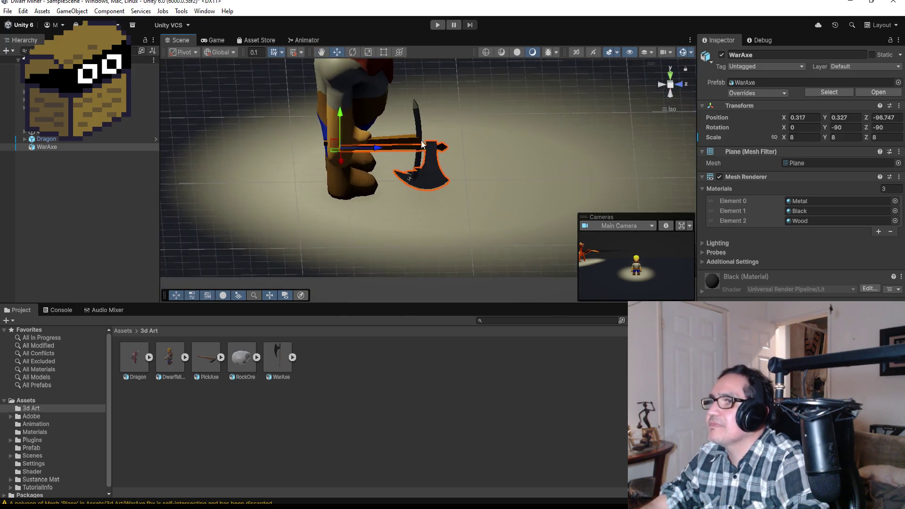
drag(355, 141, 339, 142)
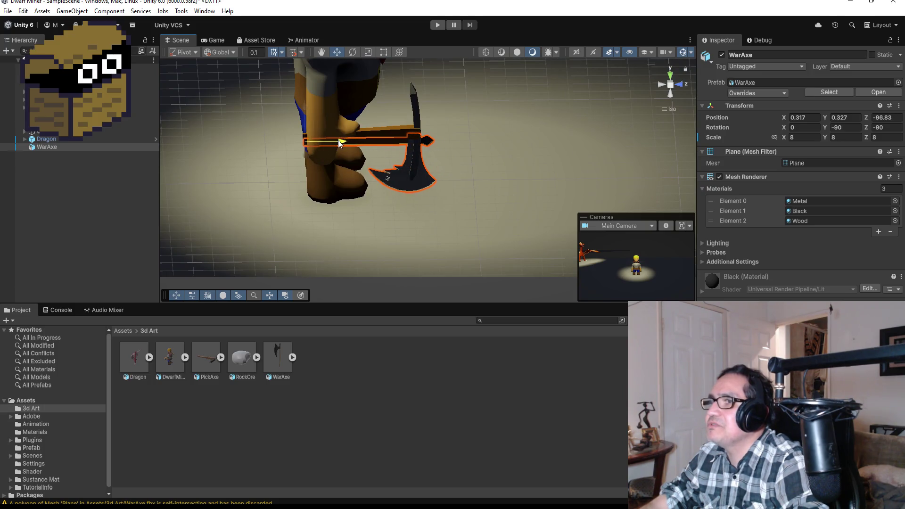
drag(304, 107, 303, 102)
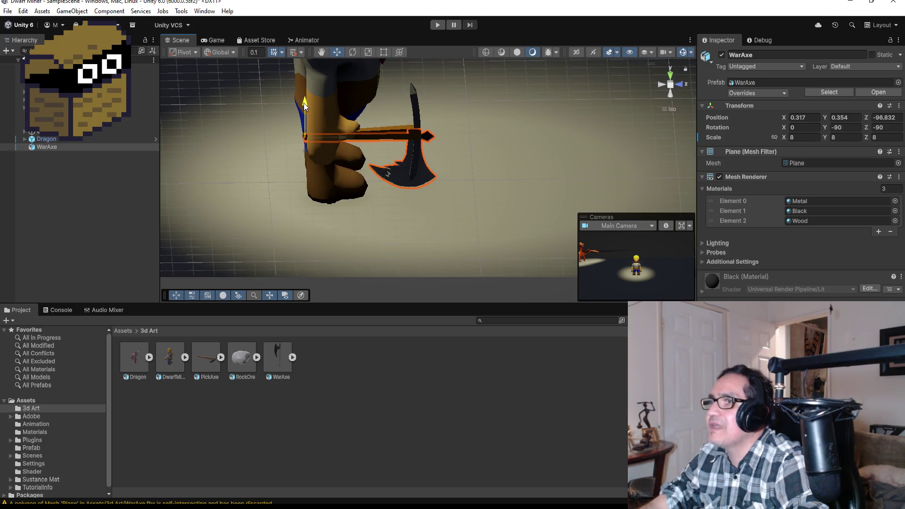
drag(343, 137, 342, 137)
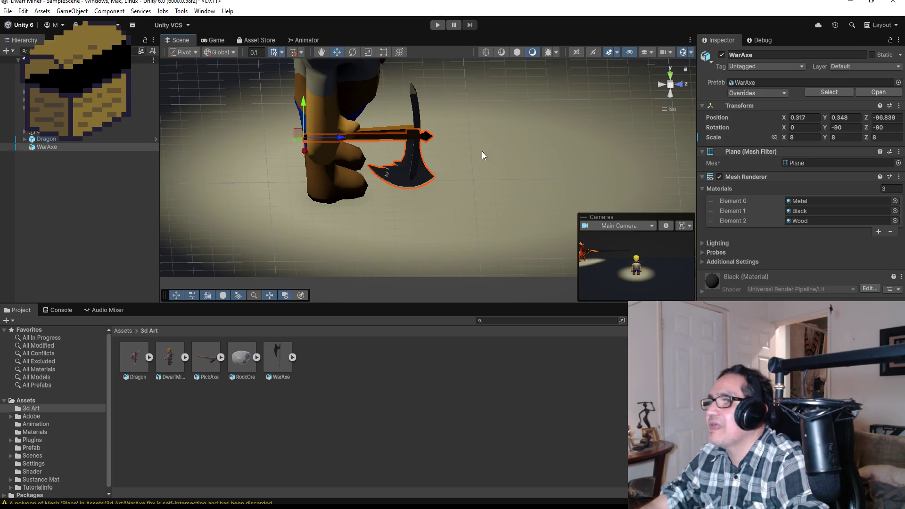
mouse_move(482, 151)
mouse_down()
mouse_move(465, 137)
mouse_move(513, 192)
mouse_move(517, 212)
mouse_move(523, 195)
mouse_up()
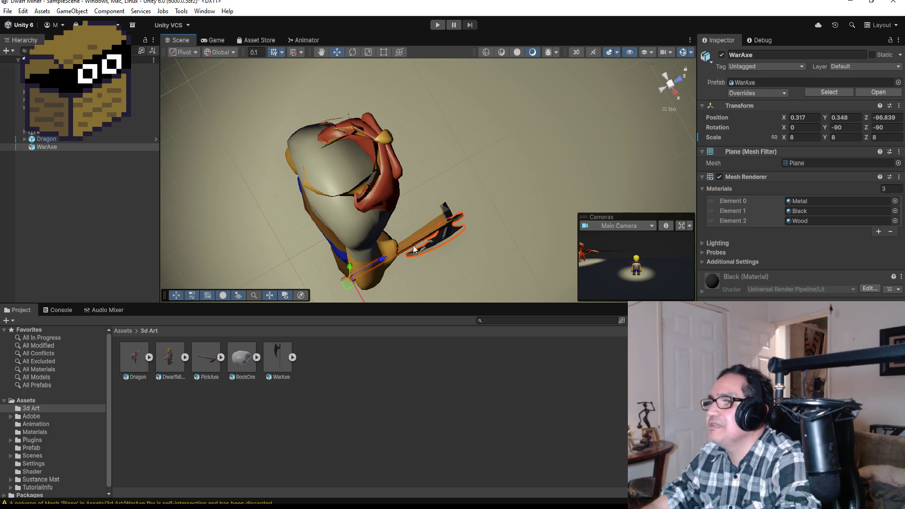
drag(383, 263, 522, 177)
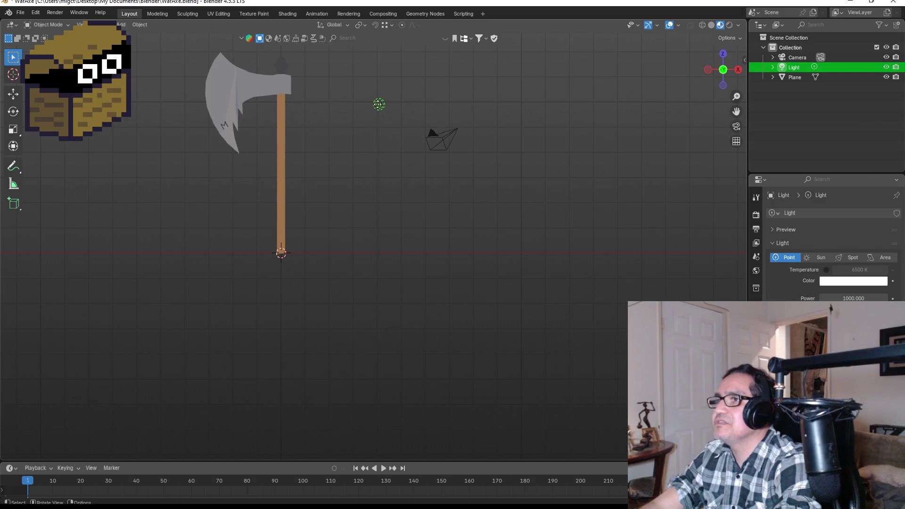
Step: Deselect the light and select the axe mesh from the top view
click(364, 146)
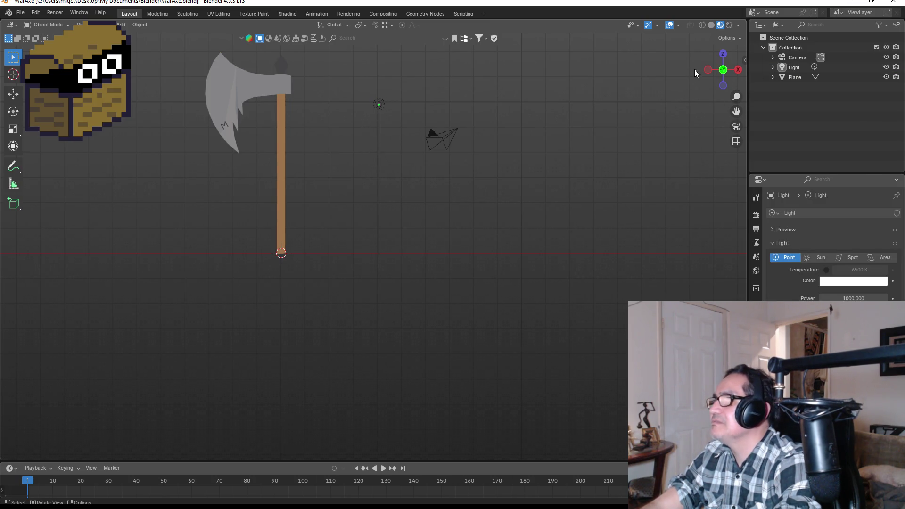
click(708, 70)
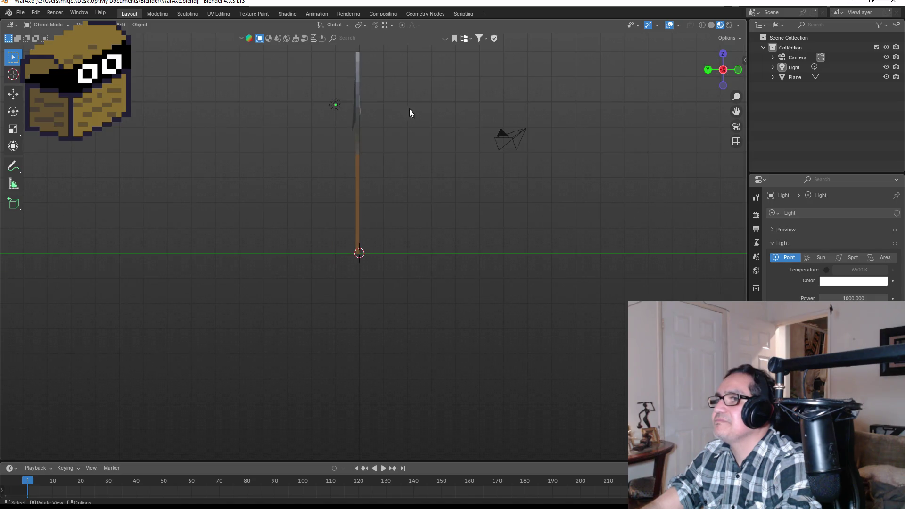
drag(406, 100, 397, 162)
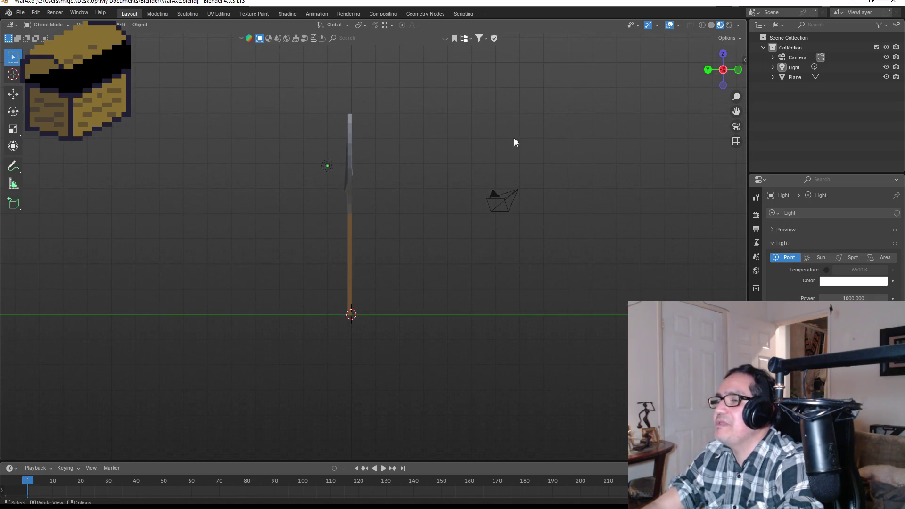
click(723, 56)
click(240, 220)
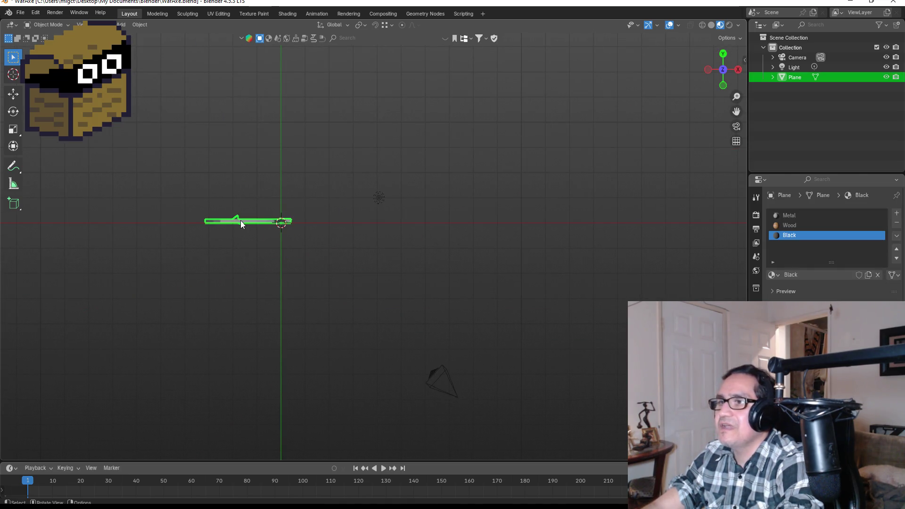
Step: Enter Edit Mode on the axe and box-select the axe head's faces from Top view
key(KP_1)
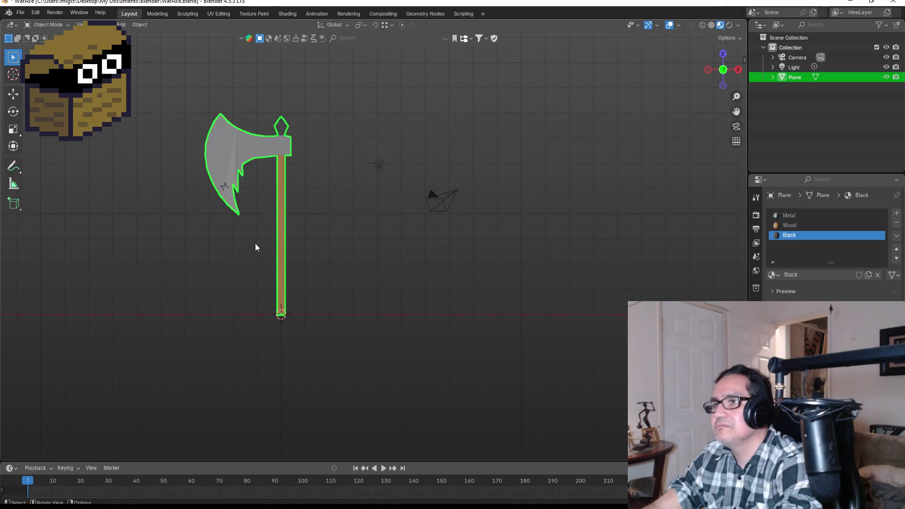
drag(346, 170, 612, 138)
click(710, 69)
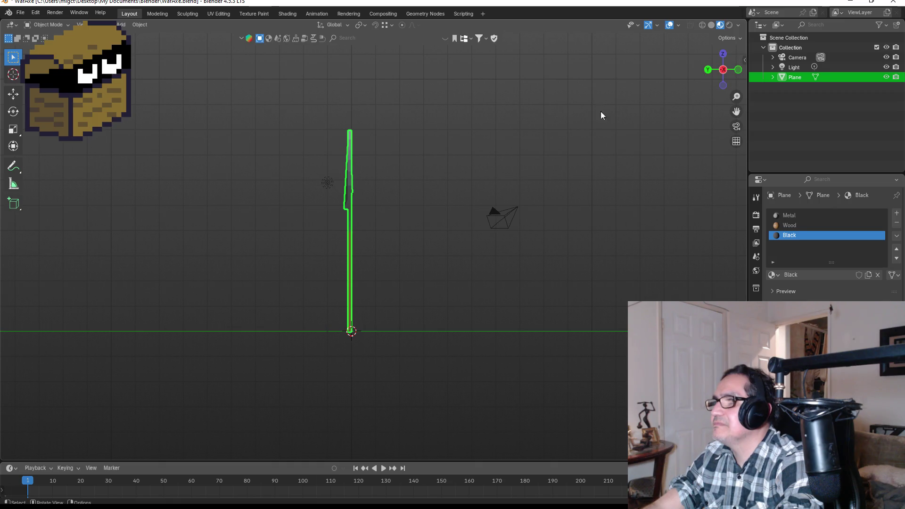
click(723, 55)
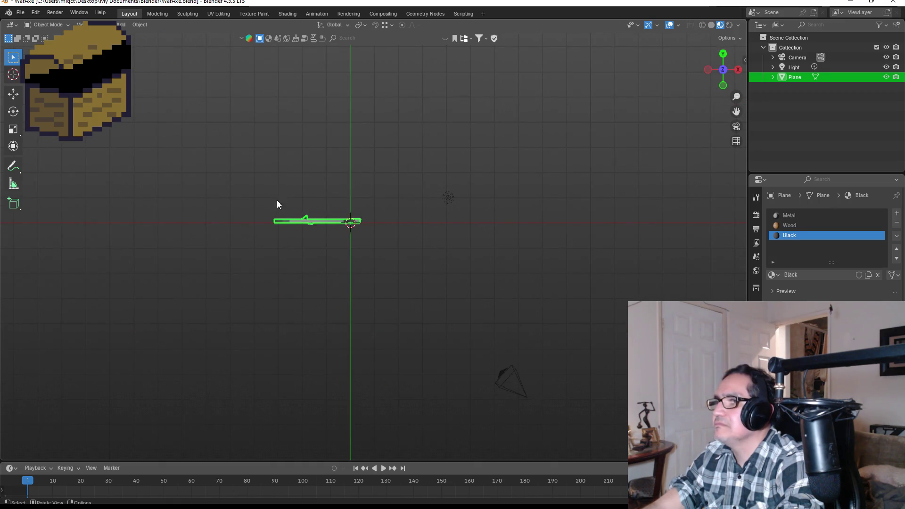
key(Tab)
drag(253, 172, 316, 264)
Step: Switch to wireframe shading and box-select only the blade vertices from the top
key(KP_1)
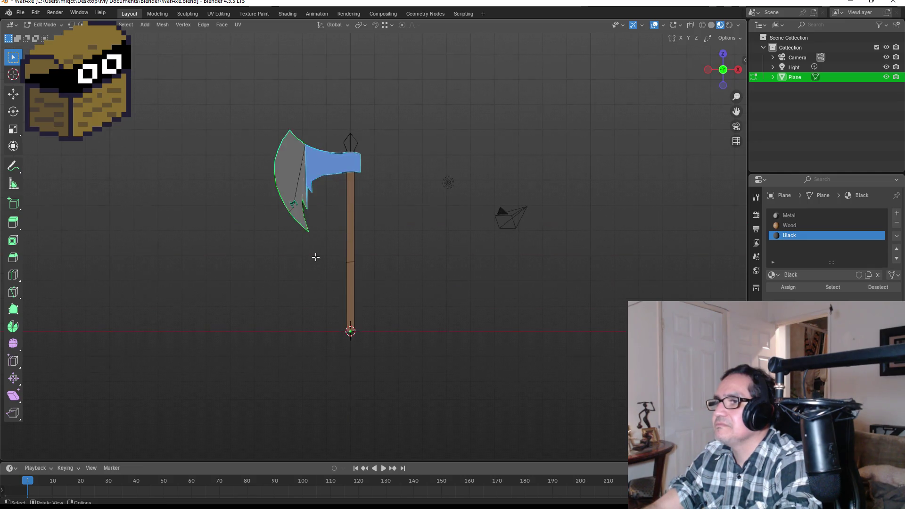
key(z)
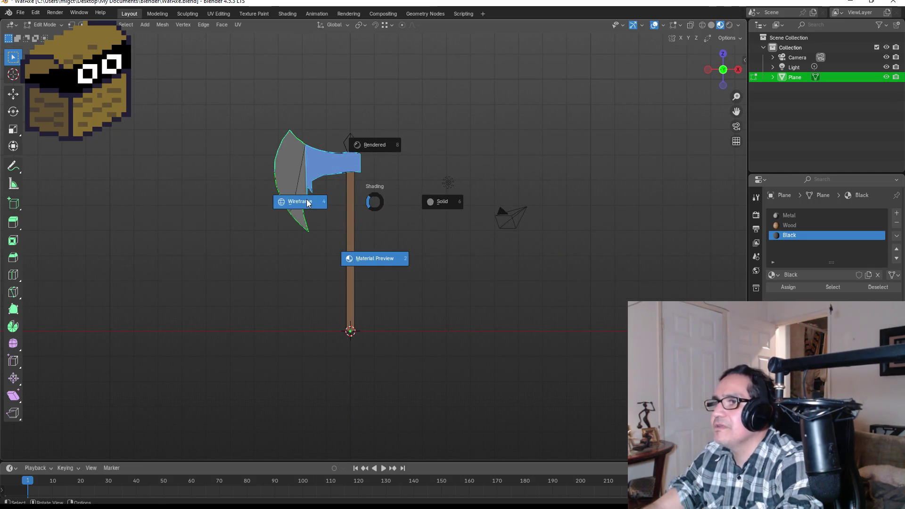
click(301, 202)
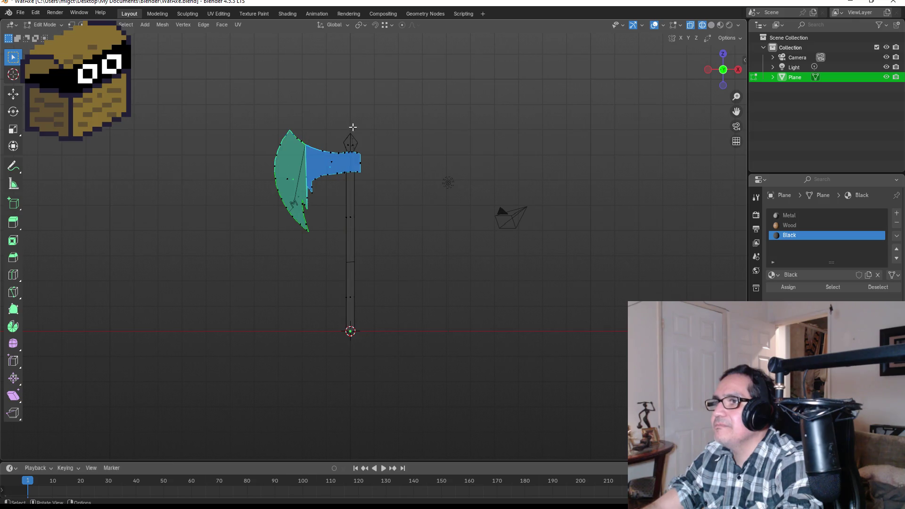
click(724, 54)
mouse_move(242, 176)
mouse_down()
mouse_move(313, 260)
mouse_move(491, 160)
mouse_up()
scroll(542, 230, up, 4)
mouse_move(557, 212)
mouse_down()
mouse_move(482, 241)
mouse_move(510, 241)
mouse_move(458, 234)
mouse_move(494, 229)
mouse_up()
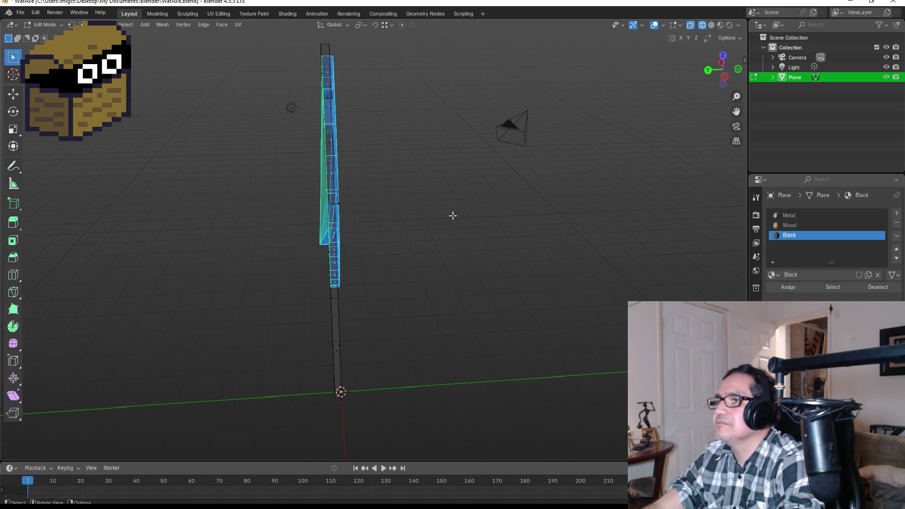
Step: Scale the blade along Y to 1.781 and leave Edit Mode to review
key(s)
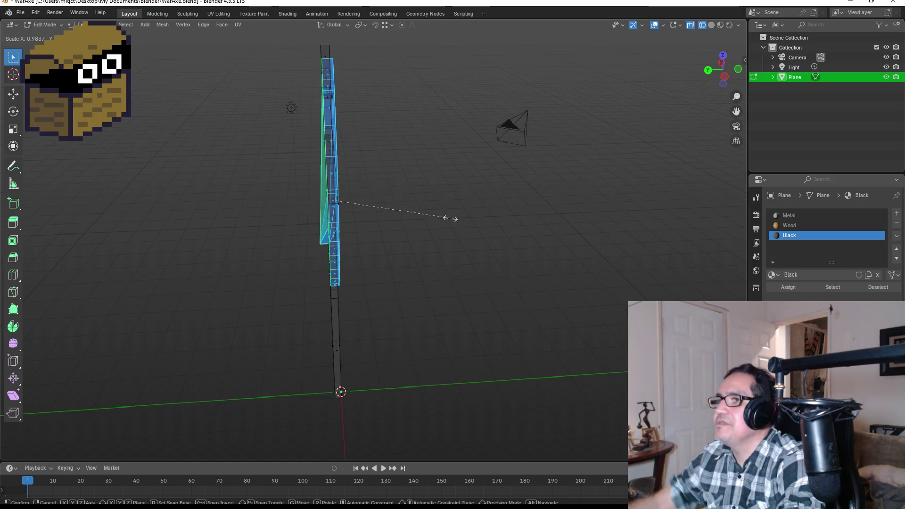
key(y)
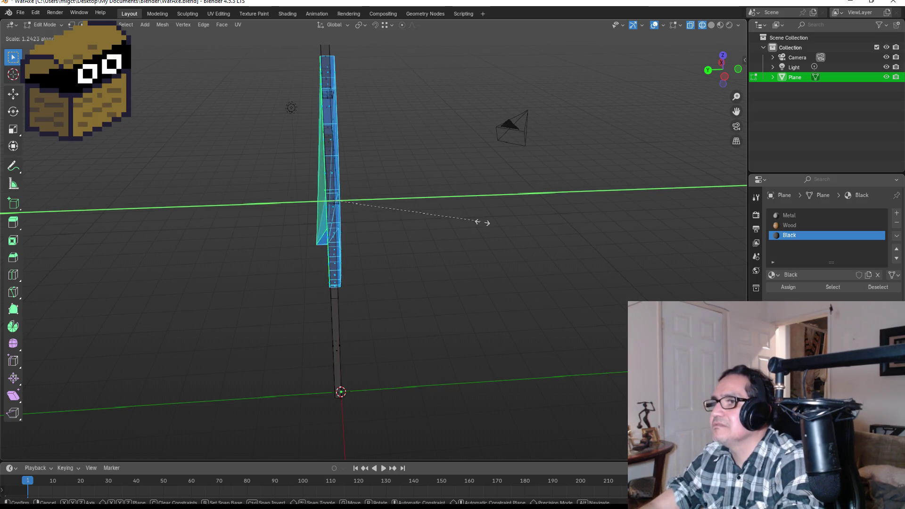
click(545, 226)
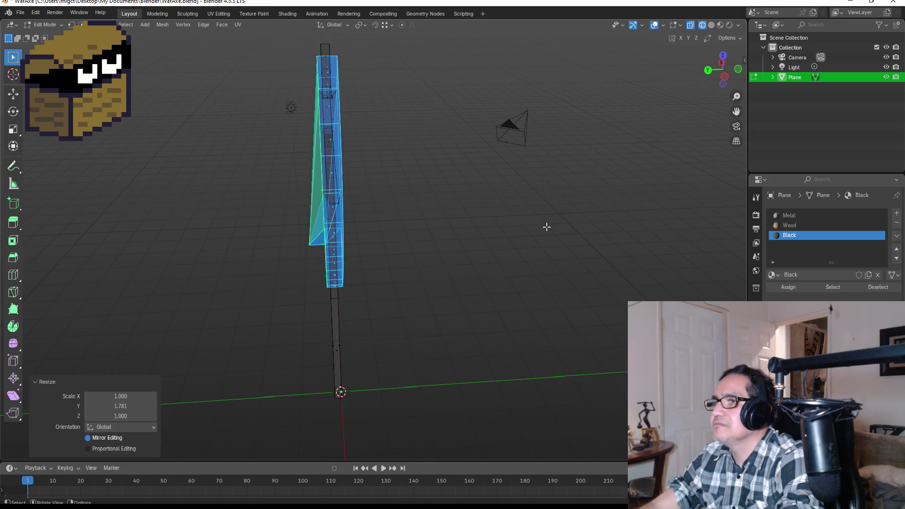
mouse_move(545, 227)
mouse_down()
mouse_move(497, 200)
mouse_move(388, 200)
mouse_up()
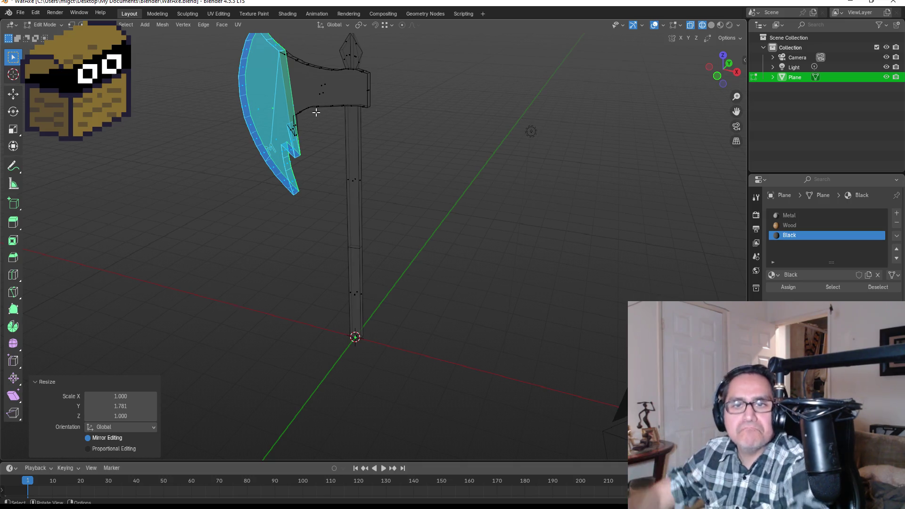
key(Tab)
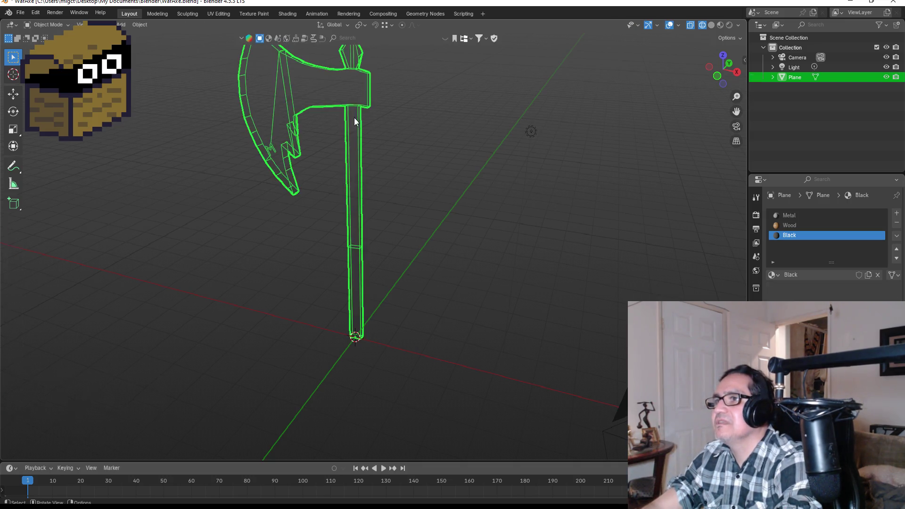
Step: Rescale the blade faces along Y to 1.554, then return to Object Mode
mouse_move(380, 132)
mouse_down()
mouse_move(345, 138)
mouse_move(415, 129)
mouse_move(491, 146)
mouse_move(399, 192)
mouse_move(508, 204)
mouse_move(511, 186)
mouse_move(440, 203)
mouse_up()
key(Tab)
key(Tab)
key(Tab)
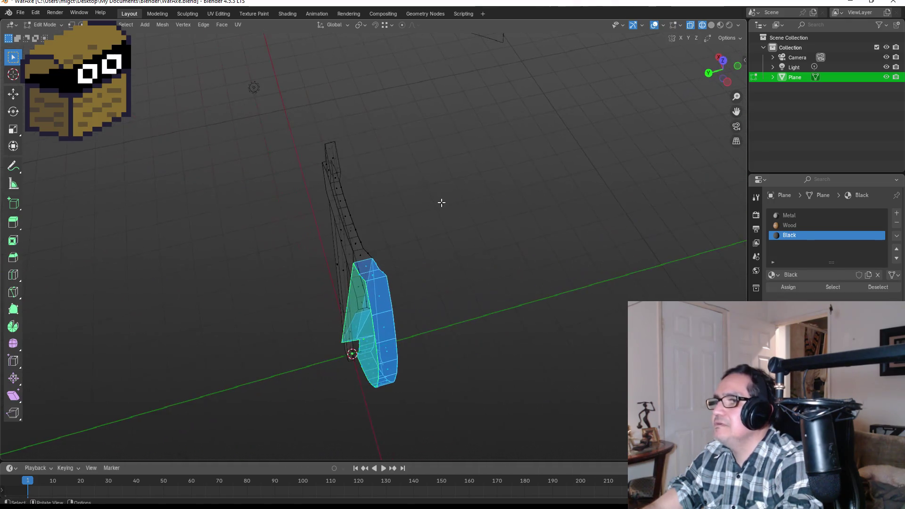
key(s)
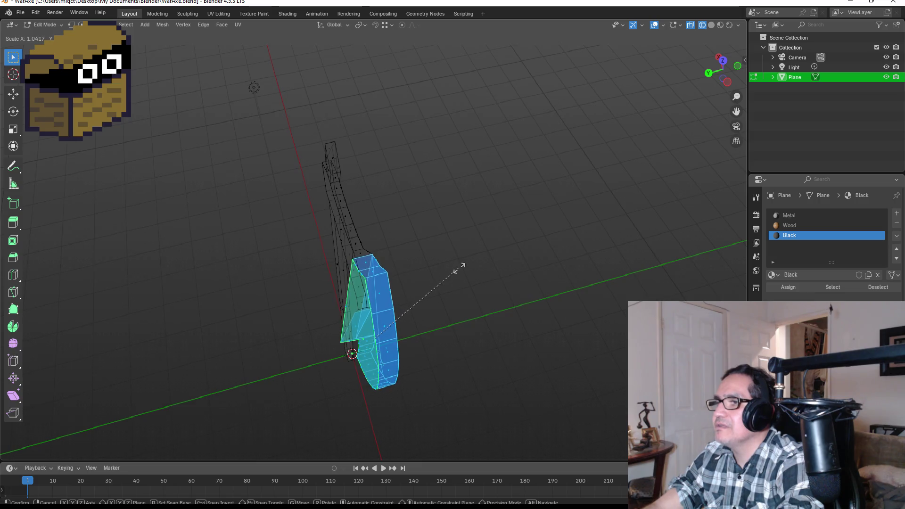
key(y)
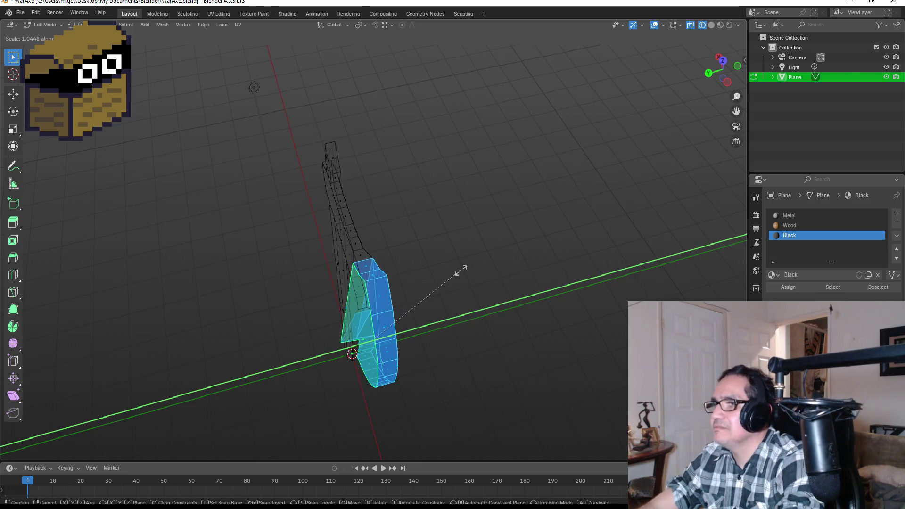
click(527, 278)
mouse_move(458, 259)
mouse_down()
mouse_move(541, 229)
mouse_move(357, 214)
mouse_move(368, 194)
mouse_move(327, 148)
mouse_move(355, 126)
mouse_move(329, 144)
mouse_up()
key(Tab)
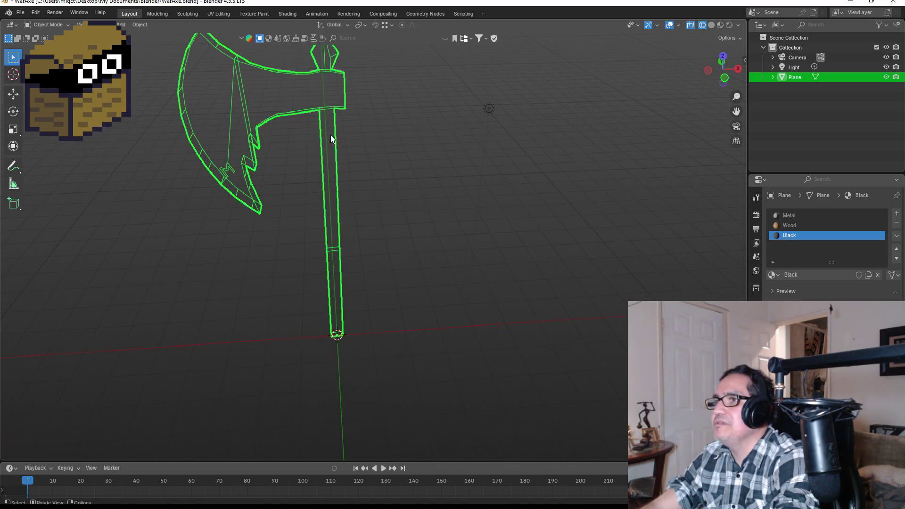
Step: In Edit Mode, clear the blade selection and box-select the head and spike faces from front view
key(KP_1)
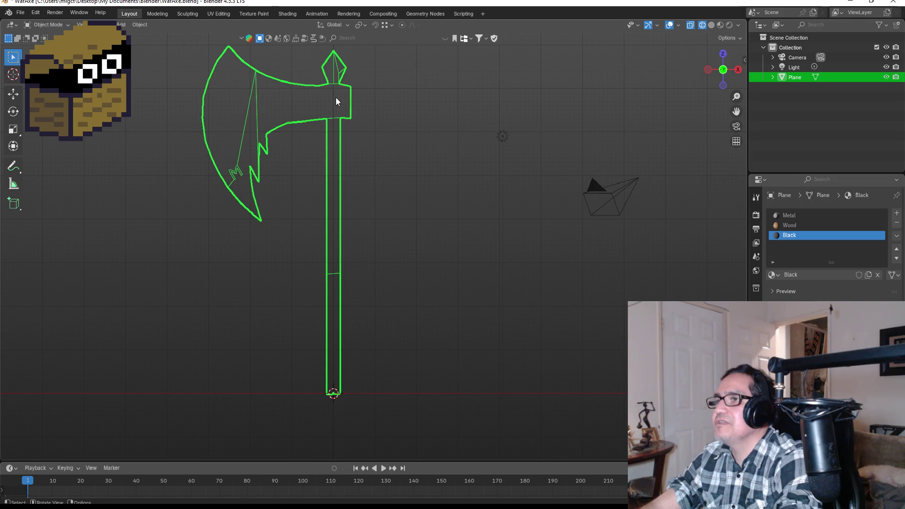
key(Tab)
key(alt+a)
mouse_move(461, 73)
mouse_down()
mouse_move(414, 126)
mouse_move(355, 121)
mouse_up()
key(KP_1)
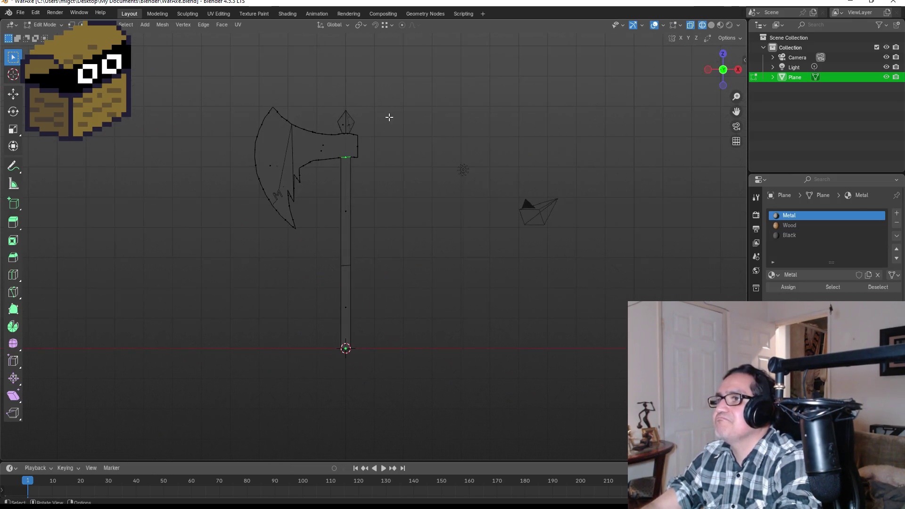
drag(310, 103, 365, 178)
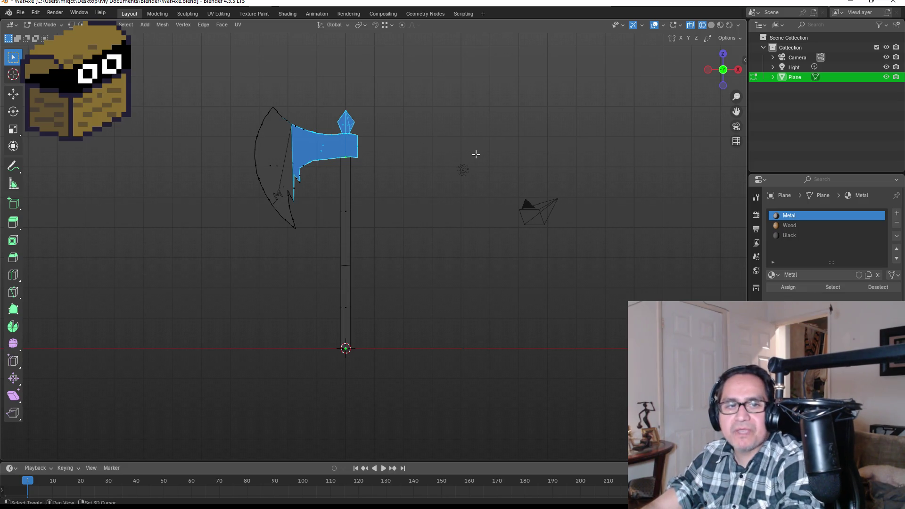
Step: Scale the head and spike faces 1.287 along Y to give them more depth
mouse_move(475, 154)
mouse_down()
mouse_move(439, 170)
mouse_move(434, 148)
mouse_move(384, 192)
mouse_move(409, 173)
mouse_up()
key(s)
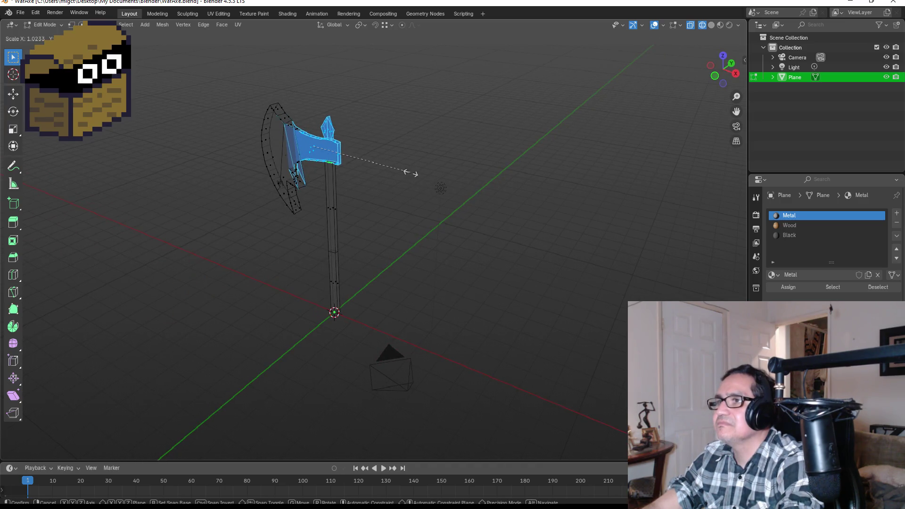
key(y)
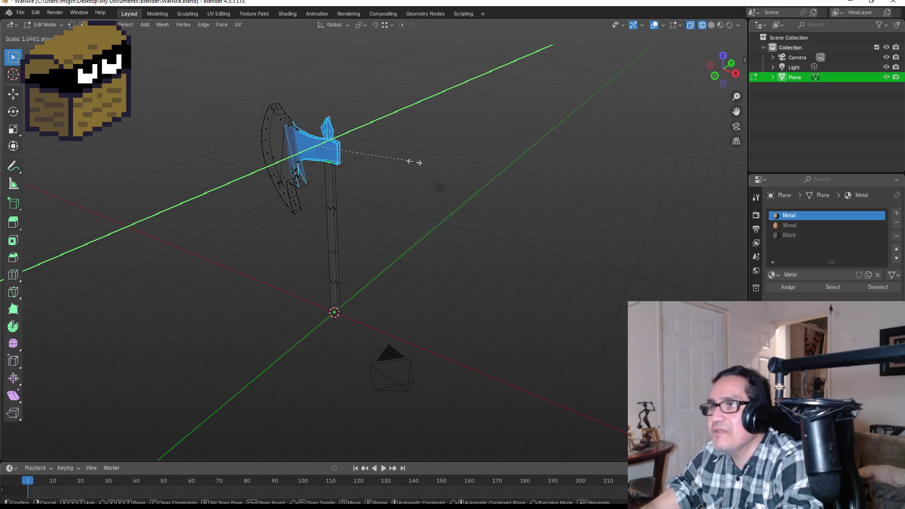
click(439, 161)
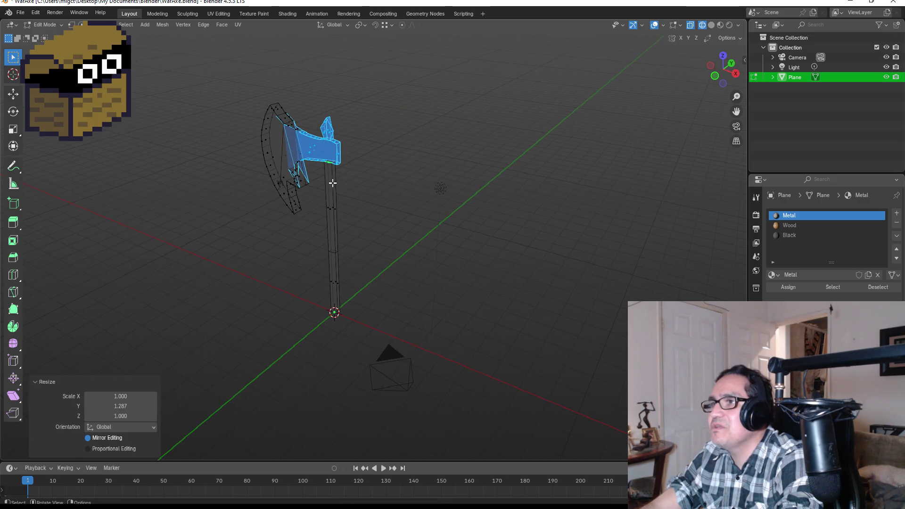
drag(359, 188, 393, 181)
click(304, 213)
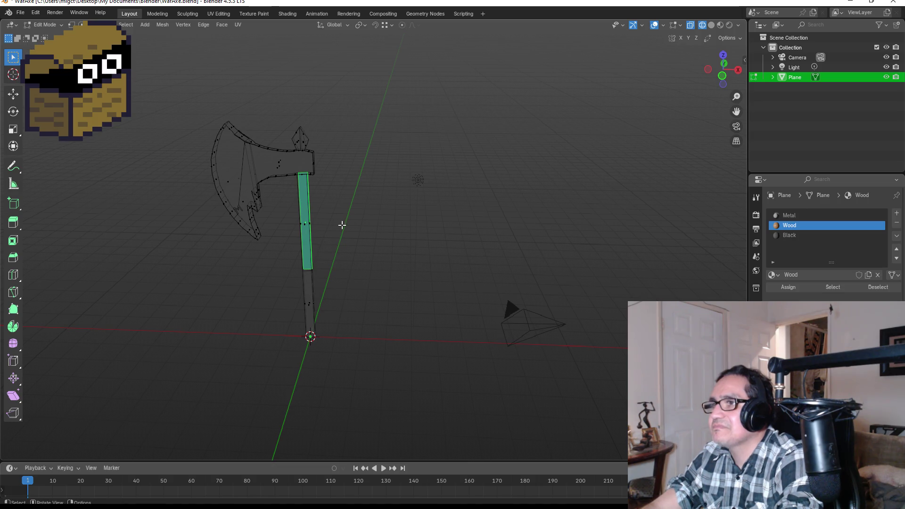
Step: Cancel a stray handle scale and box-select only the upper handle faces from front view
mouse_move(343, 222)
mouse_down()
mouse_move(381, 220)
mouse_move(351, 218)
mouse_up()
key(s)
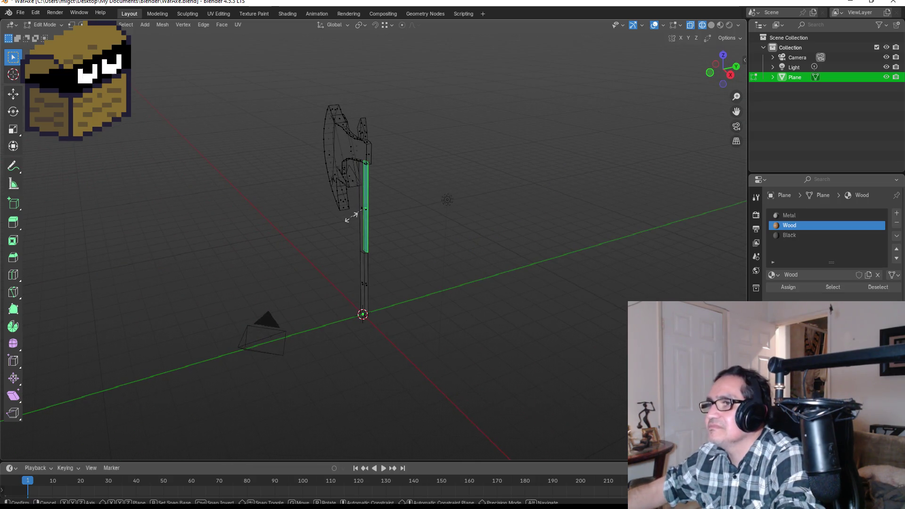
key(y)
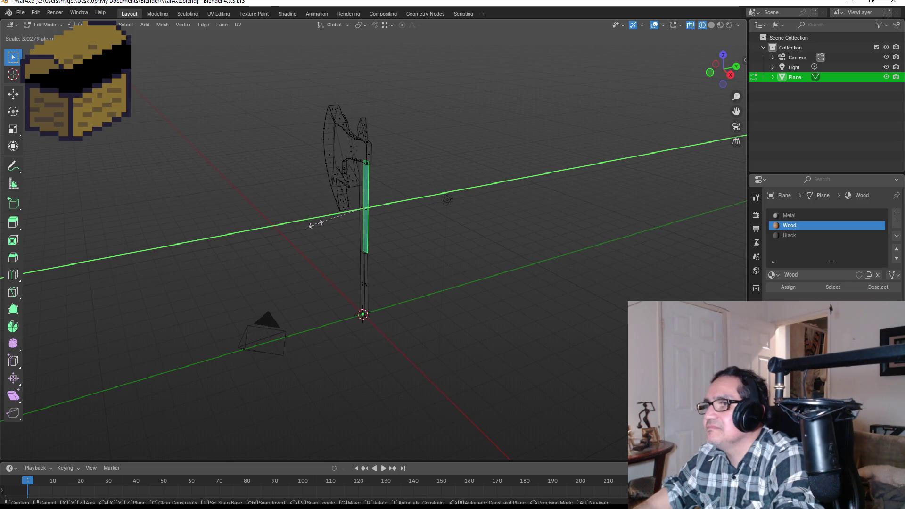
right_click(317, 217)
drag(430, 180, 366, 205)
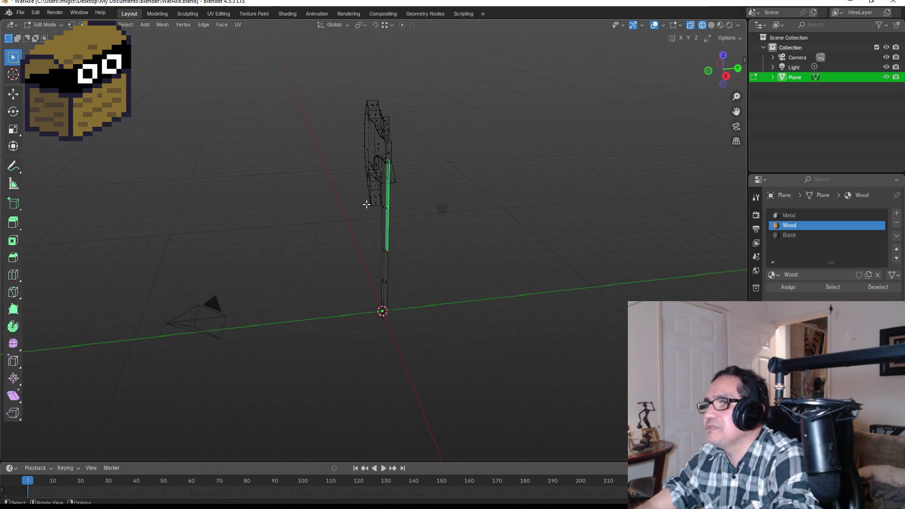
key(KP_1)
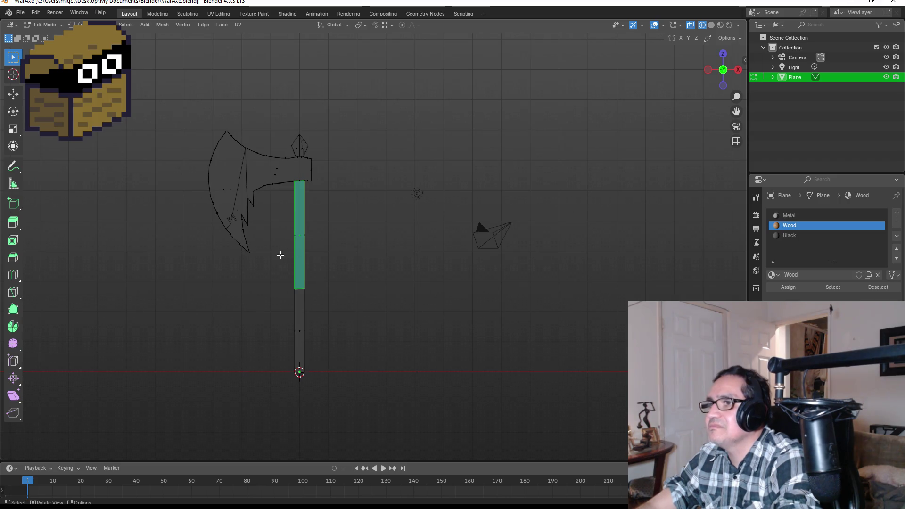
drag(271, 224, 359, 382)
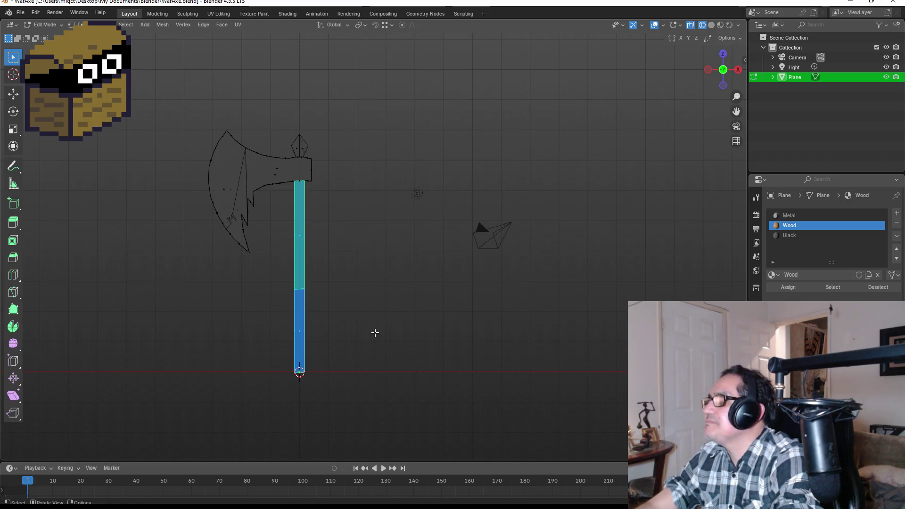
mouse_move(375, 333)
mouse_down()
mouse_move(396, 295)
mouse_move(329, 302)
mouse_move(357, 243)
mouse_move(471, 218)
mouse_move(348, 252)
mouse_up()
drag(288, 225, 362, 277)
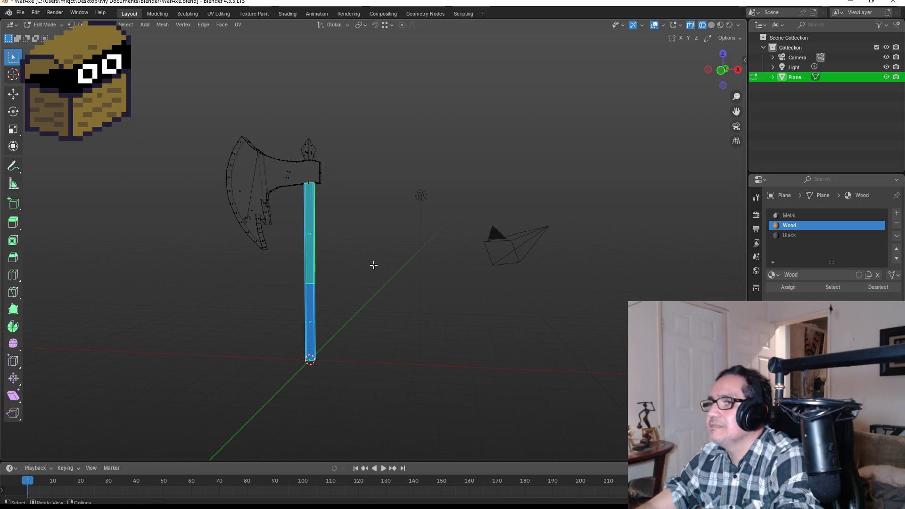
mouse_move(277, 303)
ctrl+mouse_down()
mouse_move(390, 390)
mouse_move(415, 254)
mouse_move(350, 261)
ctrl+mouse_up()
Step: Scale the upper handle faces 1.738 along Y and return to Object Mode
key(s)
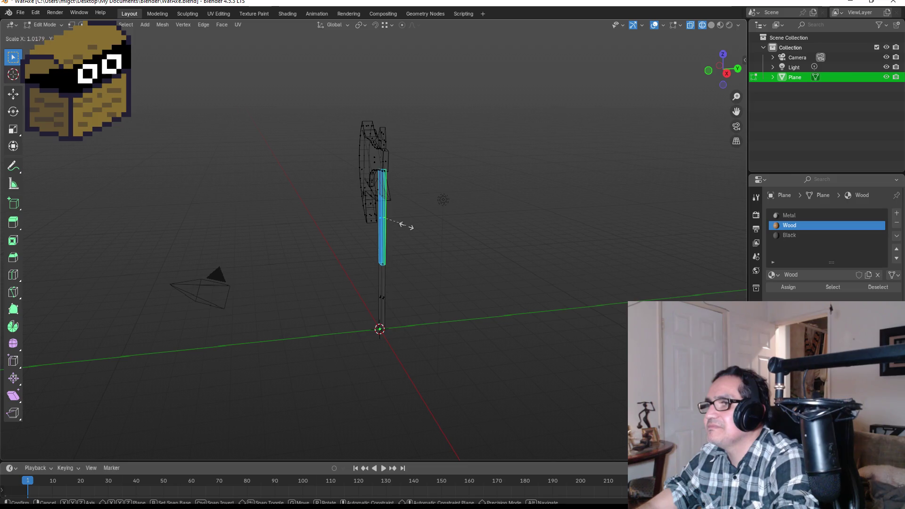
key(y)
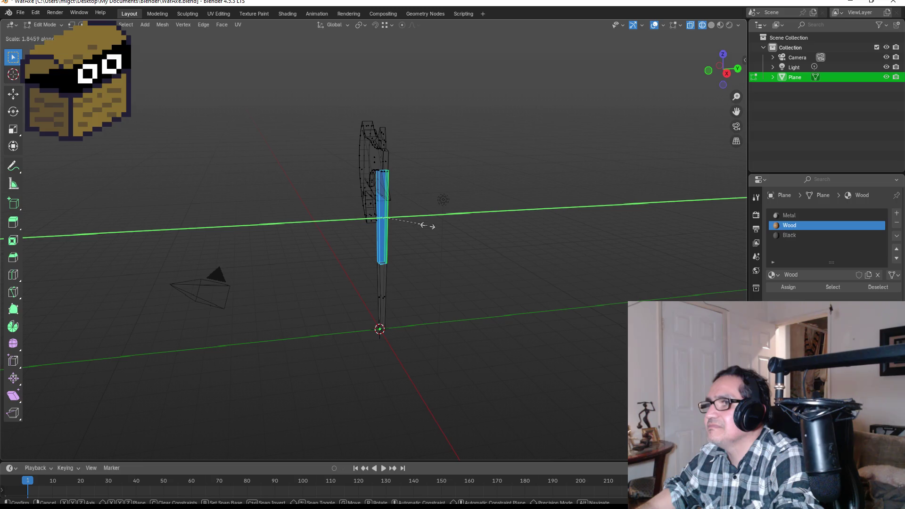
click(424, 226)
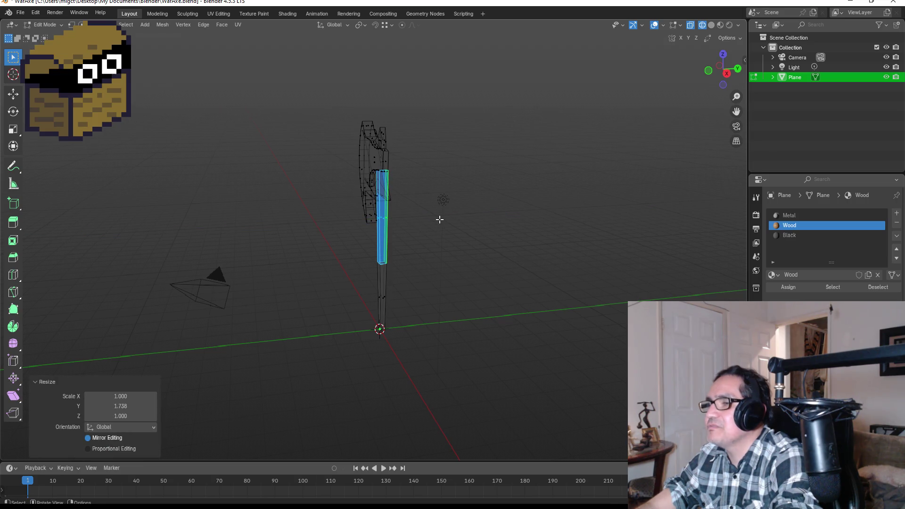
key(KP_1)
key(Tab)
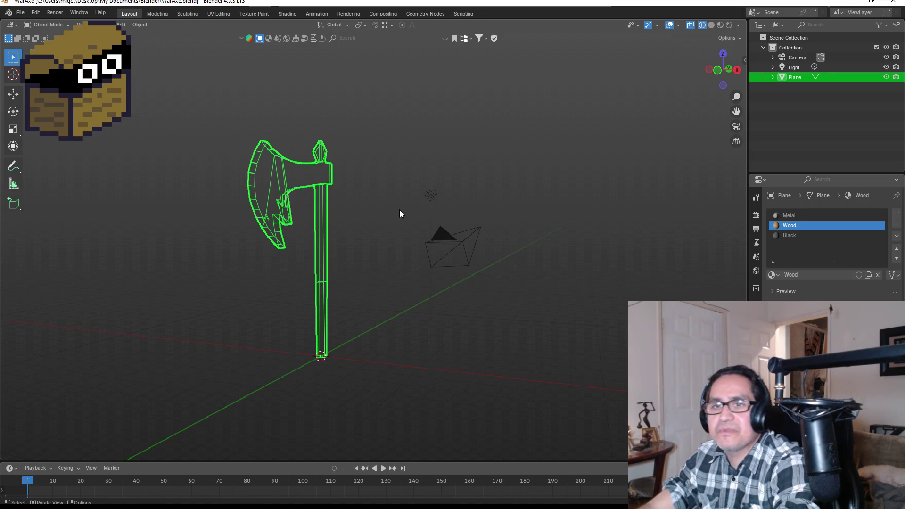
Step: Switch the viewport shading to Material Preview and orbit around the thickened axe
key(Tab)
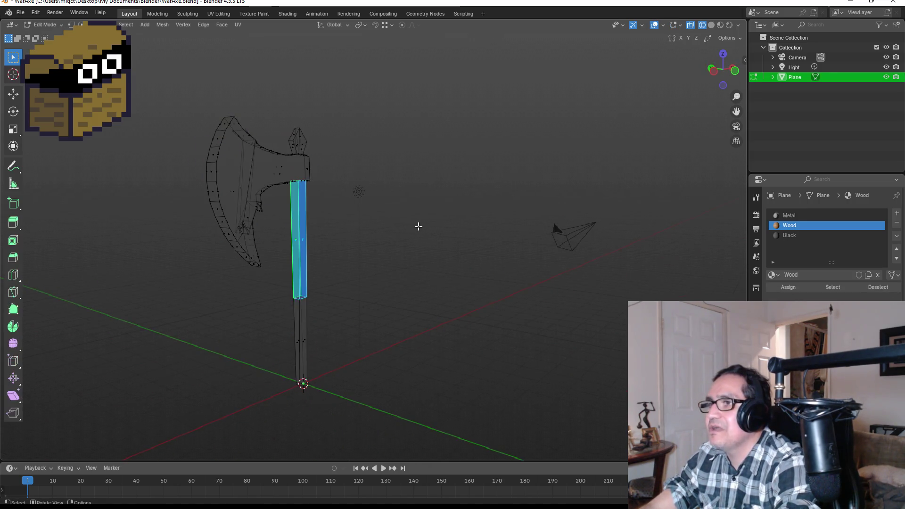
key(Tab)
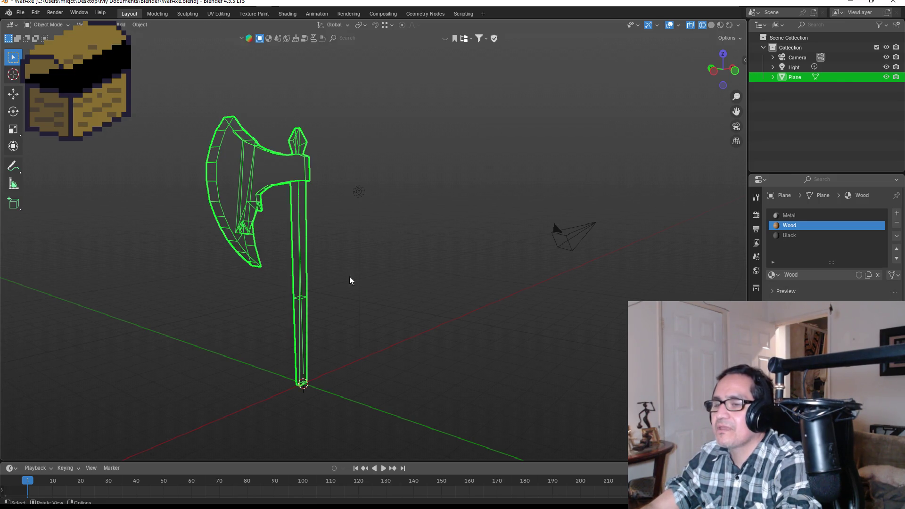
key(Tab)
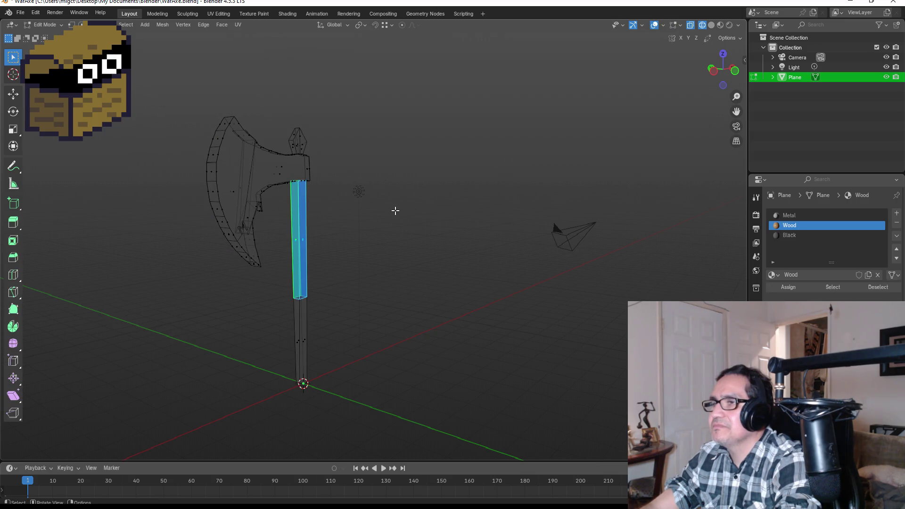
key(Tab)
key(z)
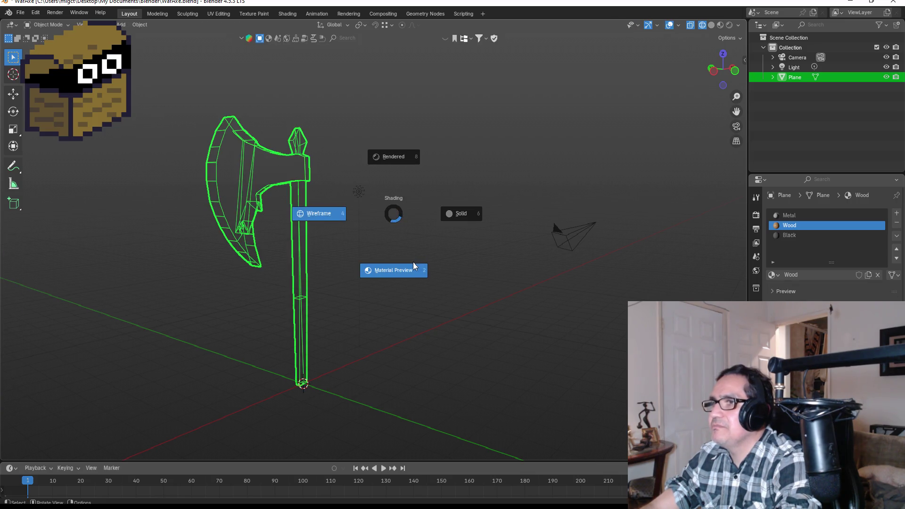
click(413, 266)
mouse_move(392, 191)
mouse_down()
mouse_move(284, 230)
mouse_move(364, 206)
mouse_move(429, 200)
mouse_move(532, 214)
mouse_move(522, 233)
mouse_move(495, 207)
mouse_move(523, 201)
mouse_move(527, 190)
mouse_move(495, 196)
mouse_move(519, 193)
mouse_move(544, 222)
mouse_up()
Step: Assign the Metal material to the blade's flat face and check the result
scroll(545, 218, up, 3)
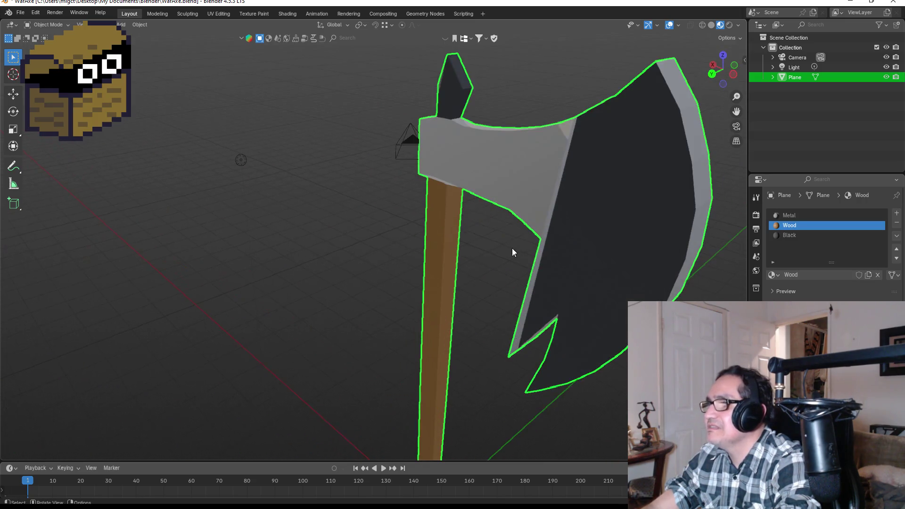
key(Tab)
scroll(578, 261, up, 2)
click(596, 246)
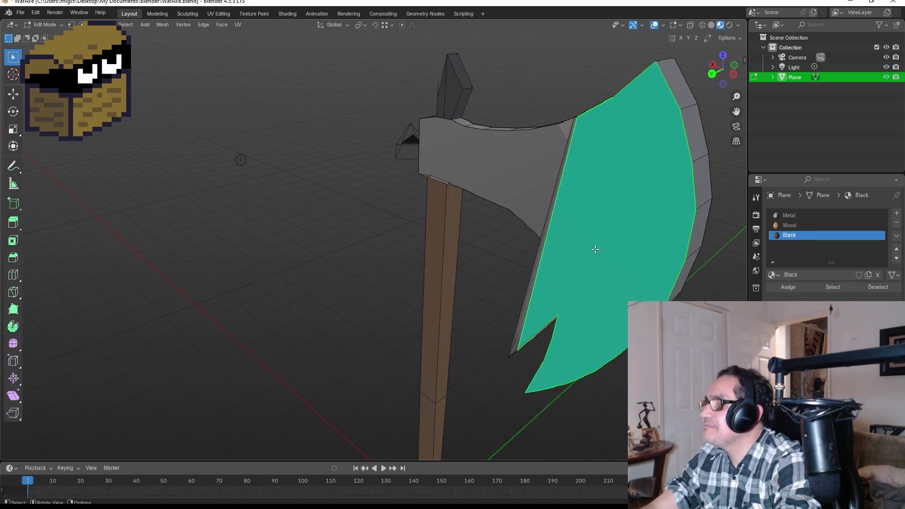
click(791, 217)
click(788, 288)
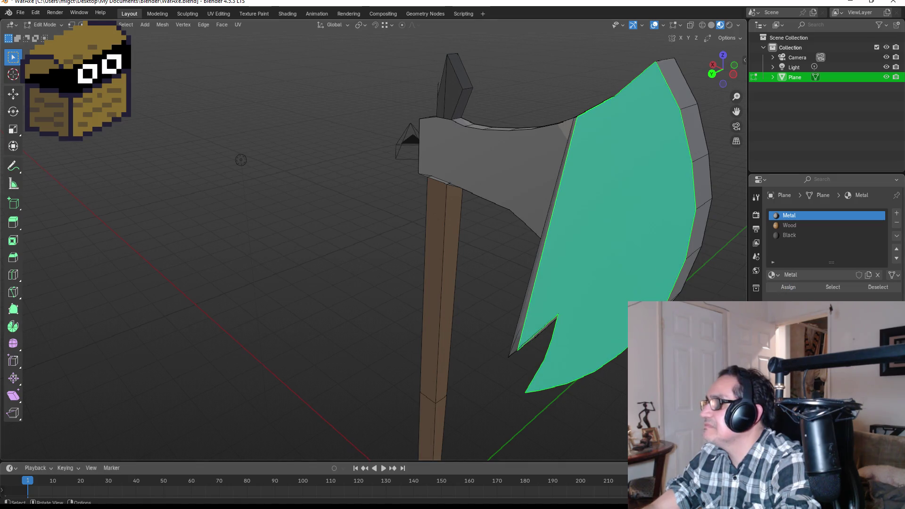
key(alt+a)
mouse_move(596, 298)
mouse_down()
mouse_move(558, 287)
mouse_move(608, 282)
mouse_move(627, 212)
mouse_move(610, 239)
mouse_move(489, 275)
mouse_up()
click(627, 212)
key(Tab)
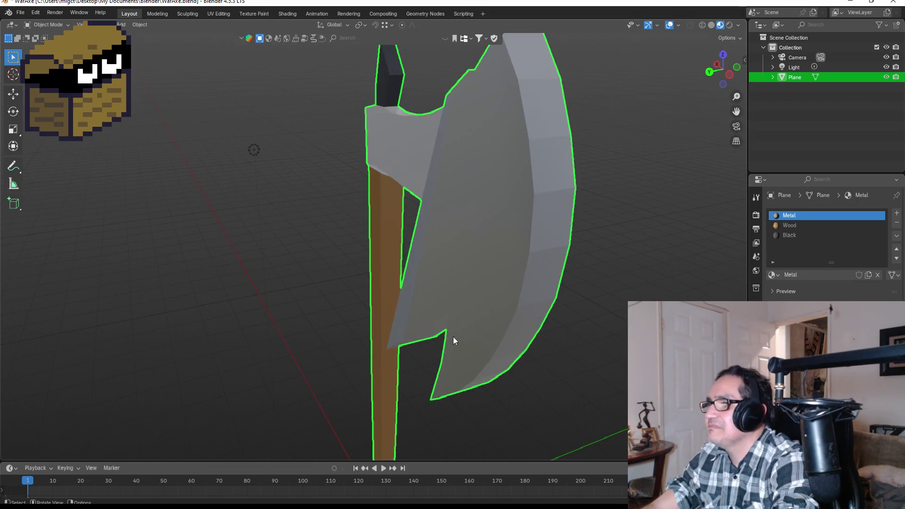
Step: In vertex select mode, box-select the blade tip vertices and switch to Right view
key(Tab)
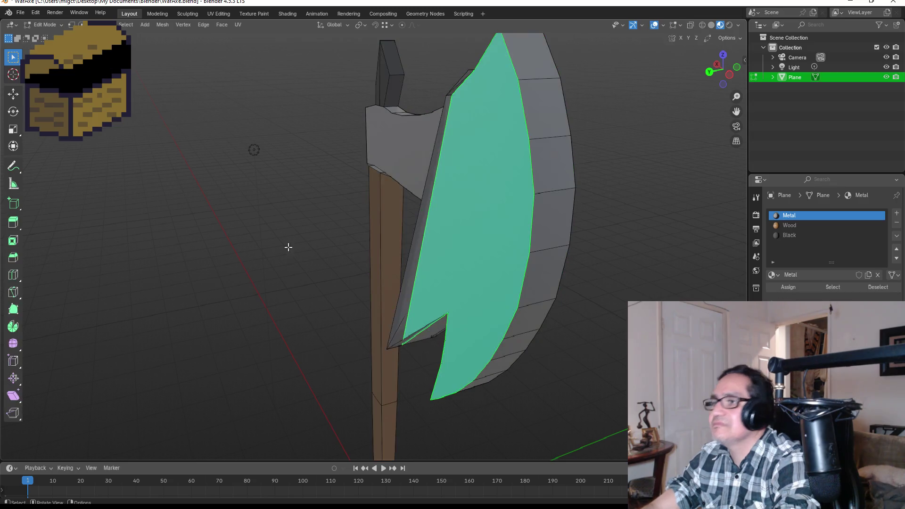
click(72, 24)
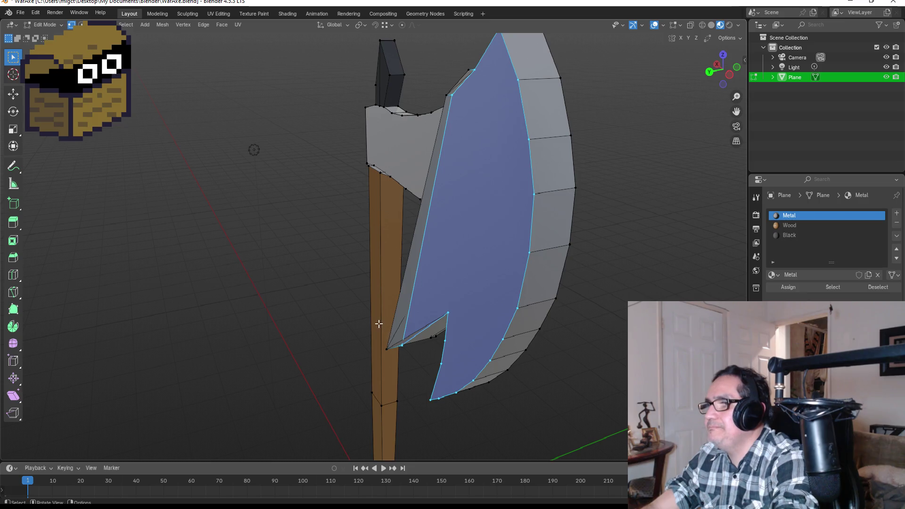
drag(374, 320, 414, 362)
key(KP_3)
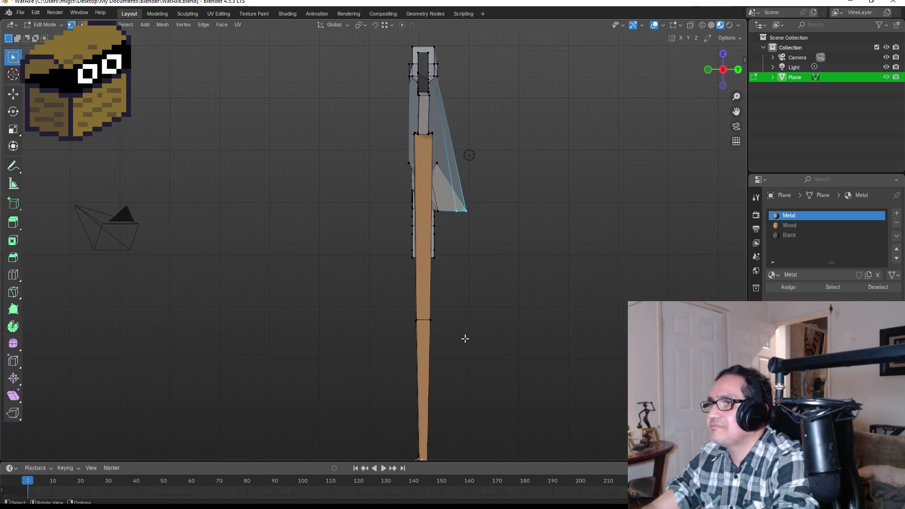
Step: Move the blade tip vertices along Y into line with the handle, then inspect in Object Mode
key(KP_1)
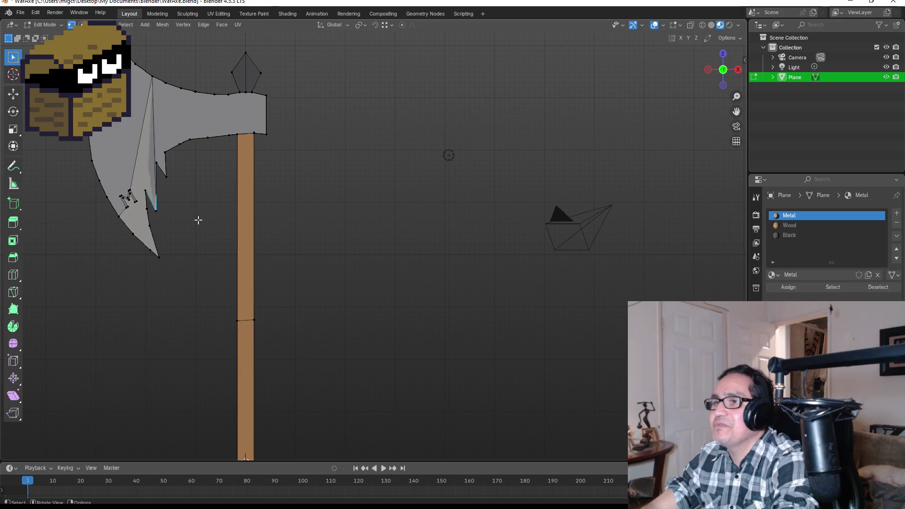
key(KP_3)
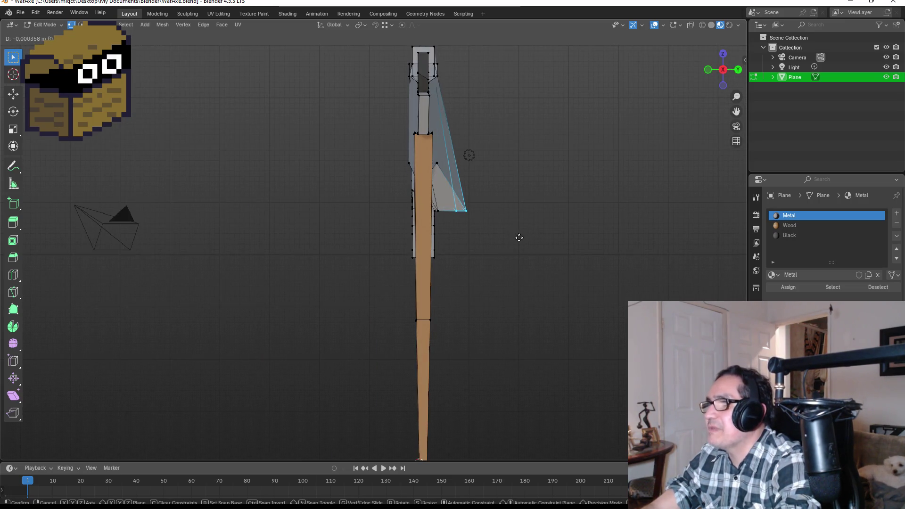
key(g)
key(y)
key(y)
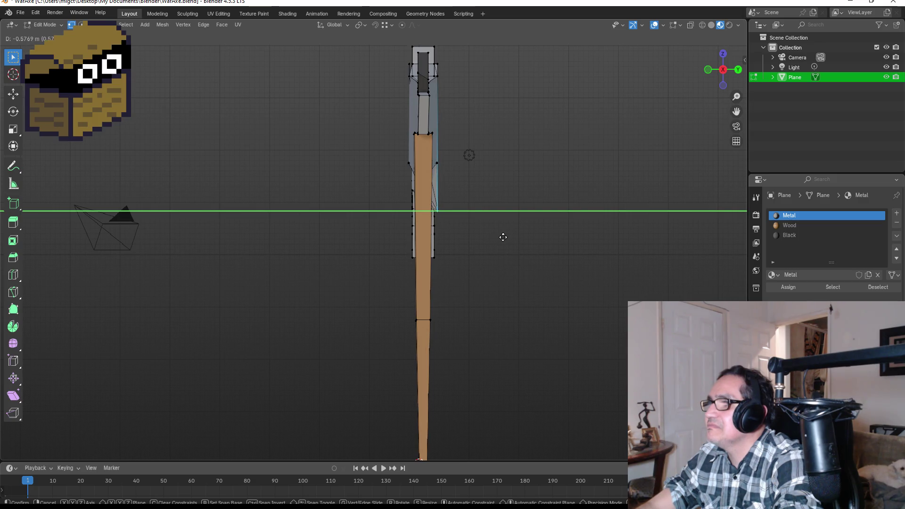
click(505, 236)
key(Tab)
mouse_move(518, 242)
mouse_down()
mouse_move(503, 208)
mouse_move(467, 218)
mouse_move(417, 206)
mouse_move(253, 224)
mouse_move(226, 244)
mouse_move(283, 228)
mouse_move(396, 228)
mouse_move(264, 236)
mouse_up()
key(Tab)
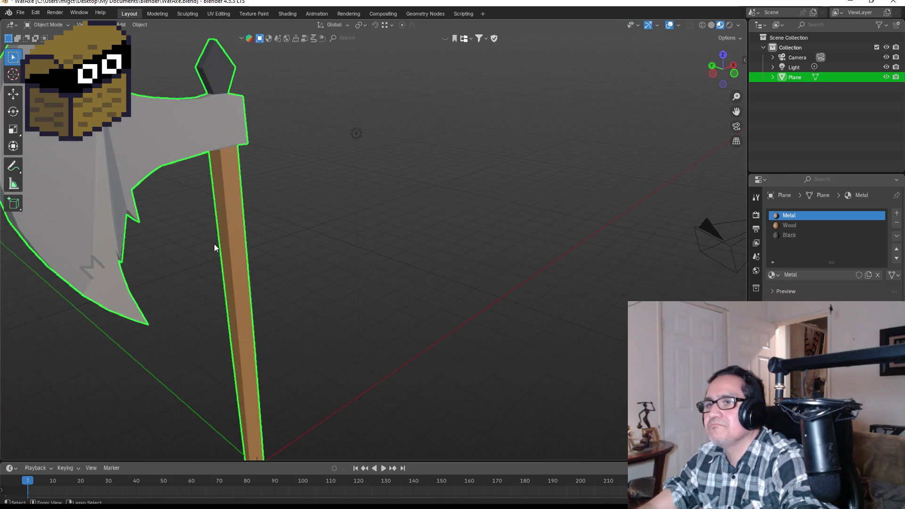
Step: Select the blade's other protruding tip vertex and move it along Y to flatten it
drag(212, 243, 172, 242)
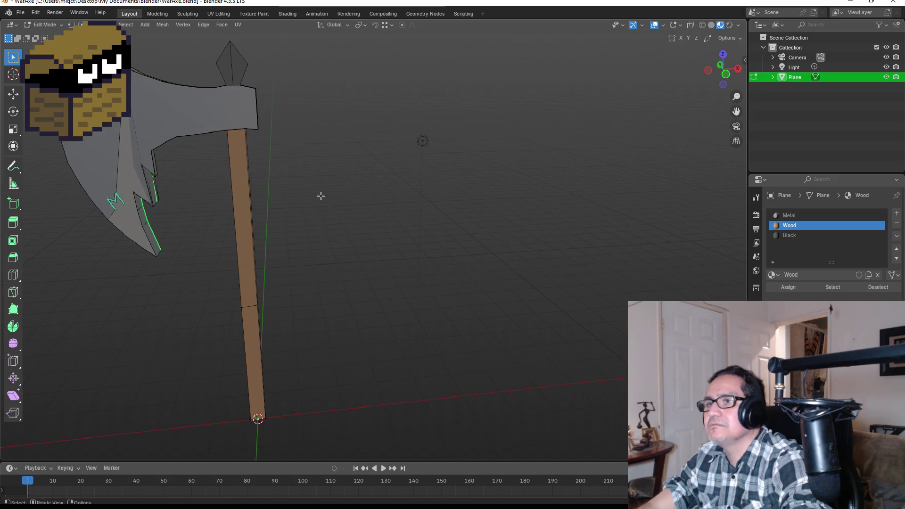
mouse_move(319, 195)
mouse_down()
mouse_move(241, 196)
mouse_move(339, 214)
mouse_move(440, 188)
mouse_move(418, 188)
mouse_up()
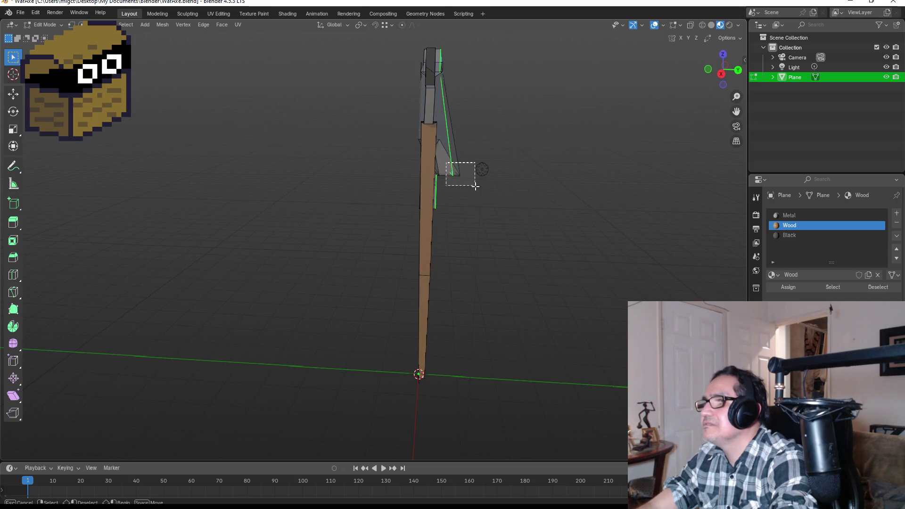
key(ctrl+l)
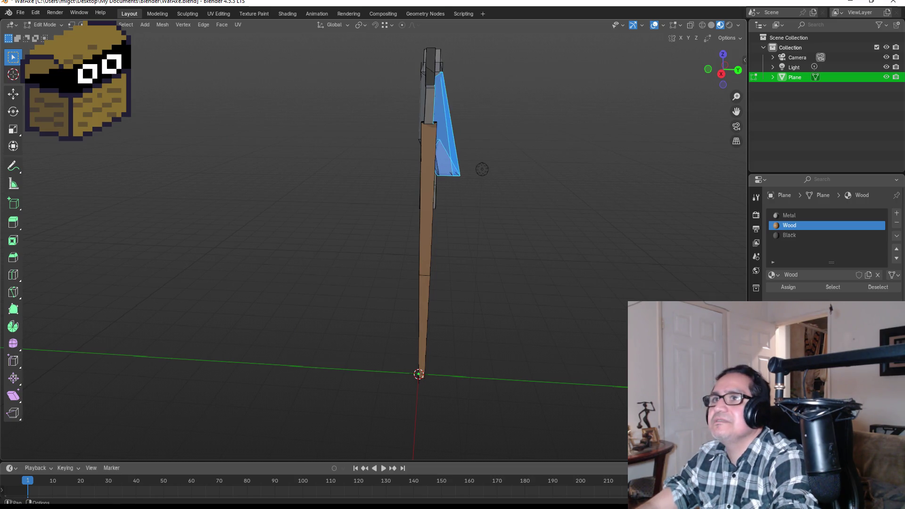
click(72, 25)
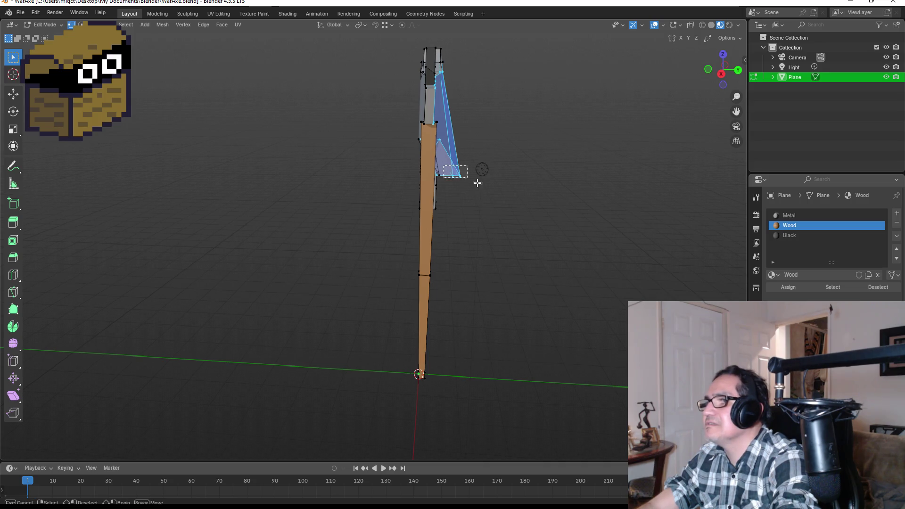
click(488, 190)
key(g)
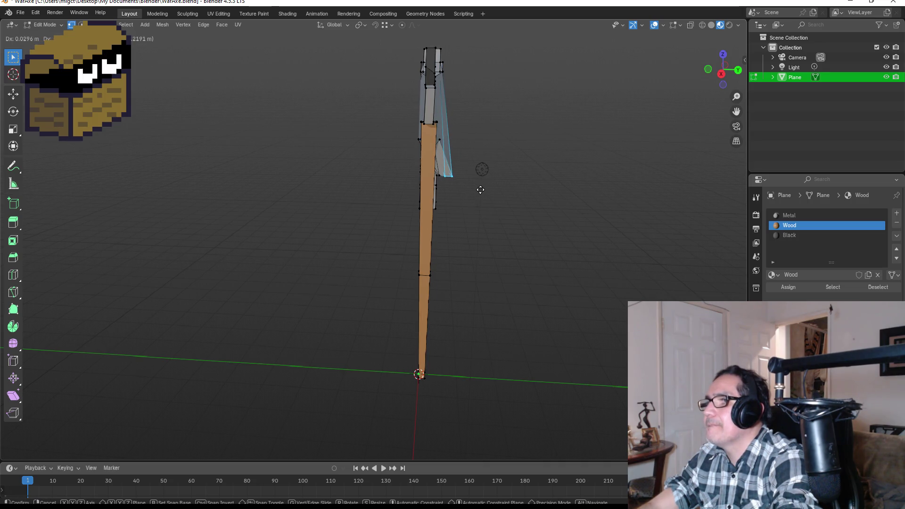
key(y)
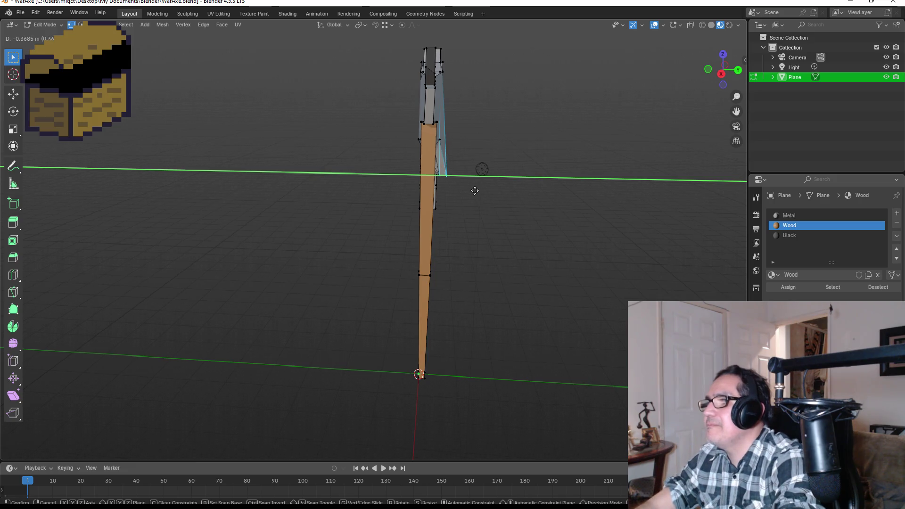
click(475, 191)
Step: Grab and reposition the barb vertices along the blade's inner edge
mouse_move(475, 190)
mouse_down()
mouse_move(554, 160)
mouse_move(478, 155)
mouse_move(485, 158)
mouse_up()
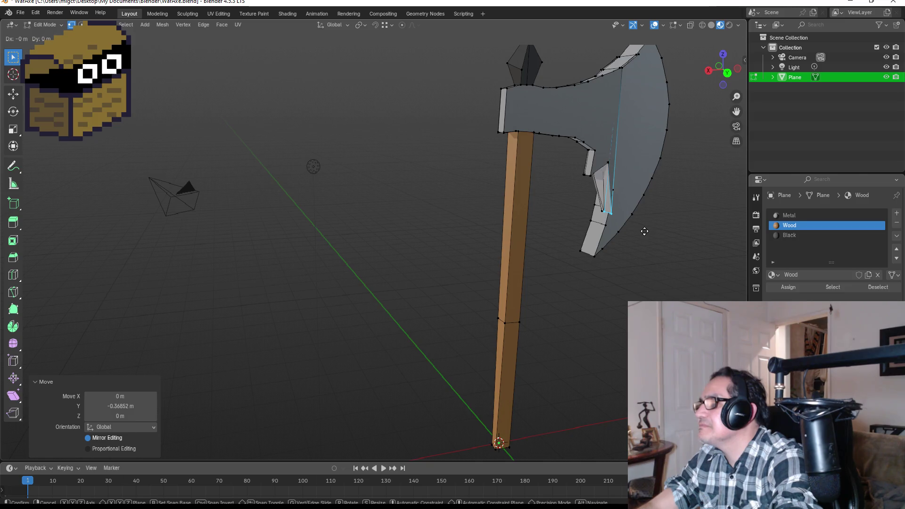
key(g)
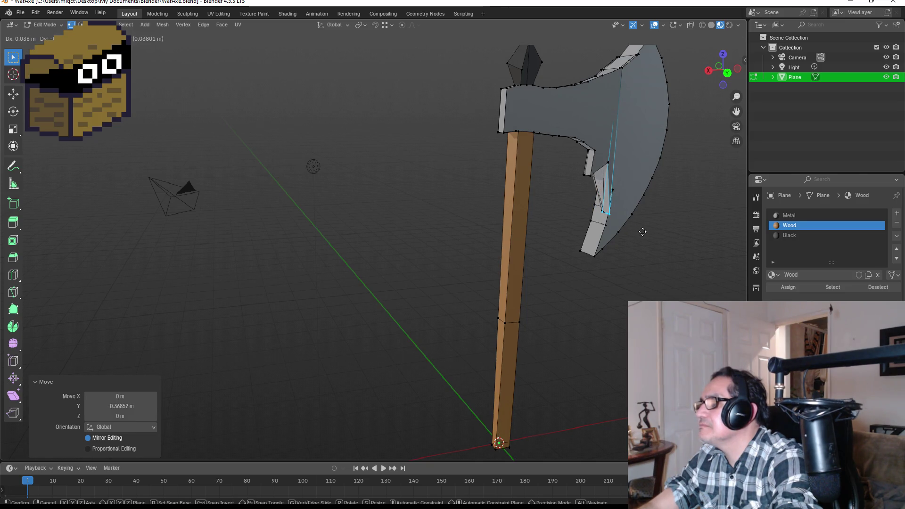
click(642, 231)
scroll(650, 234, up, 4)
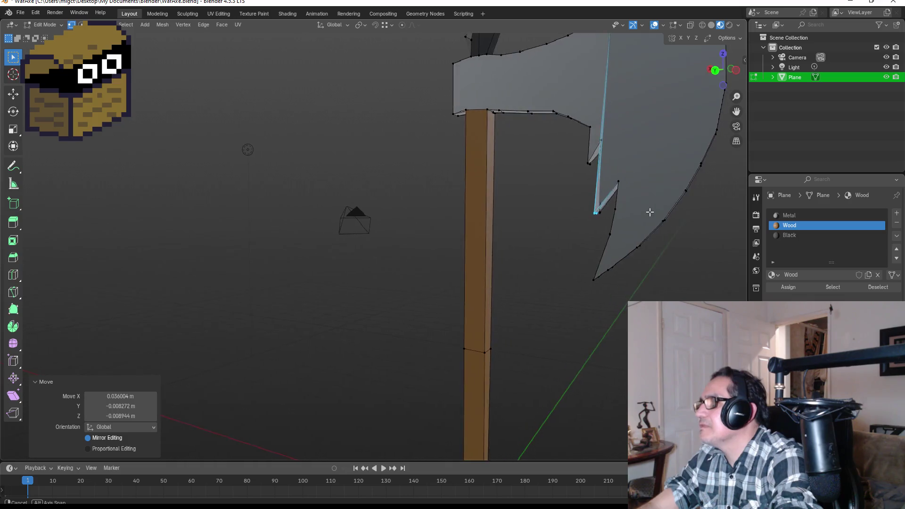
mouse_move(671, 229)
mouse_down()
mouse_move(584, 227)
mouse_move(643, 232)
mouse_move(461, 253)
mouse_move(627, 247)
mouse_move(650, 266)
mouse_up()
key(g)
click(563, 261)
key(g)
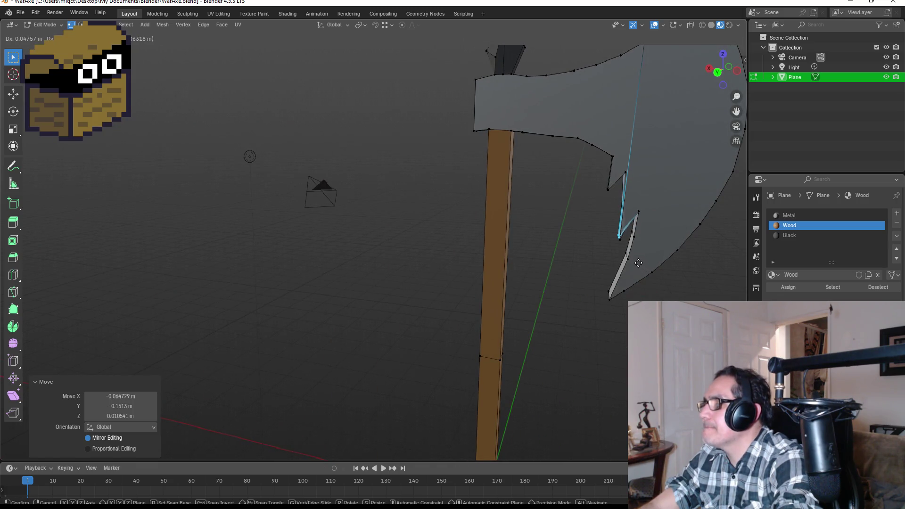
click(640, 261)
Step: Reposition the barb's lower vertex and final barb vertices, then return to Object Mode
mouse_move(657, 269)
mouse_down()
mouse_move(663, 259)
mouse_move(542, 268)
mouse_move(353, 259)
mouse_up()
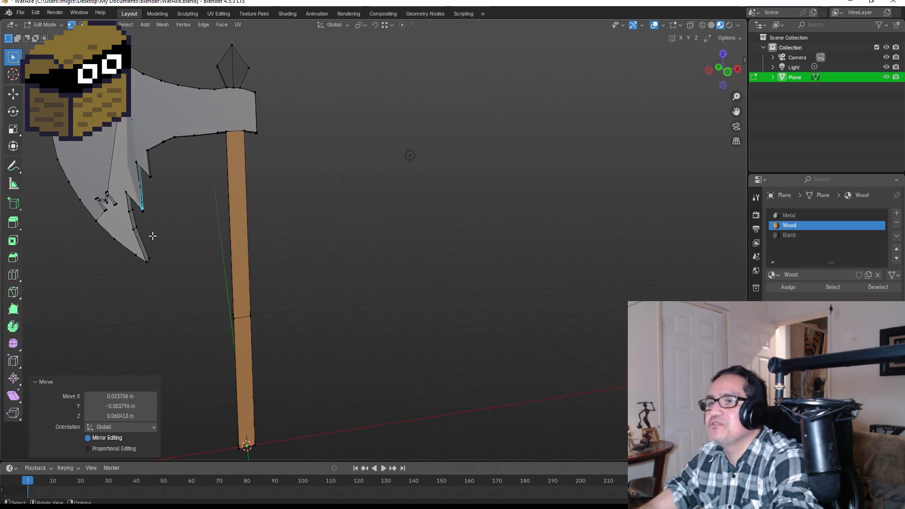
mouse_move(153, 236)
mouse_down()
mouse_move(234, 222)
mouse_move(183, 222)
mouse_move(352, 202)
mouse_up()
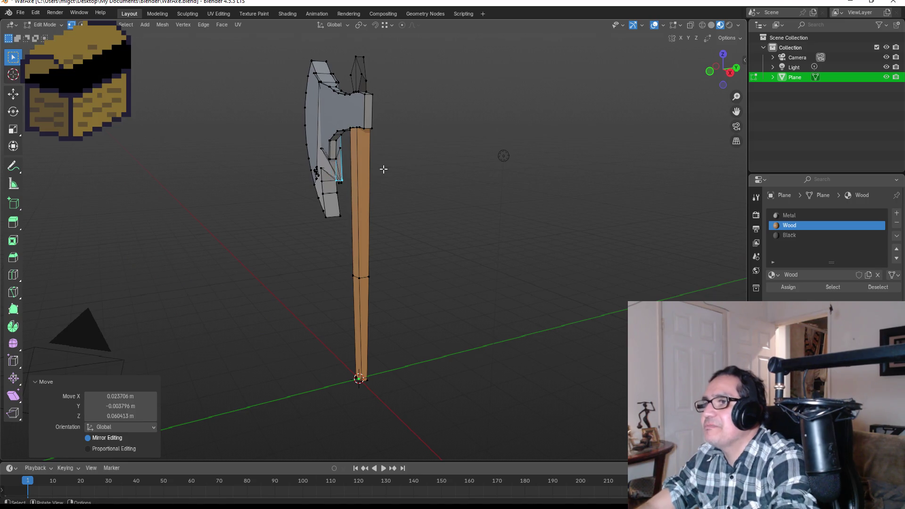
key(g)
click(345, 187)
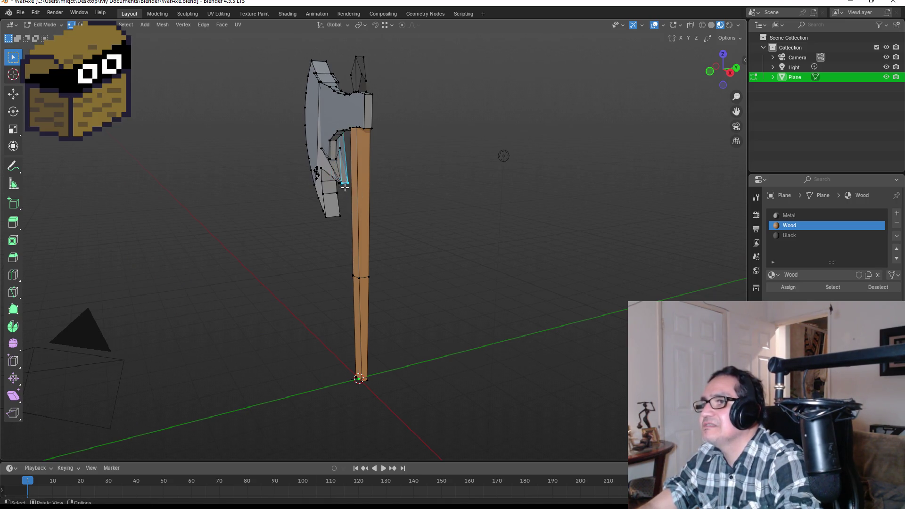
key(g)
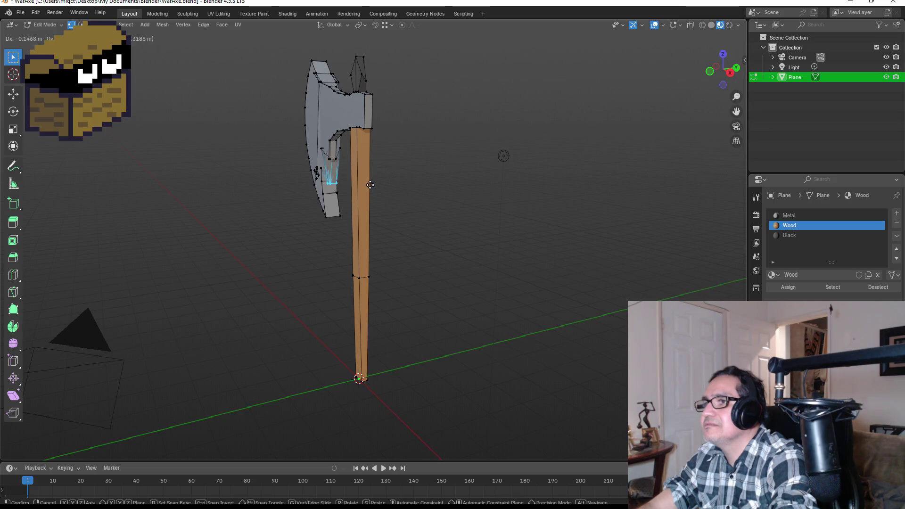
click(371, 185)
mouse_move(375, 192)
mouse_down()
mouse_move(503, 194)
mouse_move(368, 237)
mouse_up()
key(g)
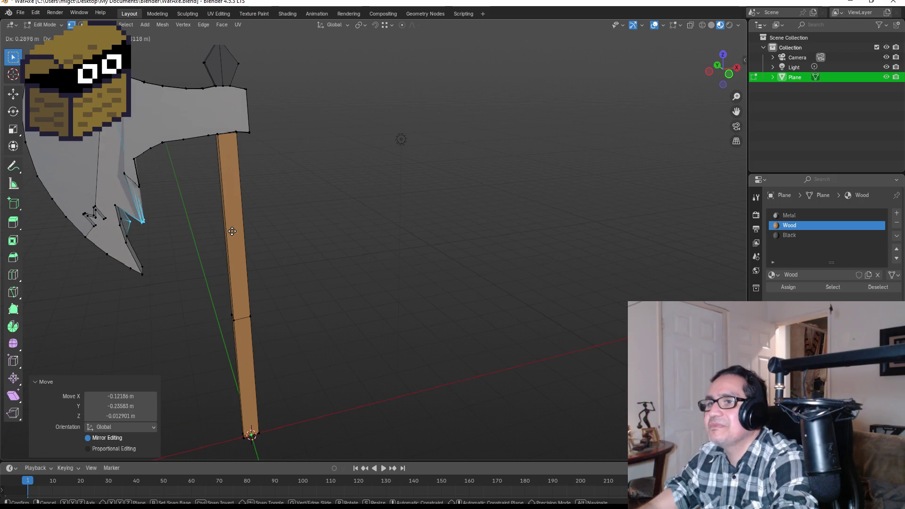
click(226, 231)
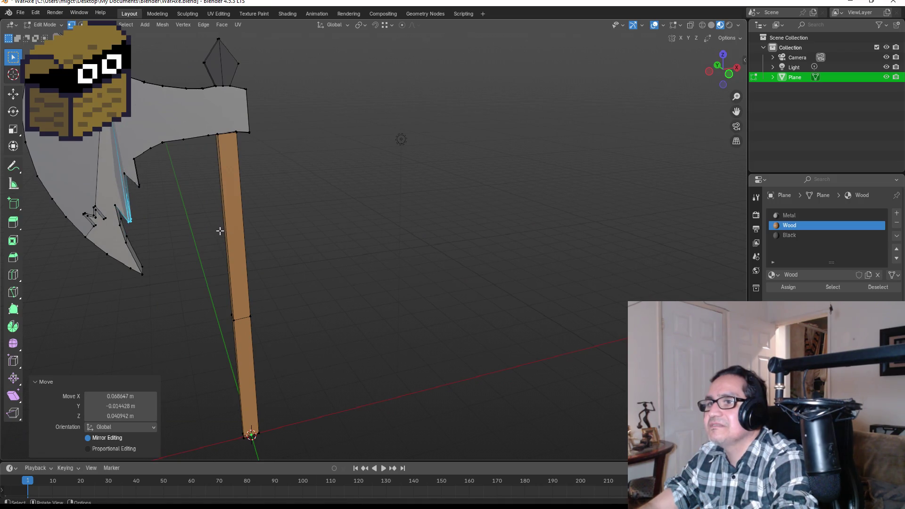
key(Tab)
key(KP_1)
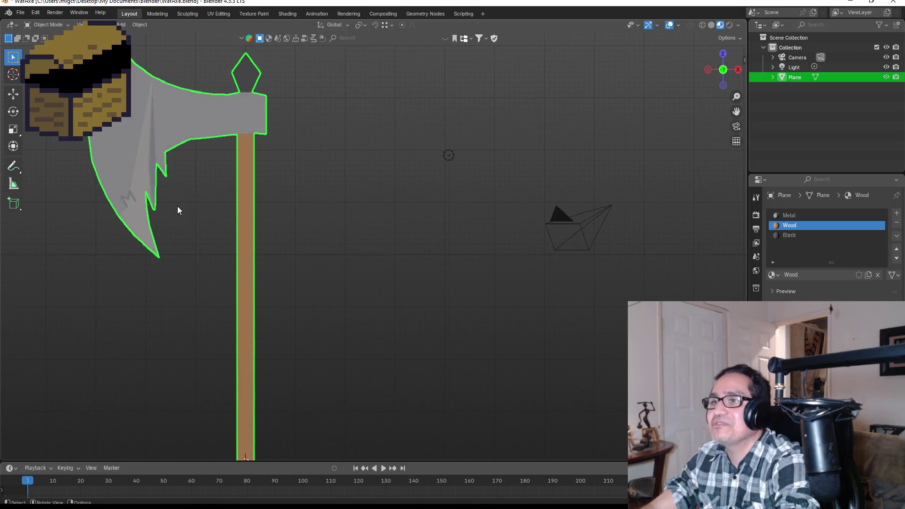
Step: Re-save WarAxe.blend with Ctrl+S, then zoom in on the axe in front view
click(21, 13)
key(ctrl+s)
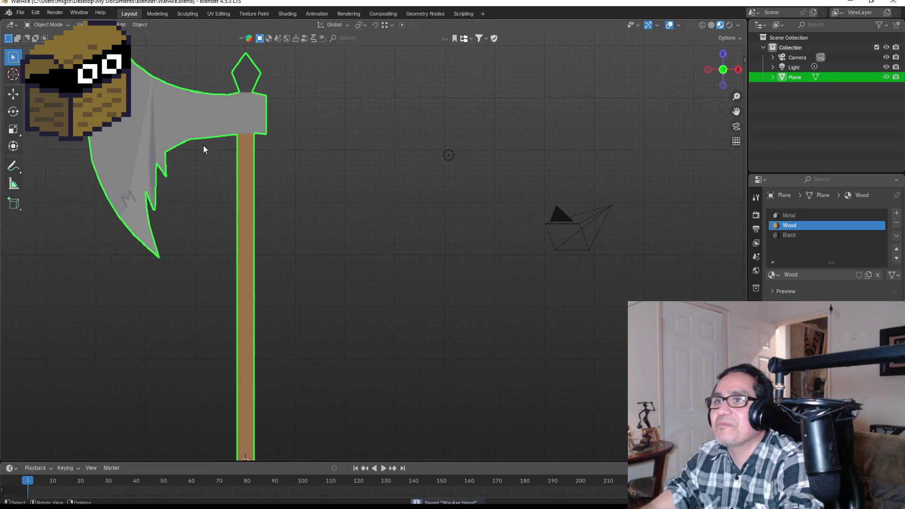
scroll(229, 188, down, 3)
mouse_move(228, 188)
mouse_down()
mouse_move(374, 181)
mouse_move(401, 192)
mouse_up()
key(KP_1)
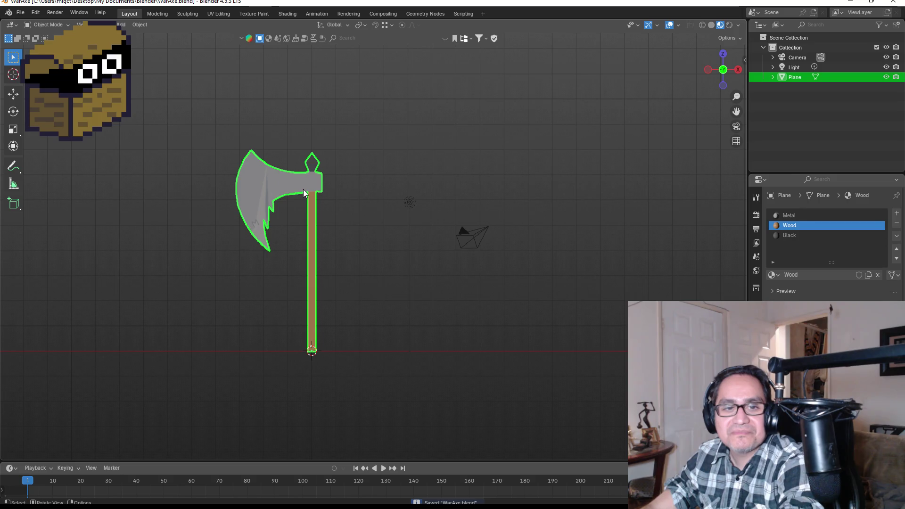
scroll(305, 196, up, 2)
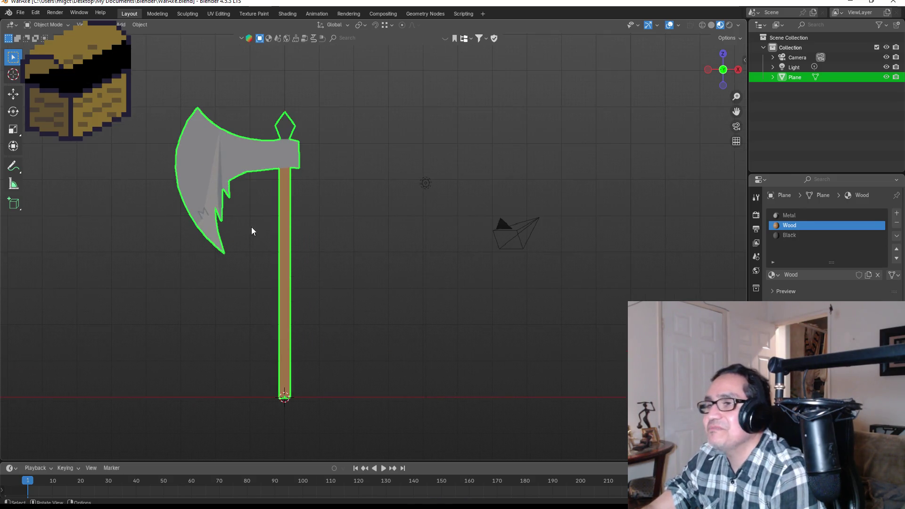
Step: Start an FBX export and target WarAxe.fbx in the Dwarf Miner project's Assets\3d Art folder
click(22, 14)
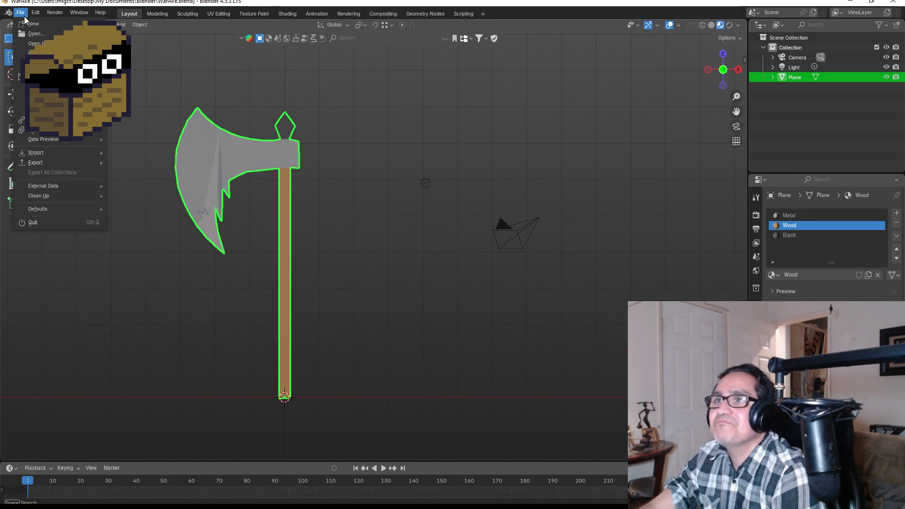
mouse_move(54, 161)
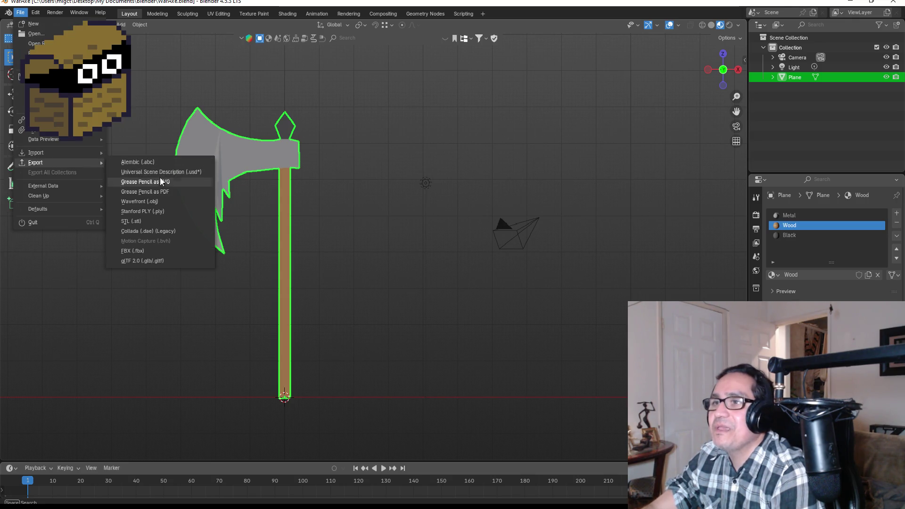
click(148, 249)
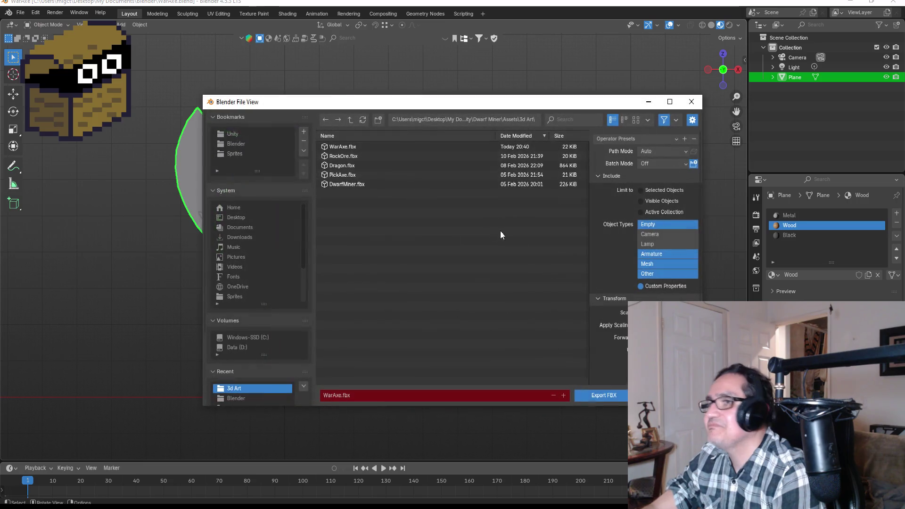
click(247, 133)
click(355, 147)
double_click(355, 146)
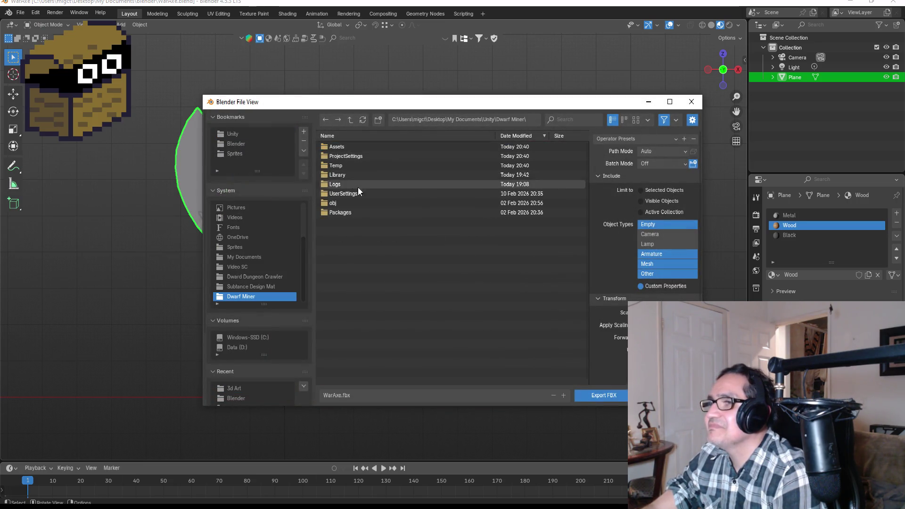
double_click(340, 151)
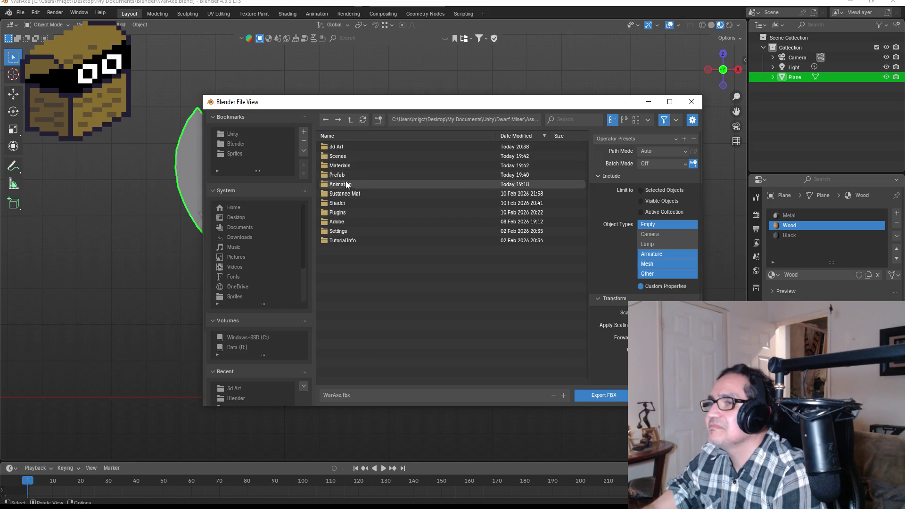
double_click(342, 150)
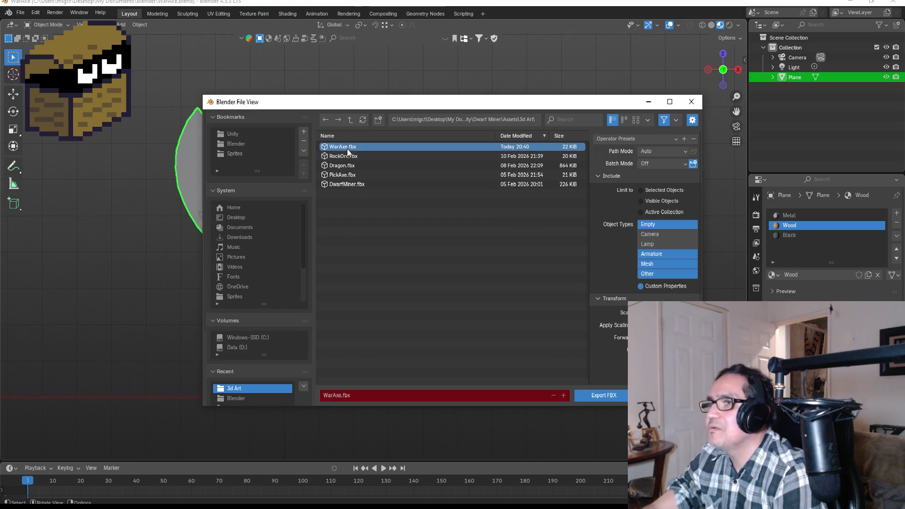
click(347, 148)
Step: Apply the ExportUnity preset, export the FBX, and minimize Blender
click(619, 139)
click(621, 163)
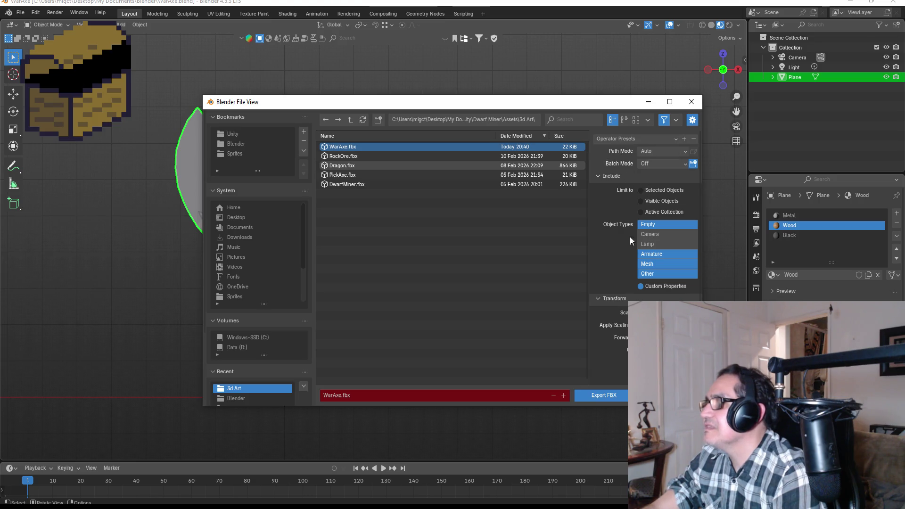
click(606, 396)
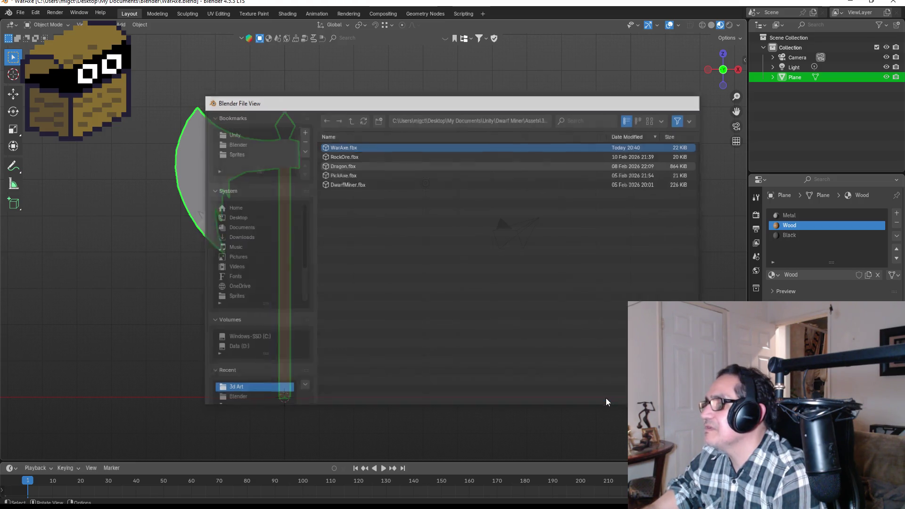
click(849, 3)
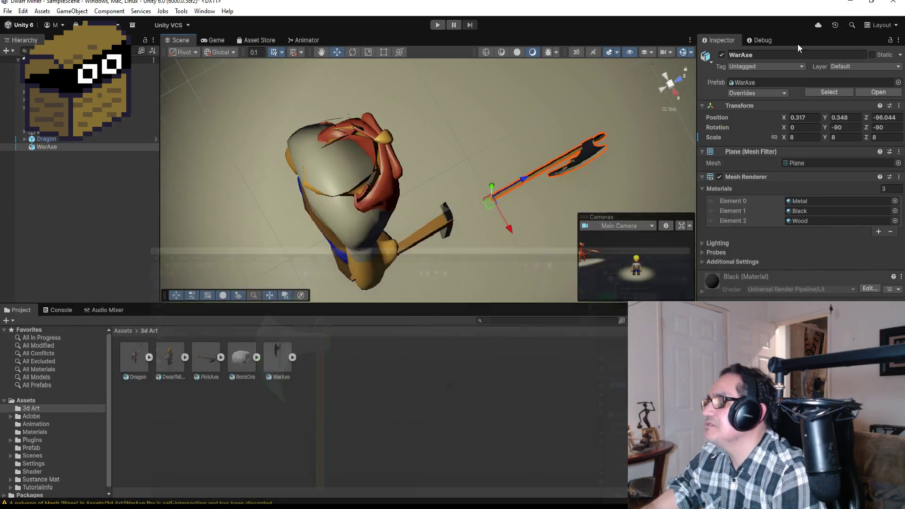
Step: Frame the dwarf and the axe in Unity's Scene view and select WarAxe
click(576, 146)
mouse_move(590, 146)
mouse_down()
mouse_move(604, 129)
mouse_move(521, 95)
mouse_move(536, 137)
mouse_move(465, 14)
mouse_up()
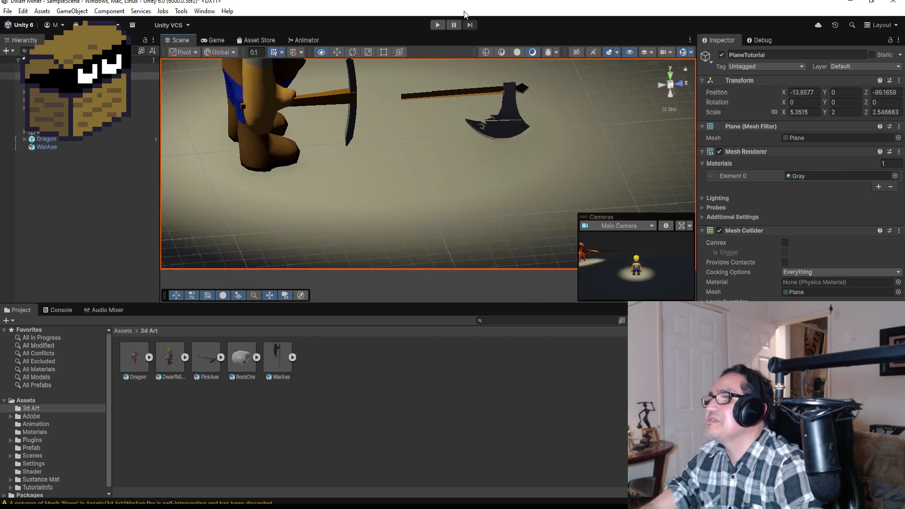
mouse_move(476, 44)
mouse_down()
mouse_move(385, 94)
mouse_move(171, 97)
mouse_move(329, 142)
mouse_move(517, 112)
mouse_up()
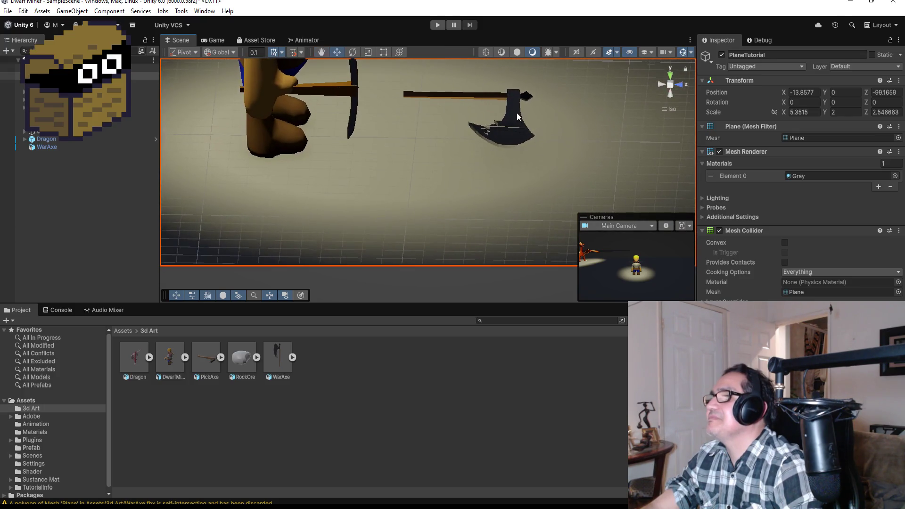
click(505, 95)
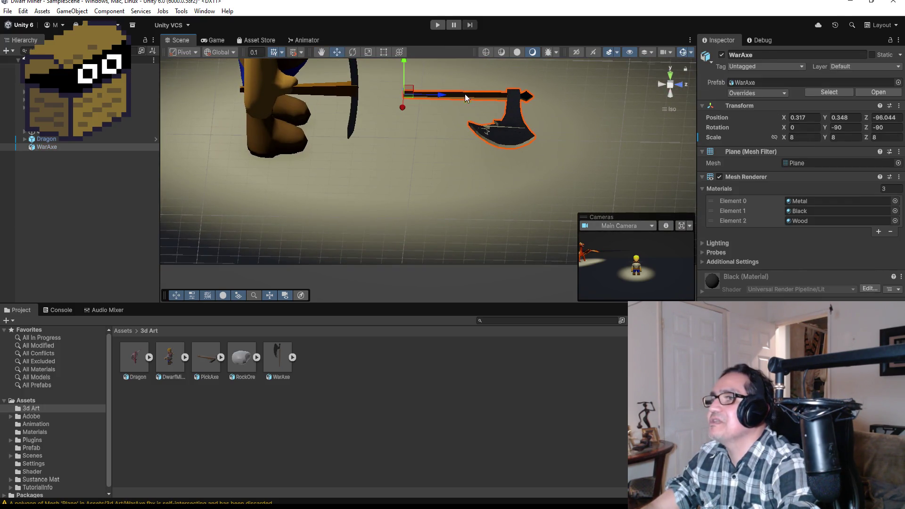
Step: Slide WarAxe along Z to -96.833 into the dwarf's hand, then switch to Discord
drag(454, 95, 285, 94)
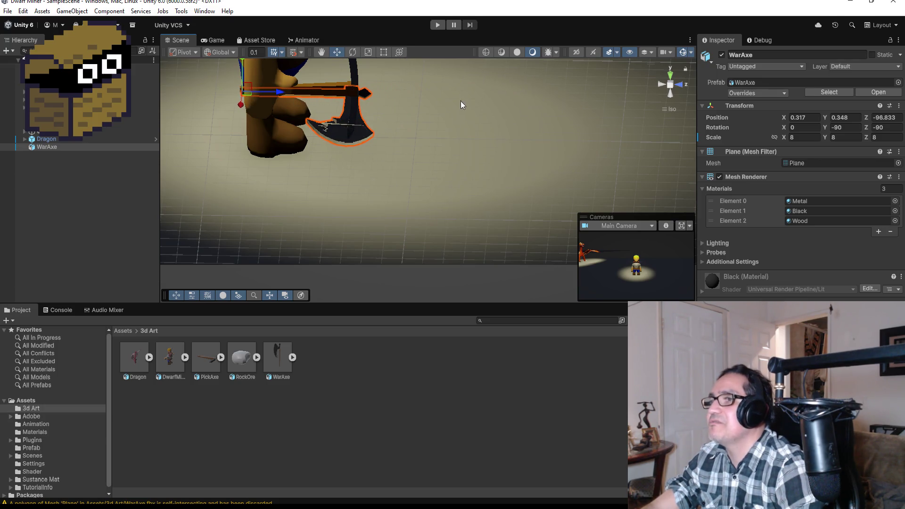
drag(460, 101, 440, 193)
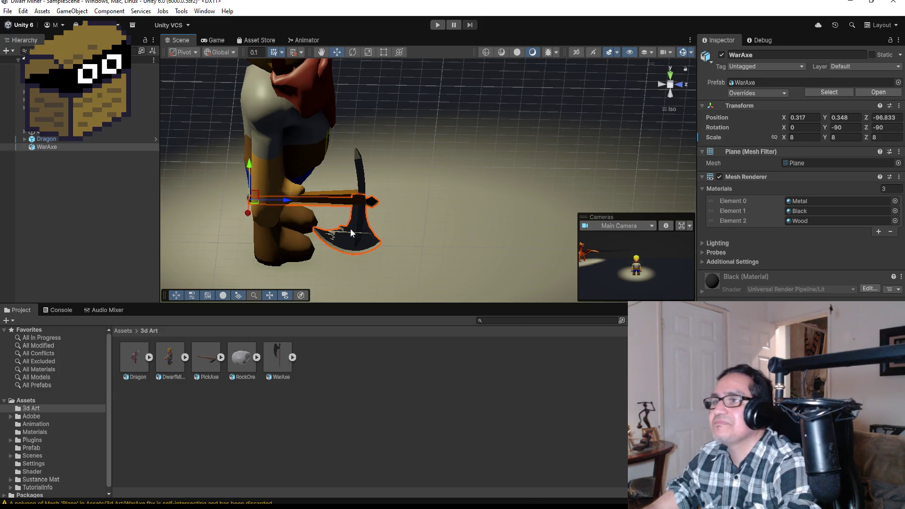
mouse_move(417, 188)
mouse_down()
mouse_move(137, 140)
mouse_move(754, 156)
mouse_move(537, 170)
mouse_move(466, 163)
mouse_up()
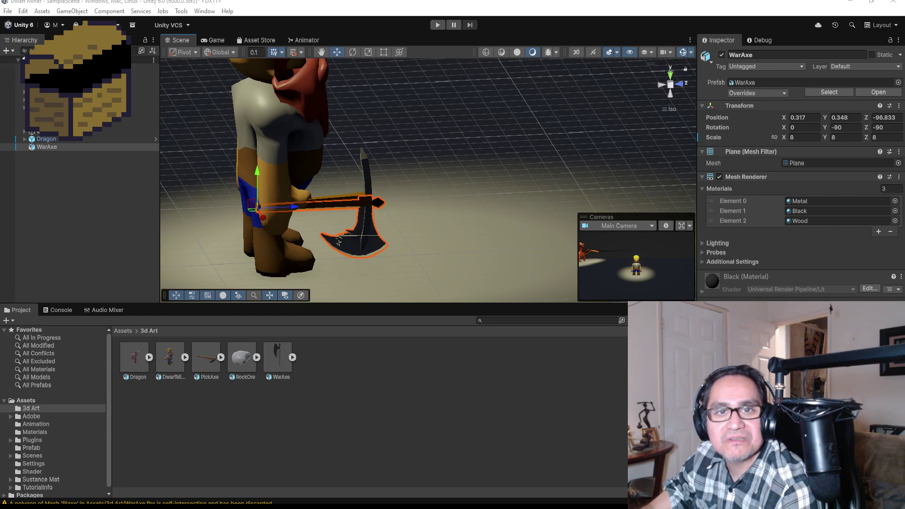
key(alt+Tab)
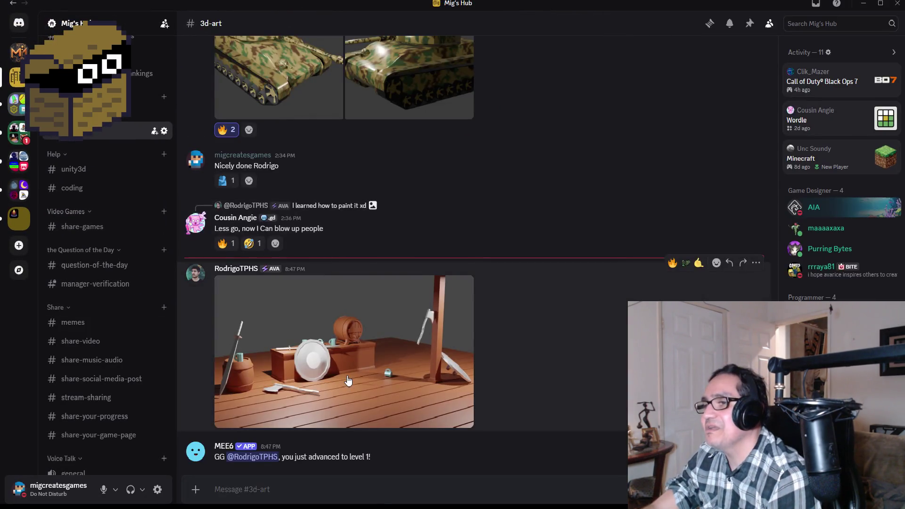
Step: Inspect the posted scene render full-screen, zooming in on the axe hanging on the post
click(348, 380)
click(351, 272)
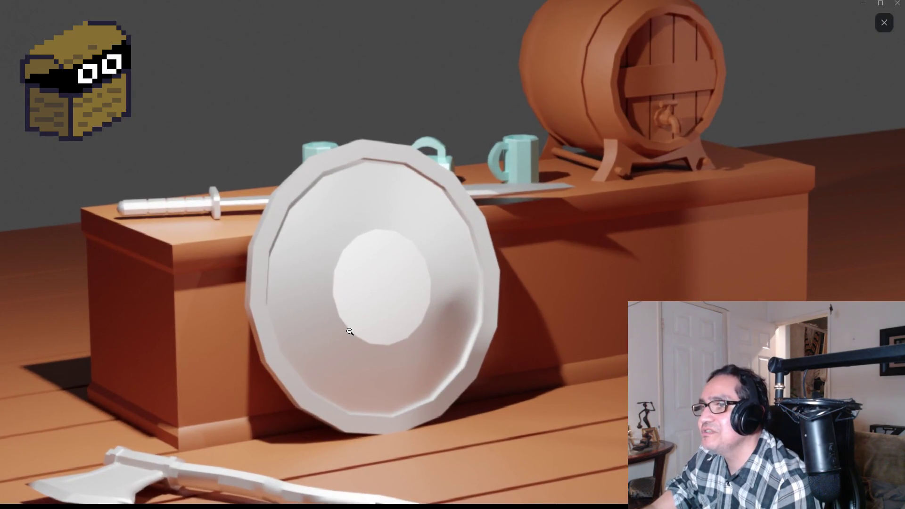
click(244, 397)
click(334, 272)
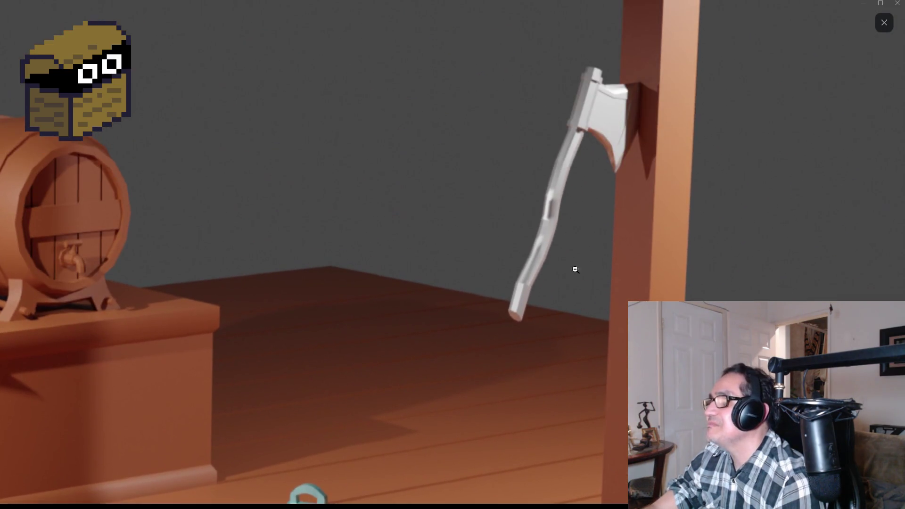
click(593, 254)
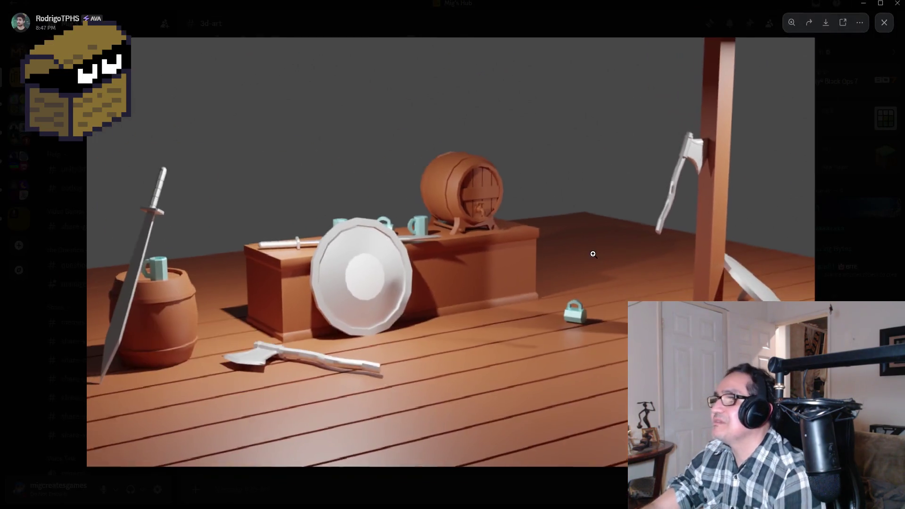
click(696, 167)
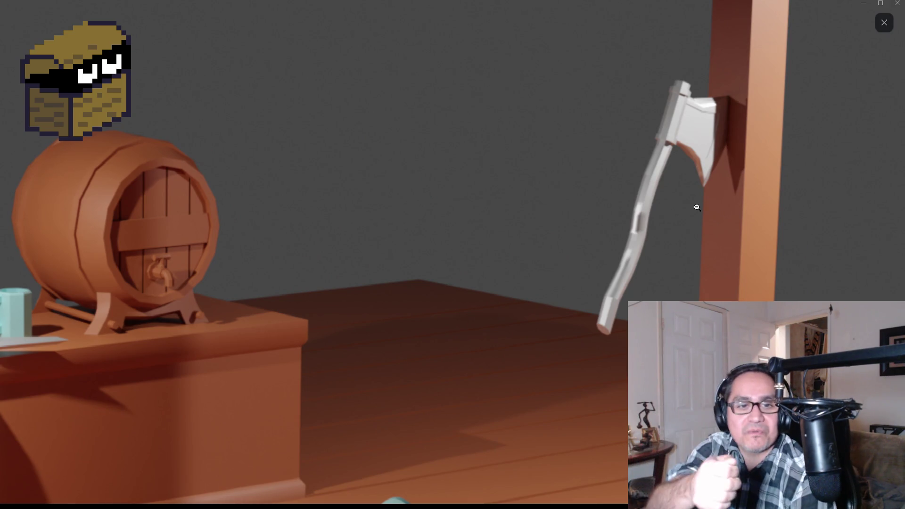
click(678, 203)
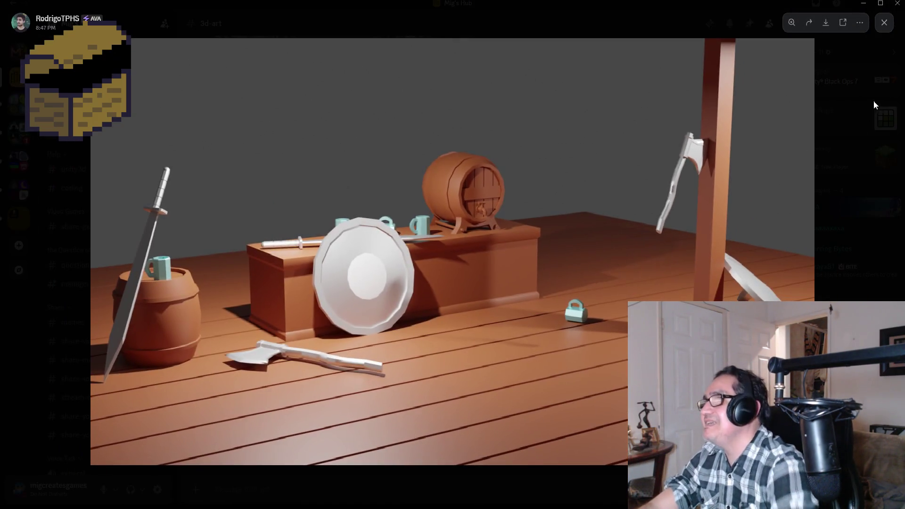
click(884, 23)
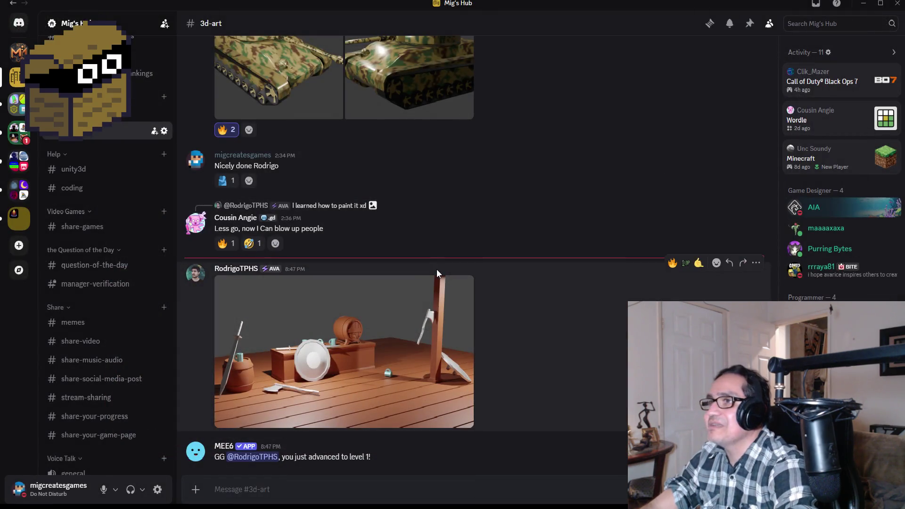
Step: Scroll back through the channel and view the tank image full-screen
scroll(433, 266, up, 3)
scroll(430, 253, down, 4)
scroll(136, 144, up, 10)
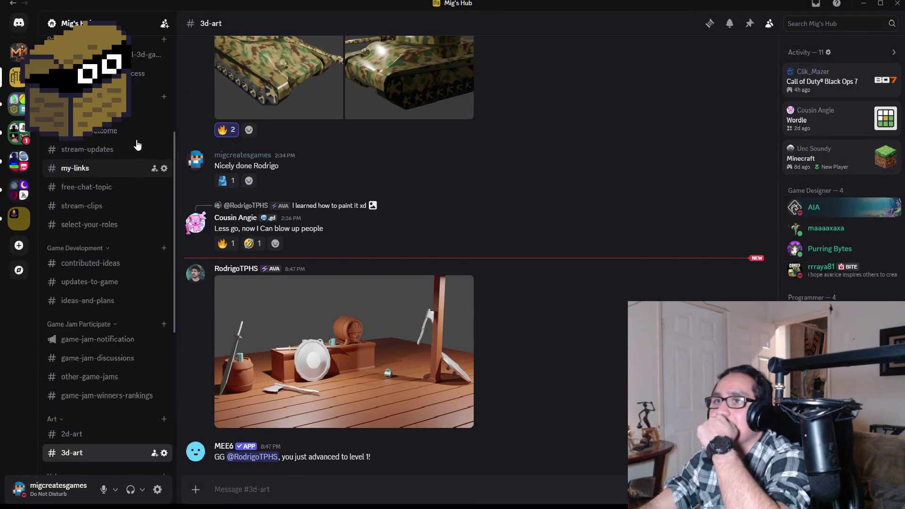
scroll(243, 178, up, 4)
click(378, 186)
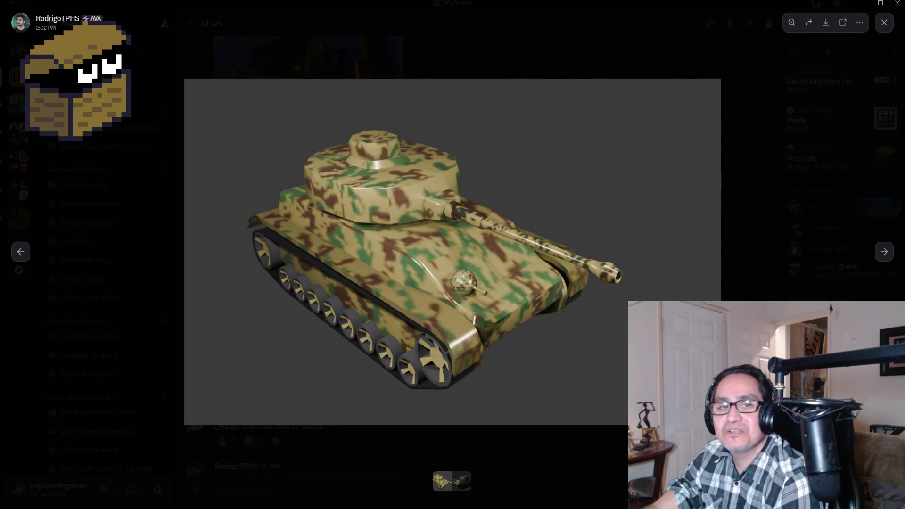
key(Escape)
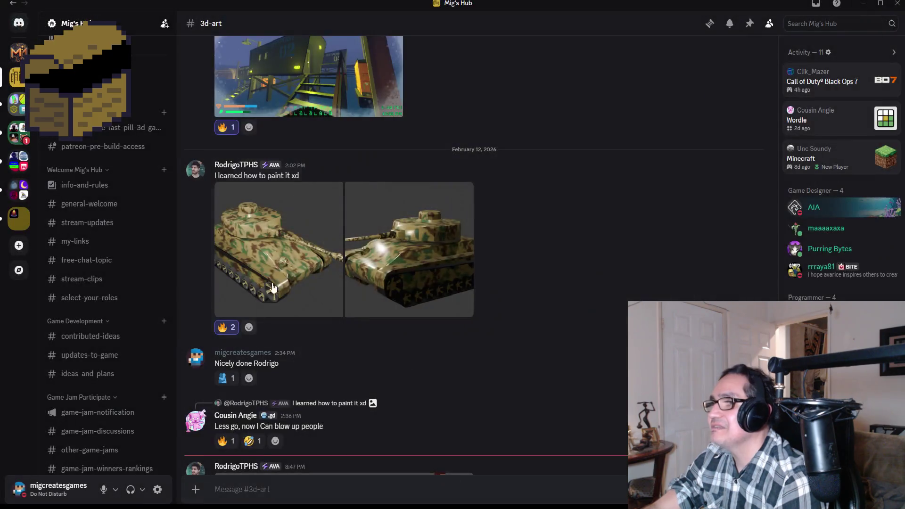
Step: View the posted axe image in #free-chat-topic, then minimize Discord back to Unity
scroll(155, 204, up, 3)
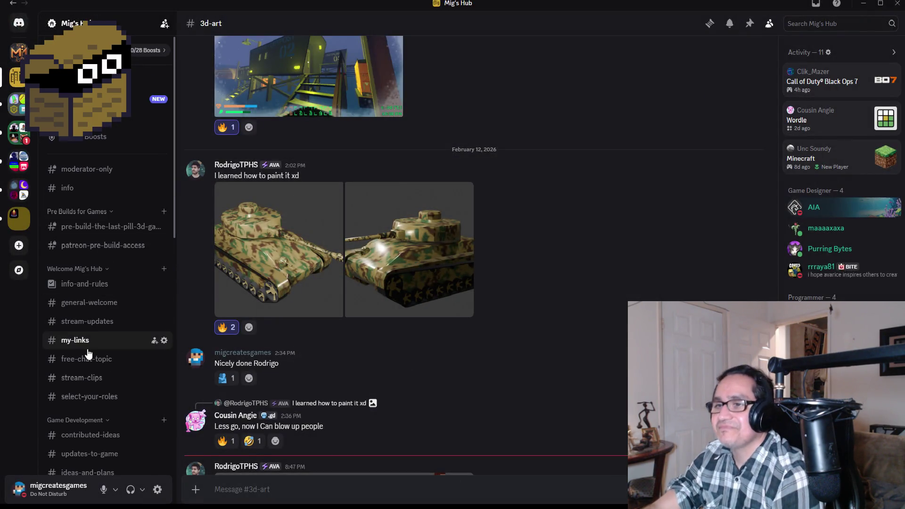
click(94, 359)
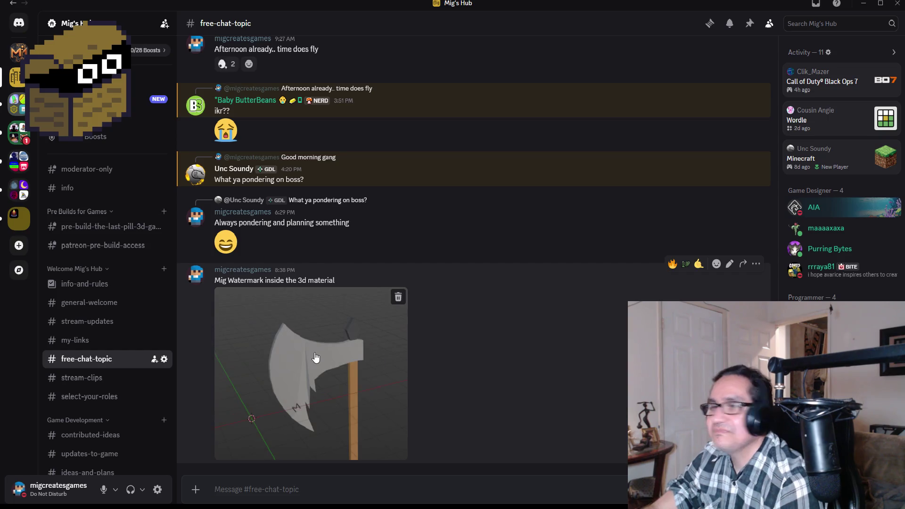
click(273, 358)
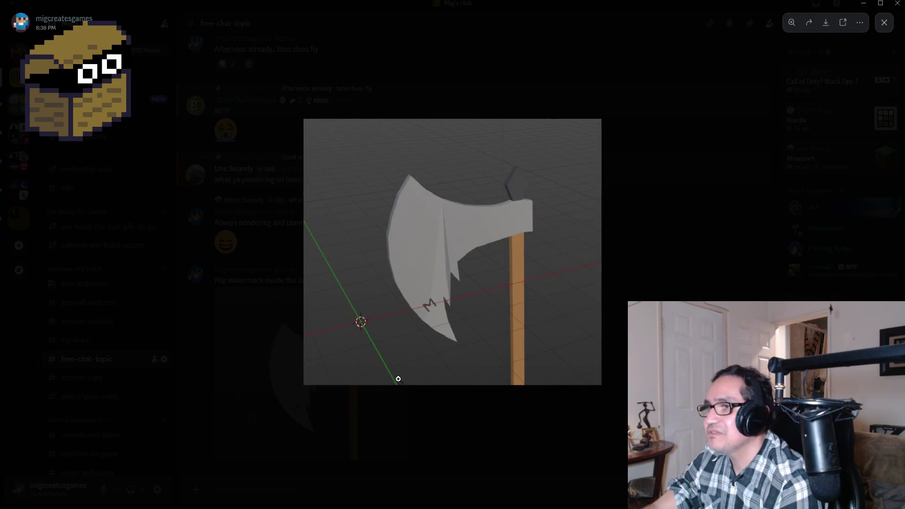
click(698, 299)
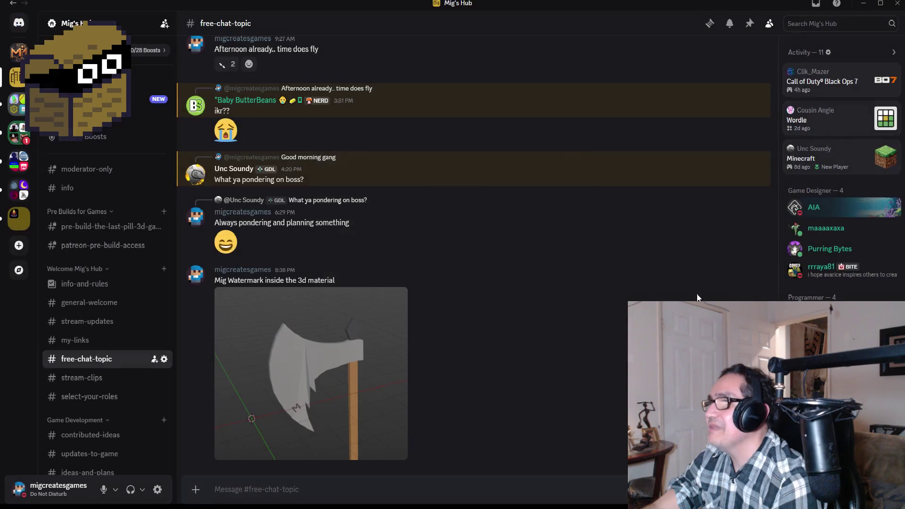
click(864, 6)
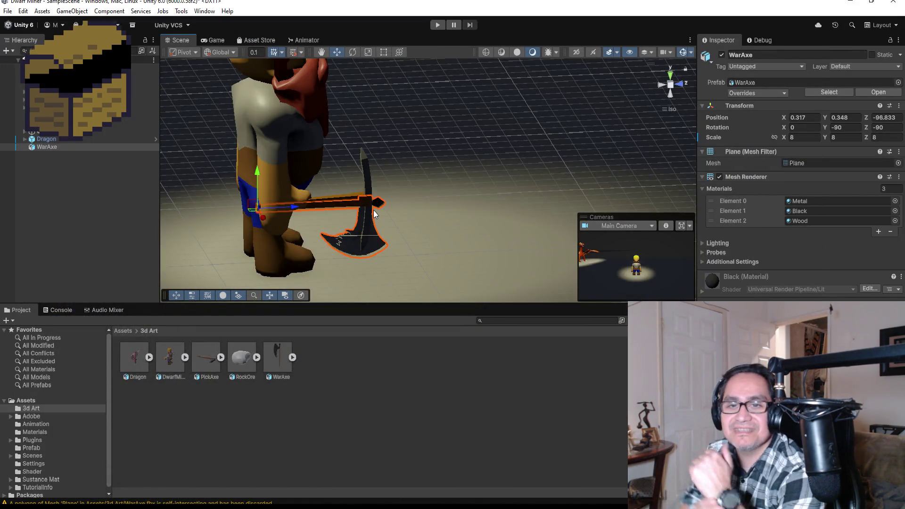
click(72, 186)
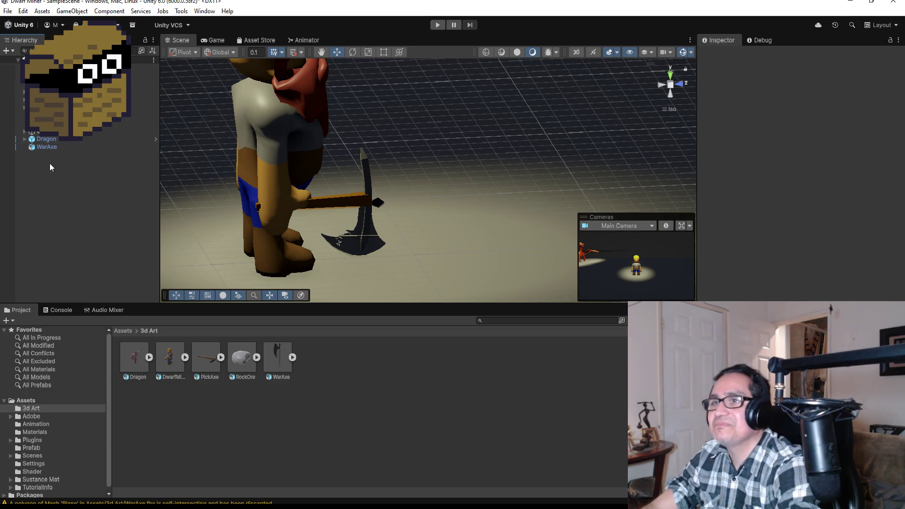
click(47, 149)
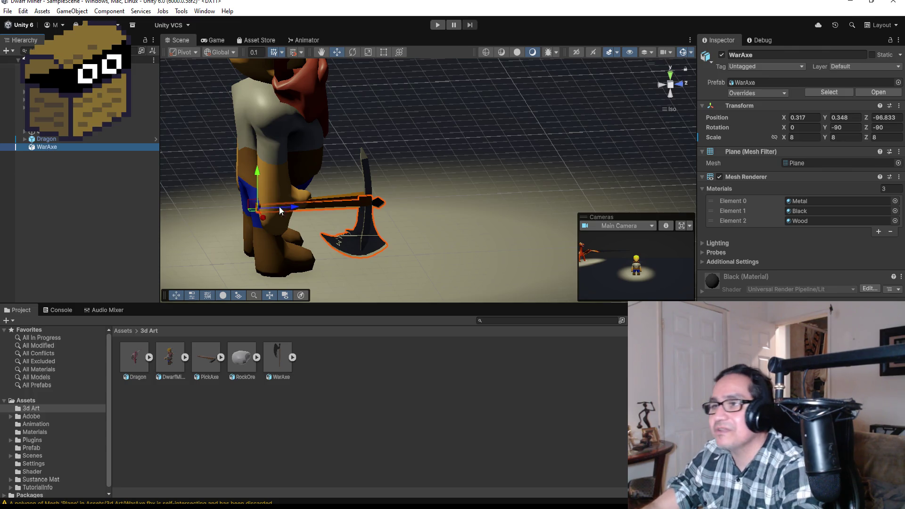
scroll(311, 203, up, 3)
scroll(338, 204, up, 1)
mouse_move(466, 176)
alt+mouse_down()
mouse_move(418, 215)
mouse_move(246, 168)
mouse_move(197, 139)
mouse_move(415, 155)
mouse_move(455, 149)
alt+mouse_up()
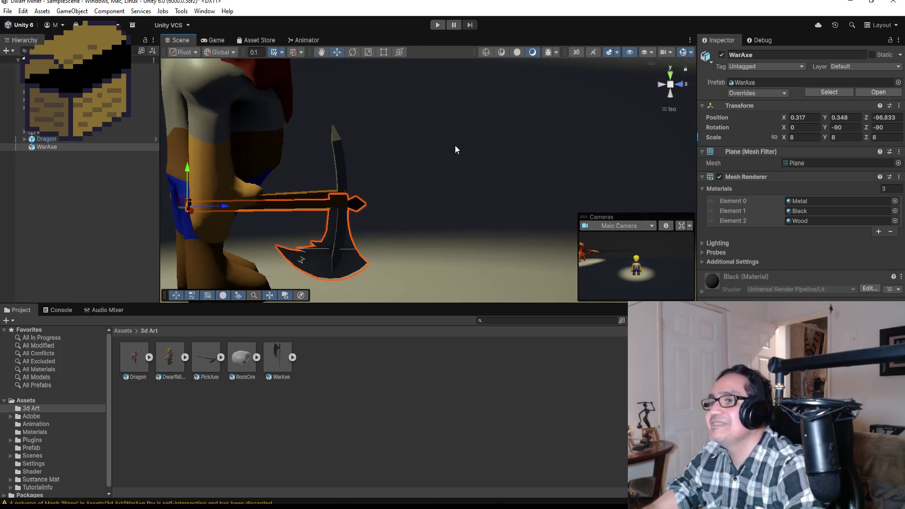
click(46, 139)
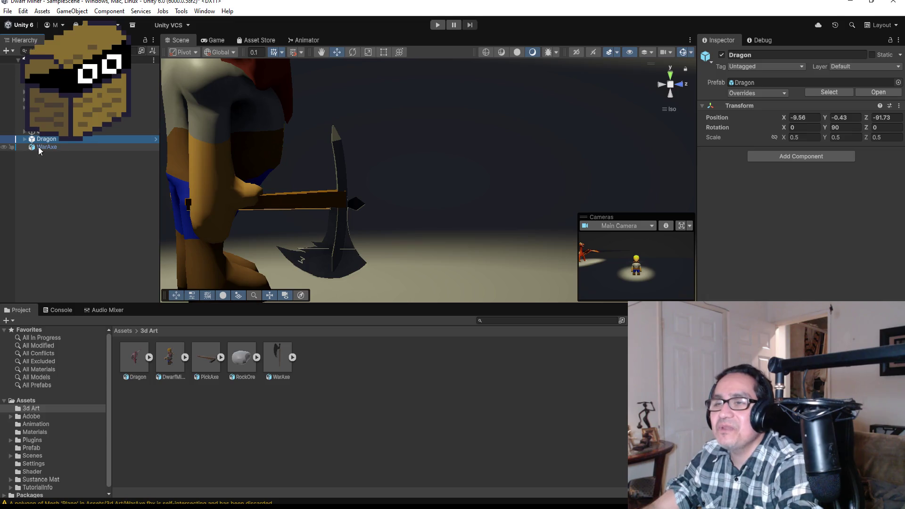
click(43, 148)
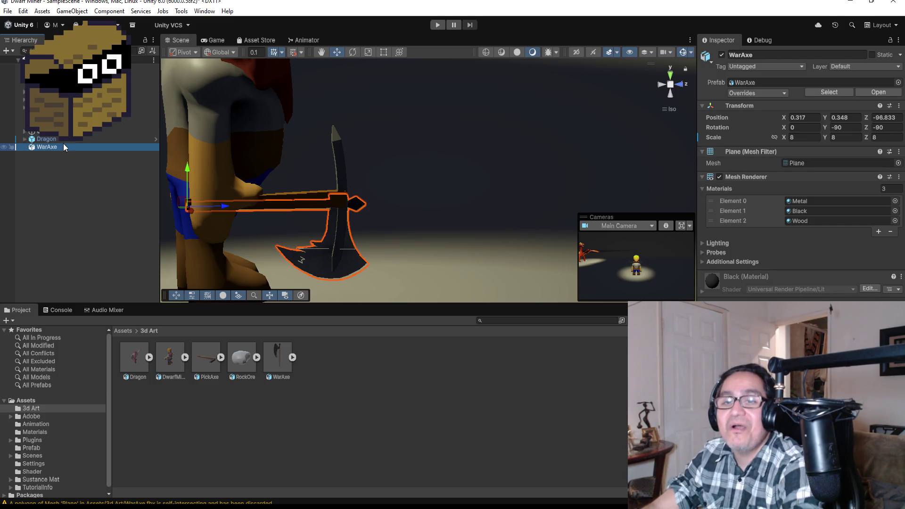
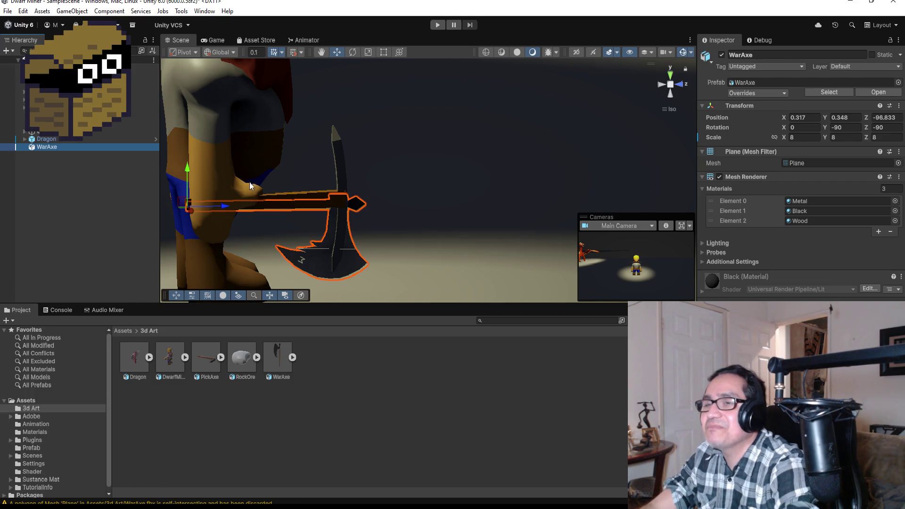
Step: Completely unpack the WarAxe prefab in the Hierarchy
right_click(61, 148)
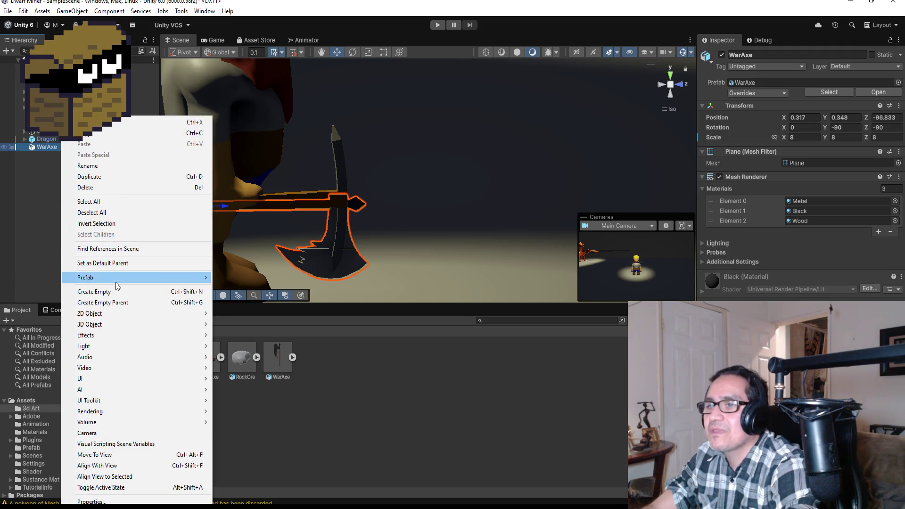
mouse_move(116, 282)
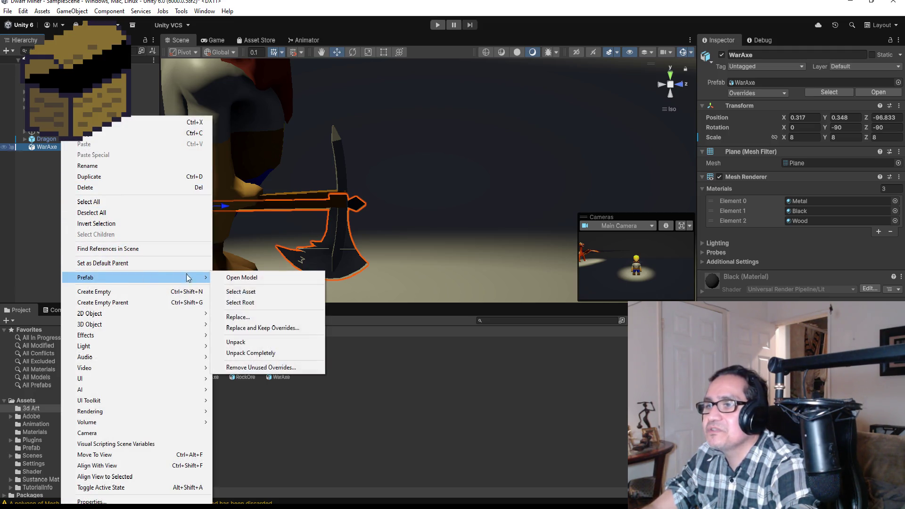
click(261, 355)
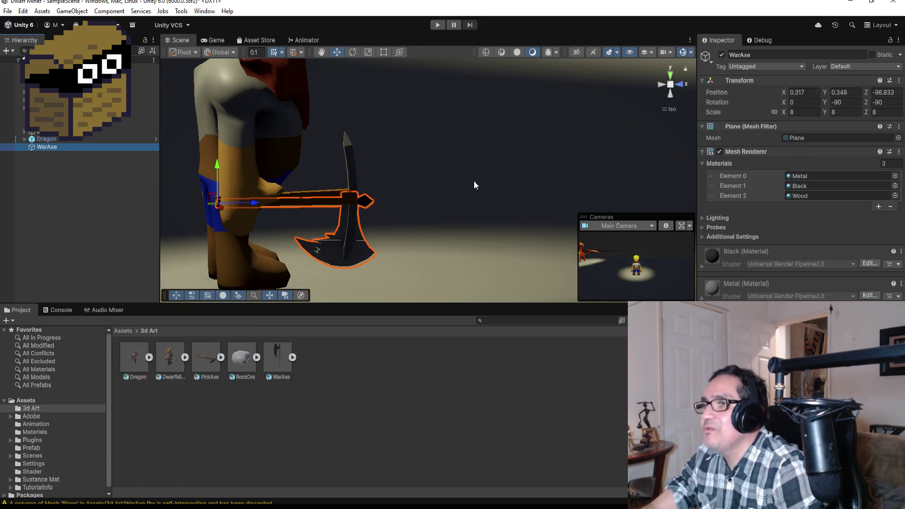
Step: Parent WarAxe under DwarfMiner's forearm.R bone, just below the PickAxe
mouse_move(474, 185)
mouse_down()
mouse_move(232, 175)
mouse_move(485, 185)
mouse_move(196, 144)
mouse_up()
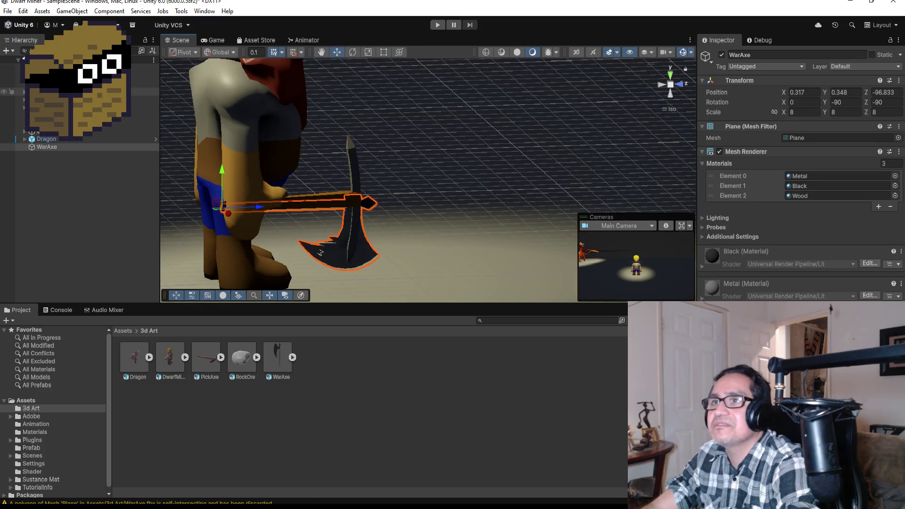
click(47, 91)
click(24, 91)
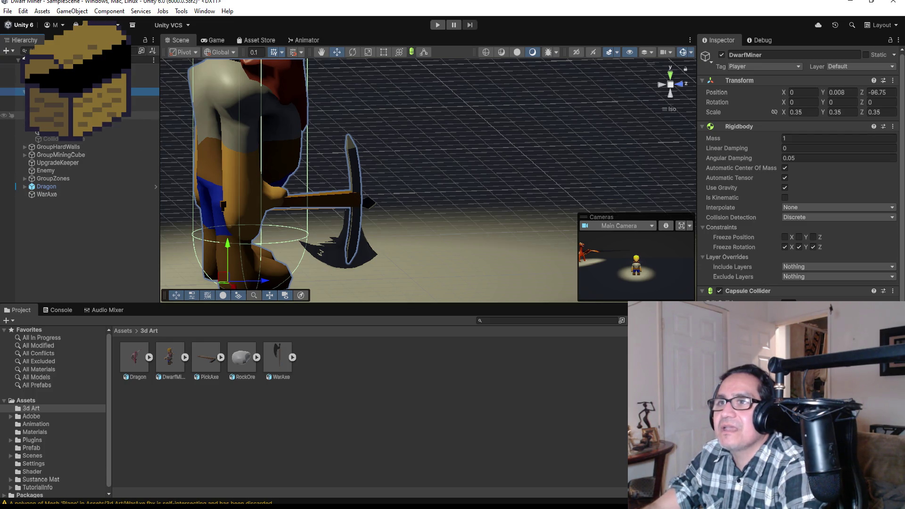
click(71, 172)
click(77, 180)
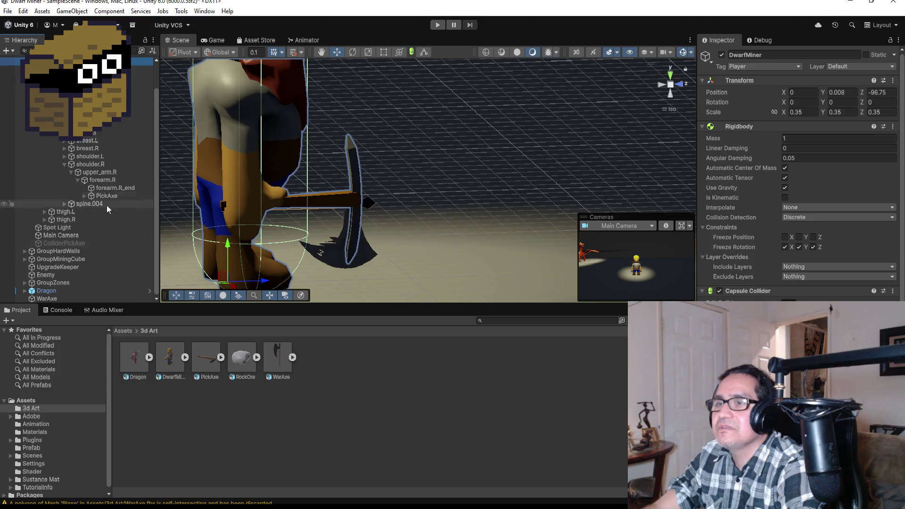
drag(47, 298, 123, 199)
Step: Deactivate the PickAxe and play-test the dwarf walking with only the war axe
click(134, 195)
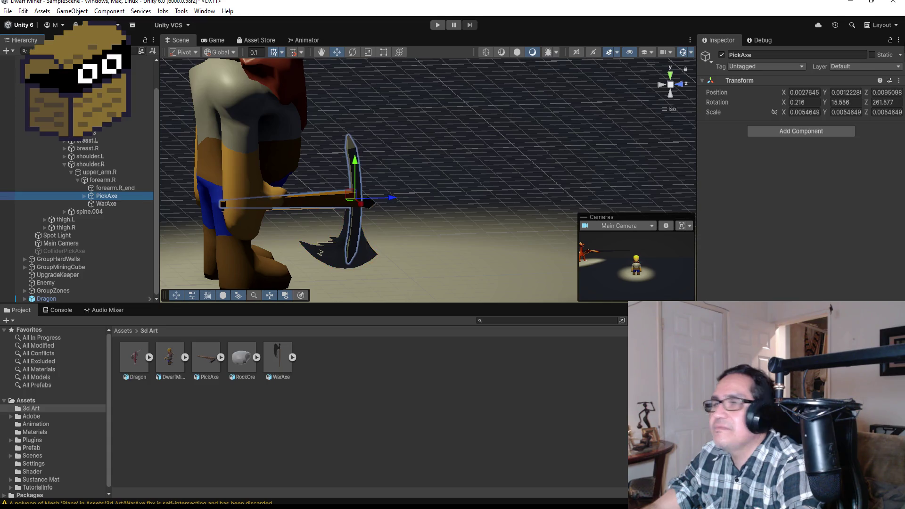
click(722, 55)
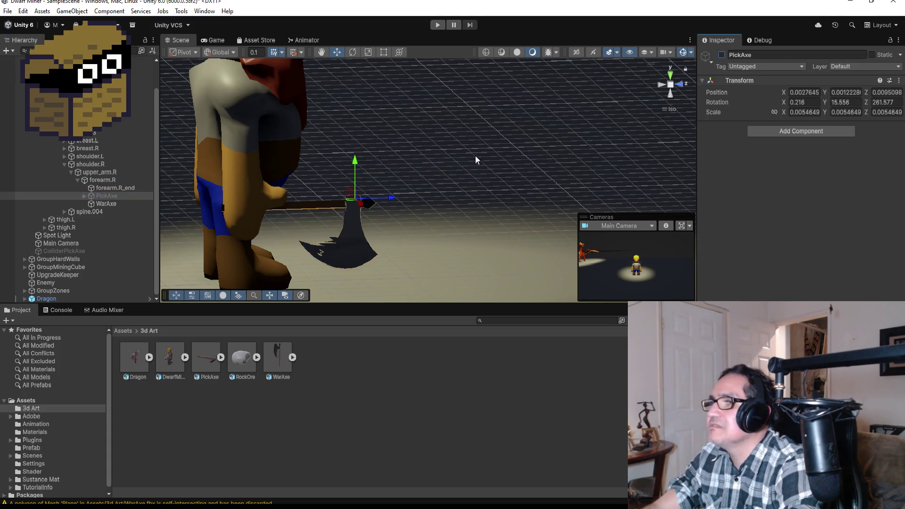
click(438, 25)
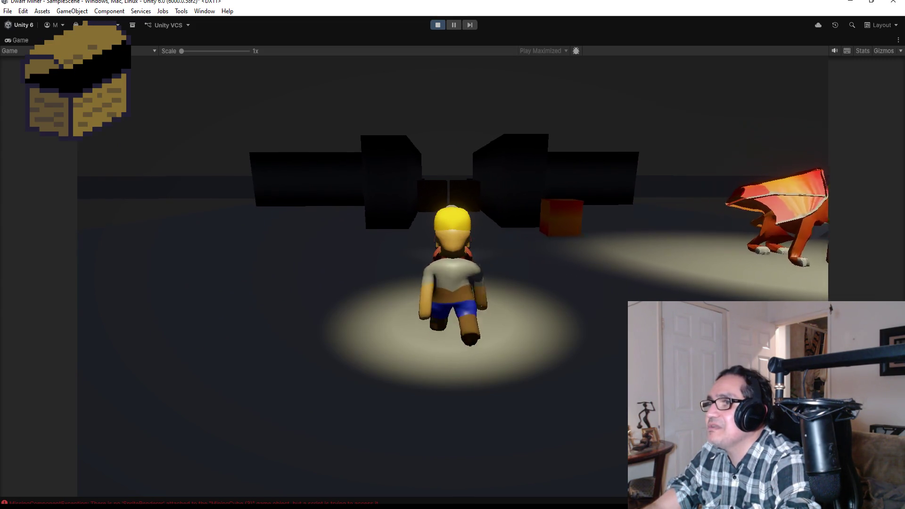
key(w)
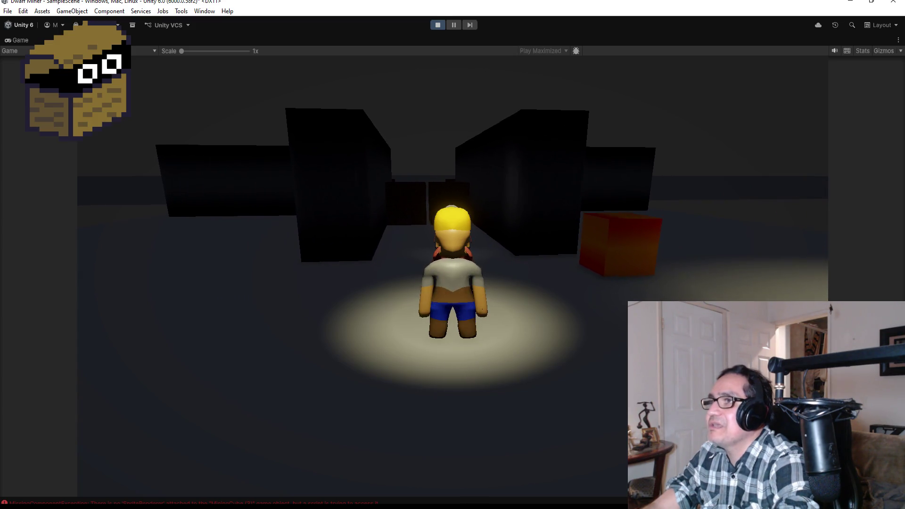
click(437, 25)
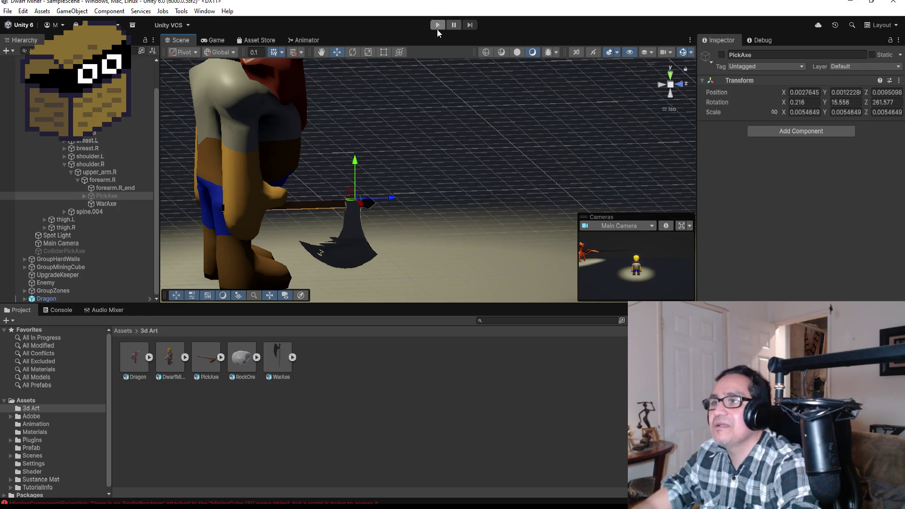
Step: Deactivate the WarAxe and reactivate the PickAxe in the dwarf's hand
click(119, 204)
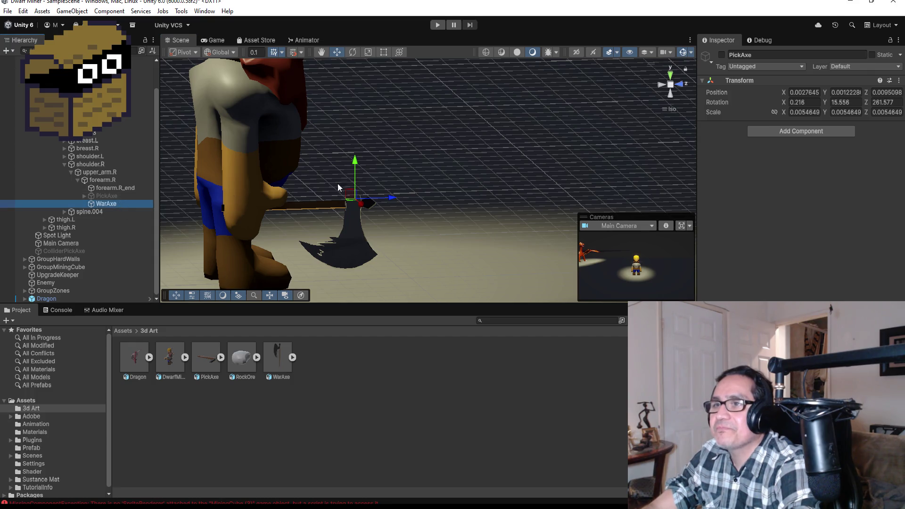
click(721, 54)
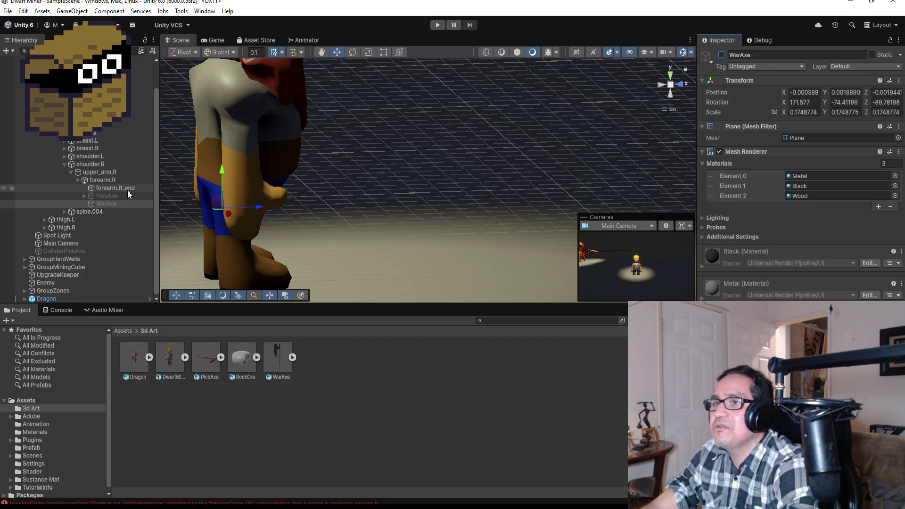
click(129, 195)
click(722, 54)
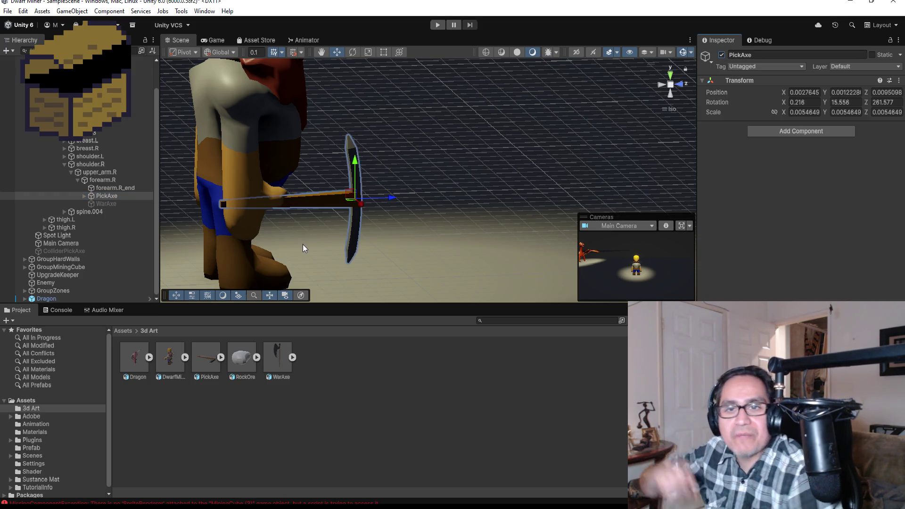
scroll(123, 167, up, 2)
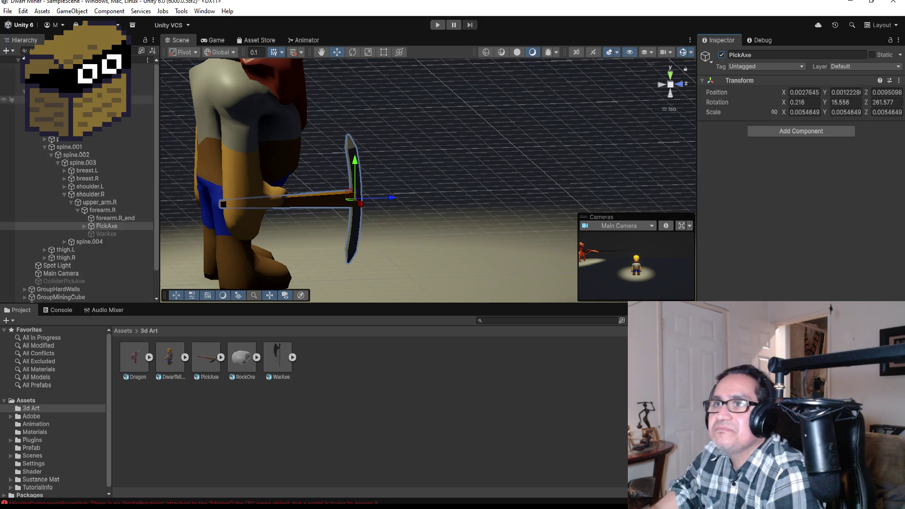
scroll(118, 113, down, 5)
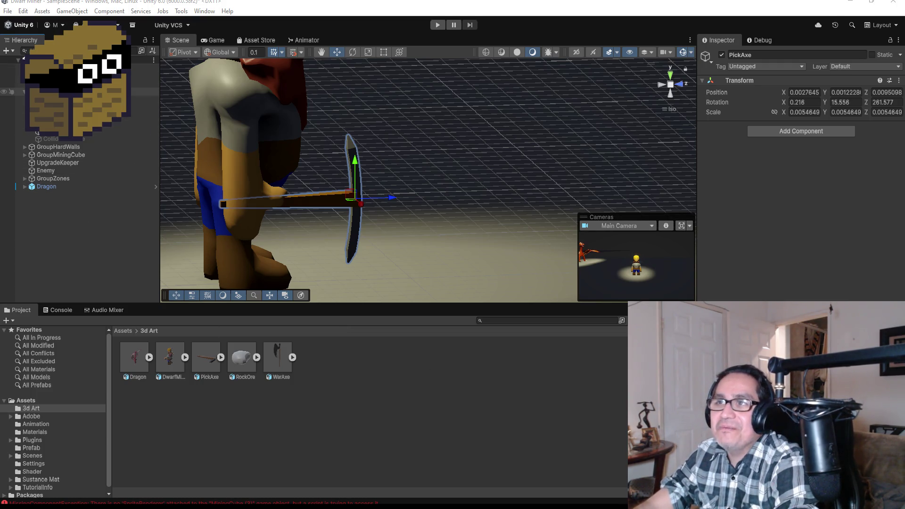
Step: Browse the scene objects in the Hierarchy, starting from DwarfMiner
click(70, 92)
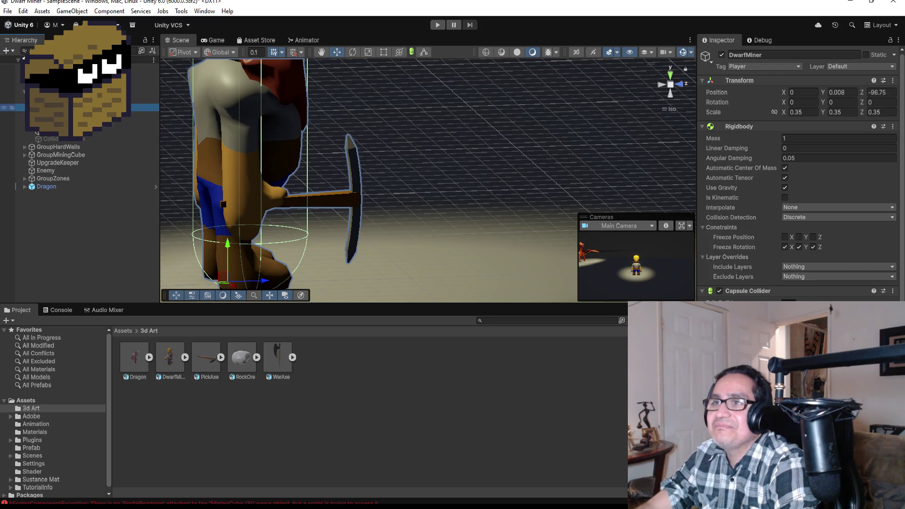
click(71, 123)
click(70, 99)
click(70, 92)
Step: Create an empty GameObject and name it WeaponManager
right_click(49, 93)
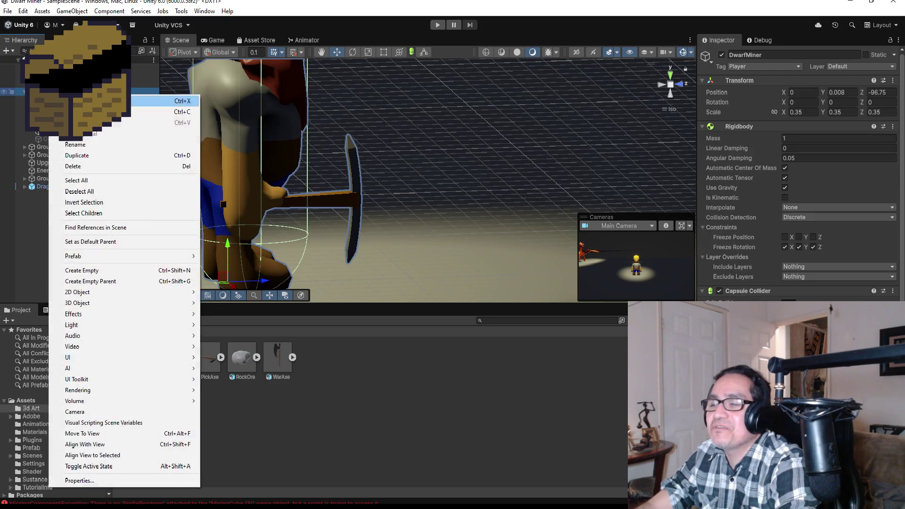
click(111, 271)
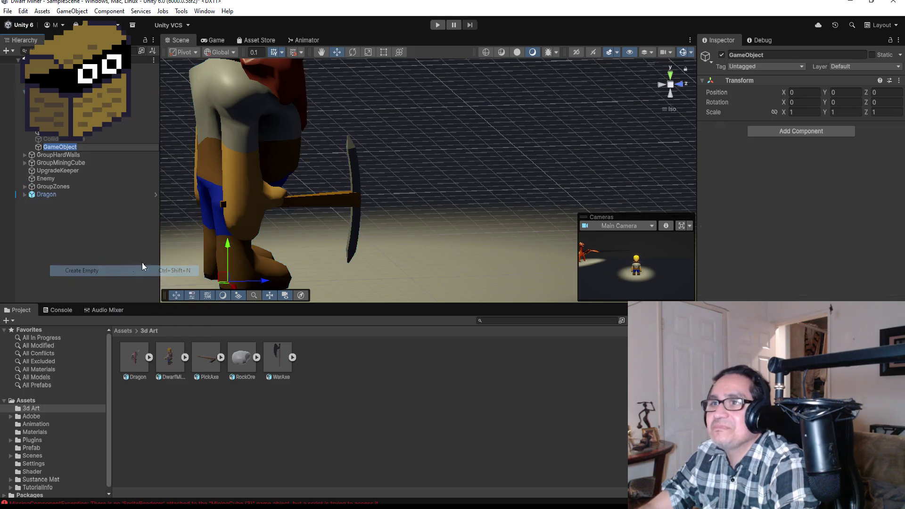
click(774, 53)
text(W)
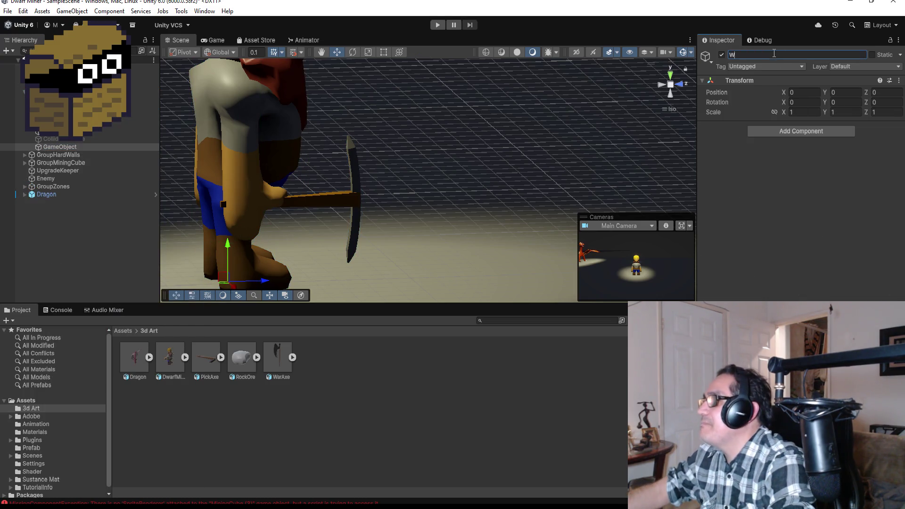
text(eManage)
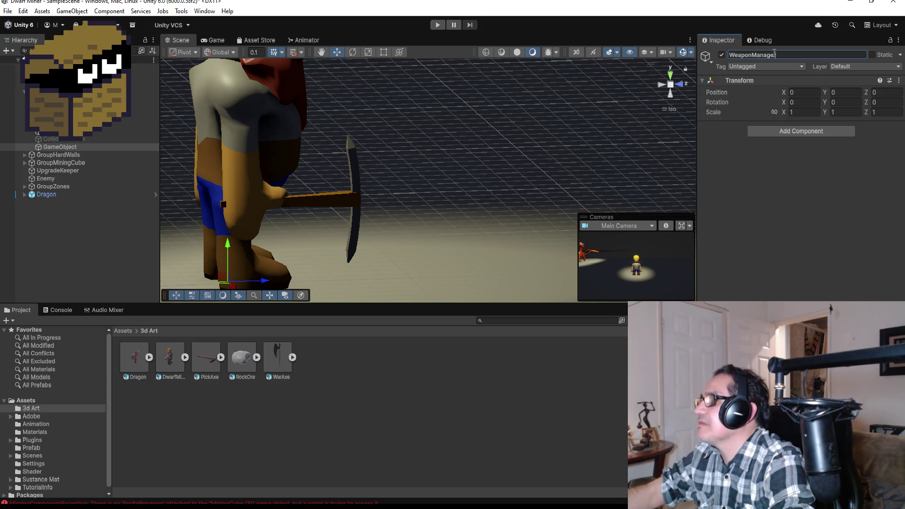
text(r)
key(Return)
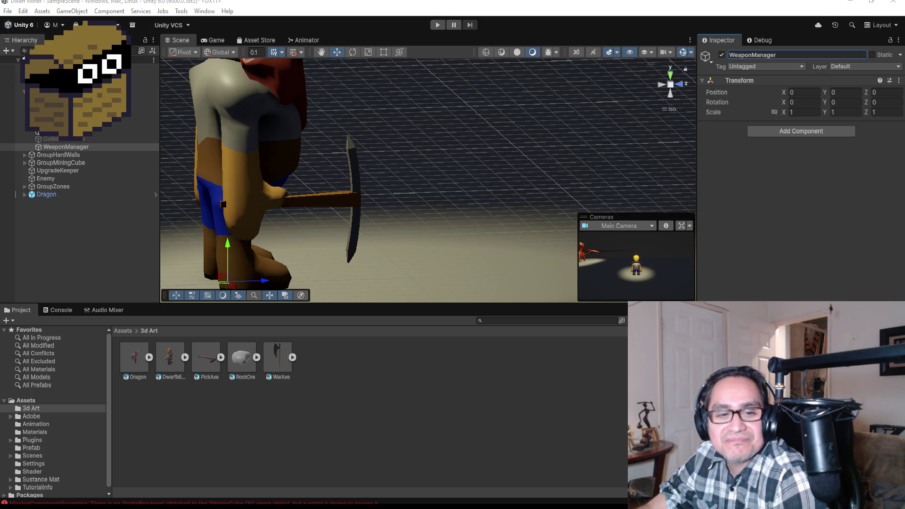
key(alt+Tab)
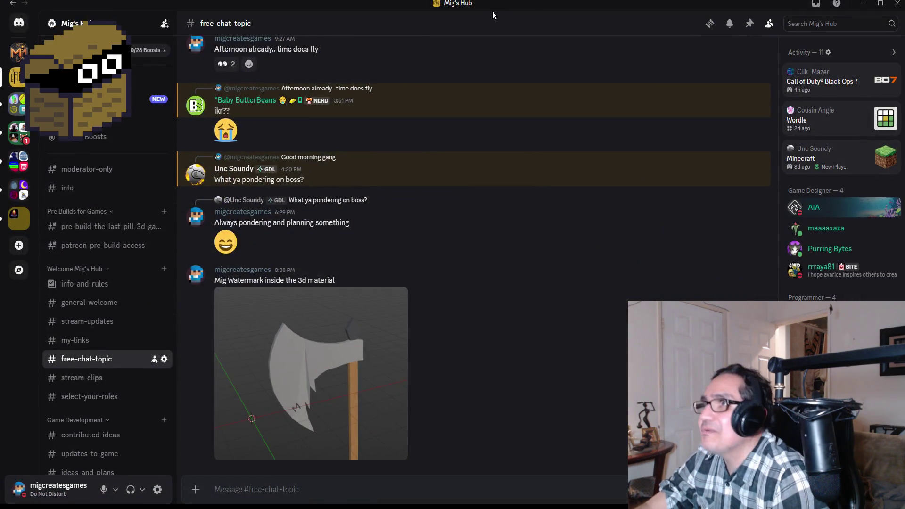
Step: Restore the Discord window to a smaller size and return to the Unity editor
double_click(501, 13)
key(alt+Tab)
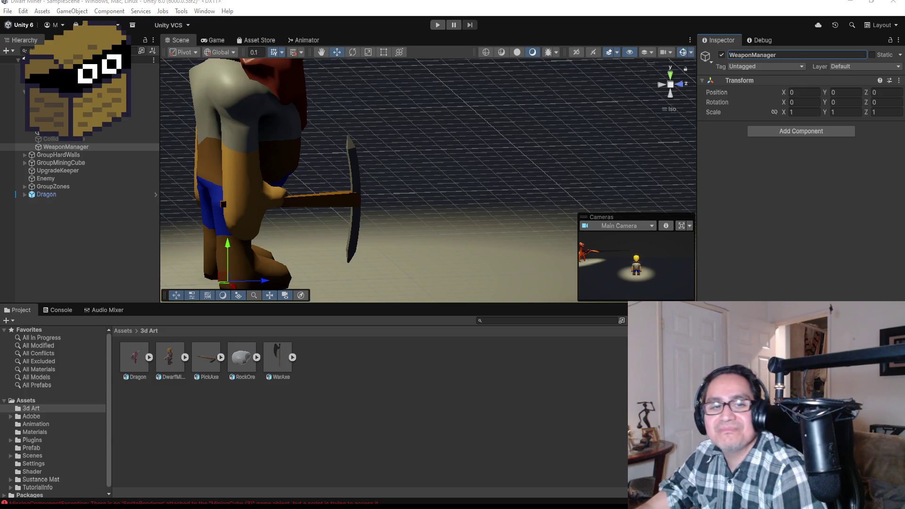
Step: Attach a new script component called WeaponManager to the WeaponManager object, then switch to Visual Studio
click(475, 435)
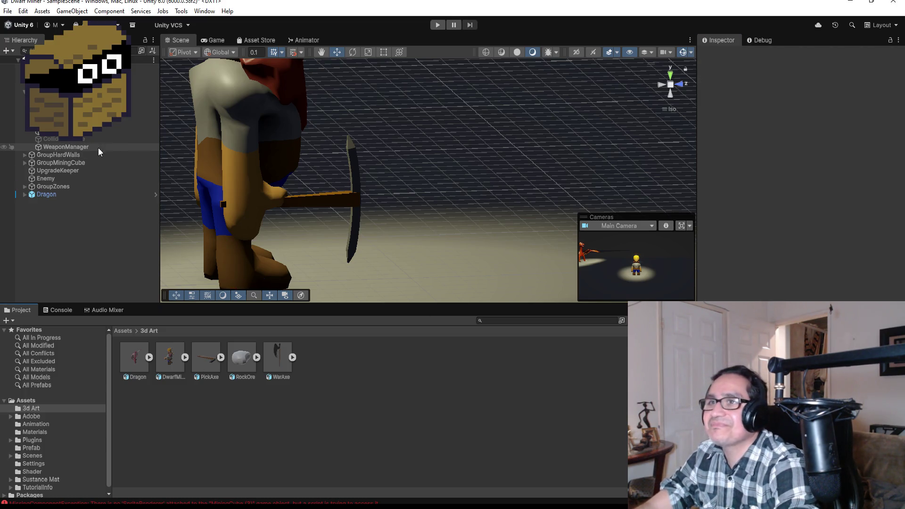
click(72, 148)
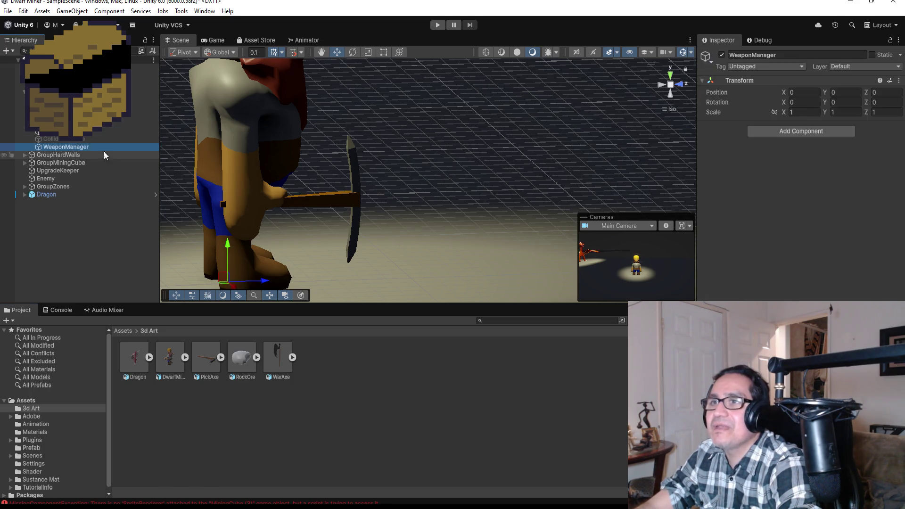
click(803, 134)
text(Wea)
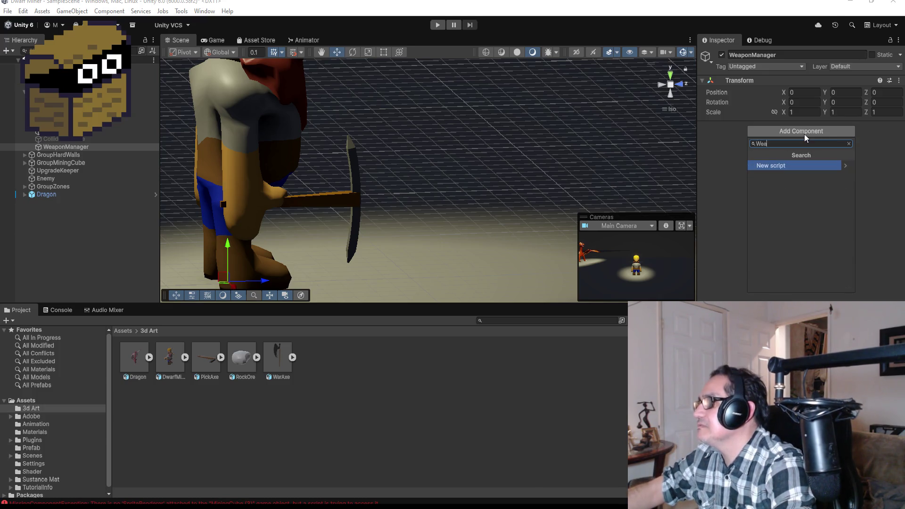
text(ponManager)
key(Return)
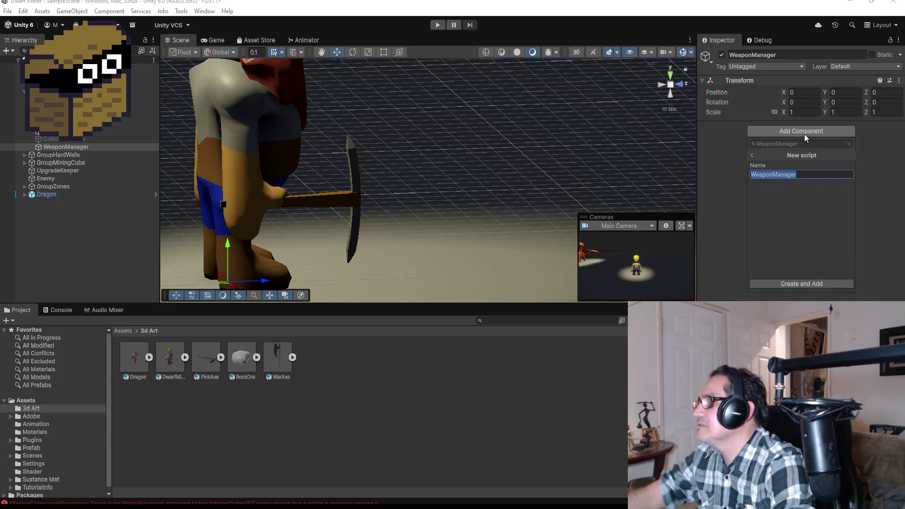
click(811, 283)
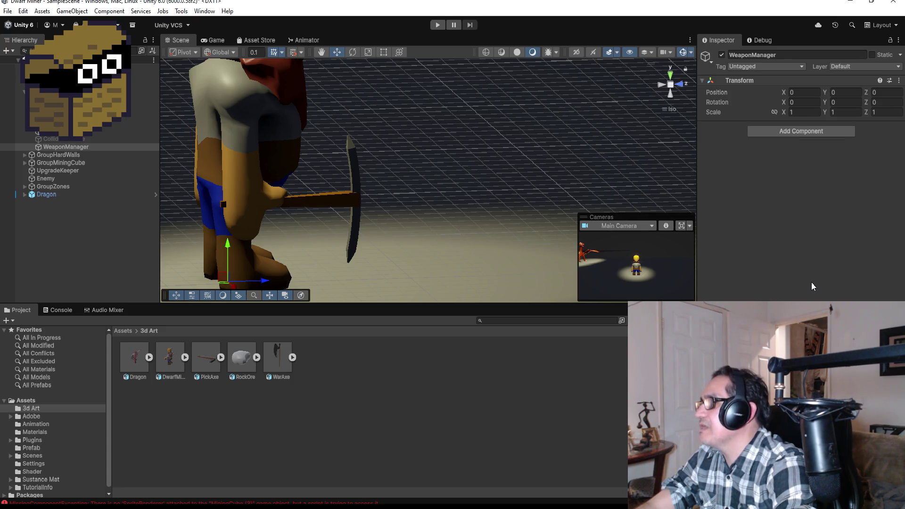
key(alt+Tab)
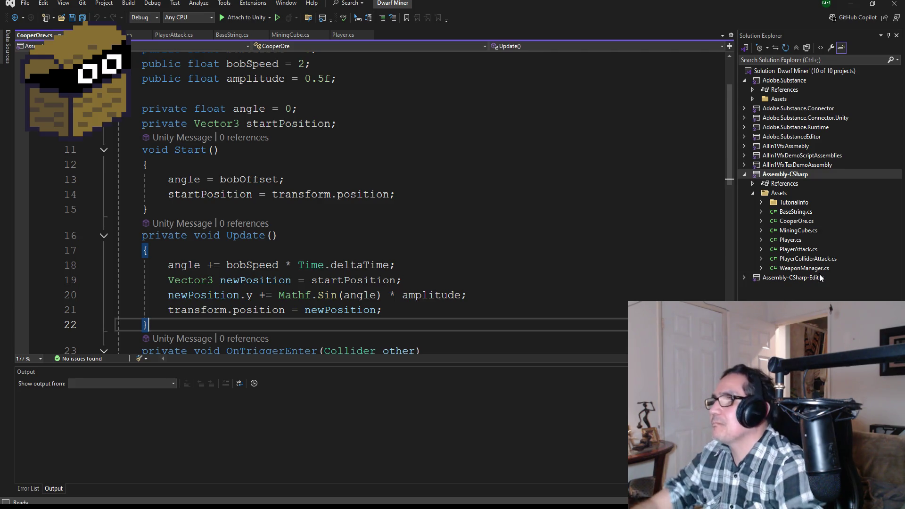
Step: Switch back to the Unity editor so the WeaponManager script recompiles
click(851, 4)
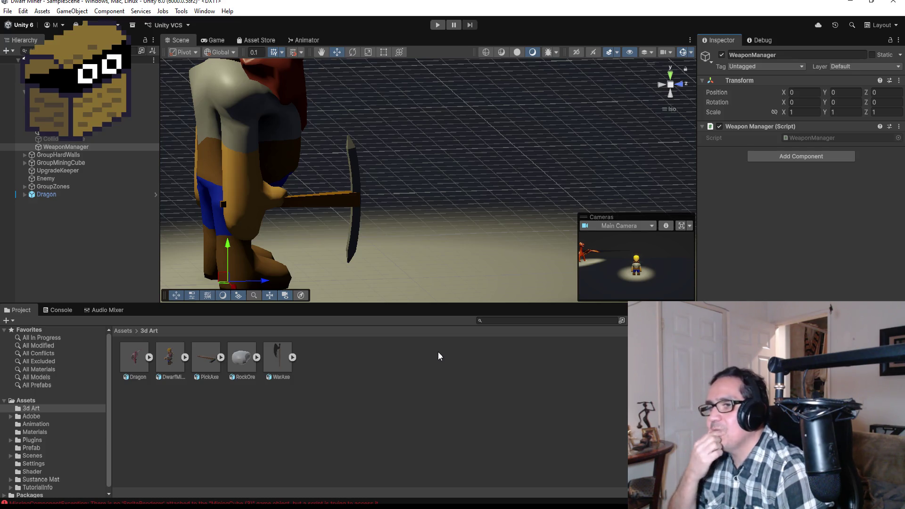
Step: Save the WarAxe object from the forearm as a prefab in the Assets > Prefab folder
click(109, 240)
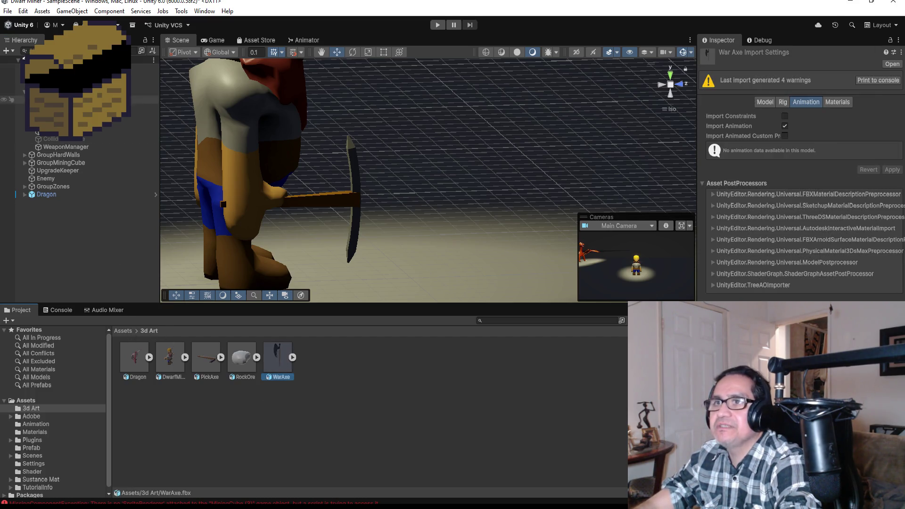
click(49, 147)
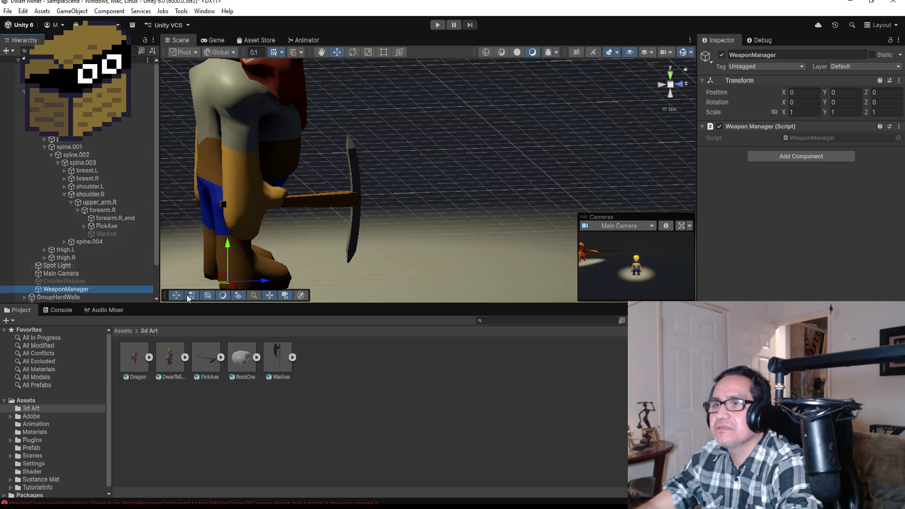
click(124, 331)
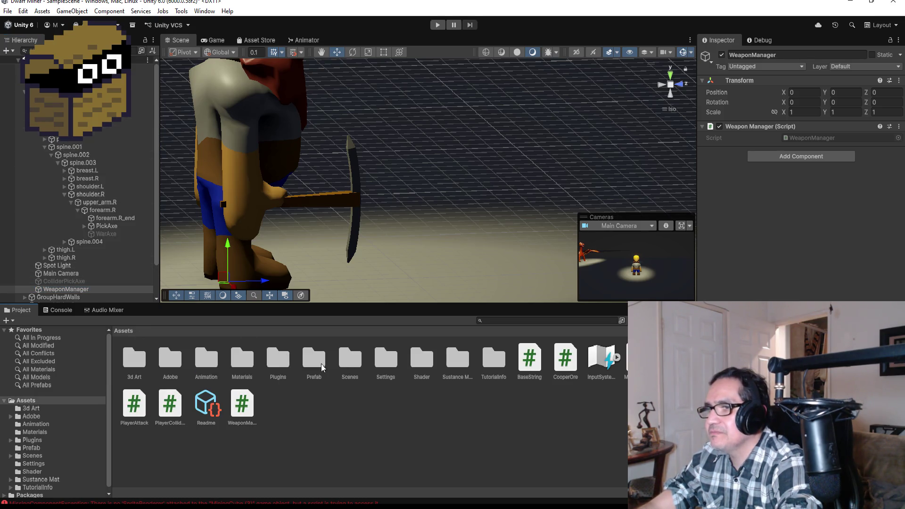
double_click(322, 367)
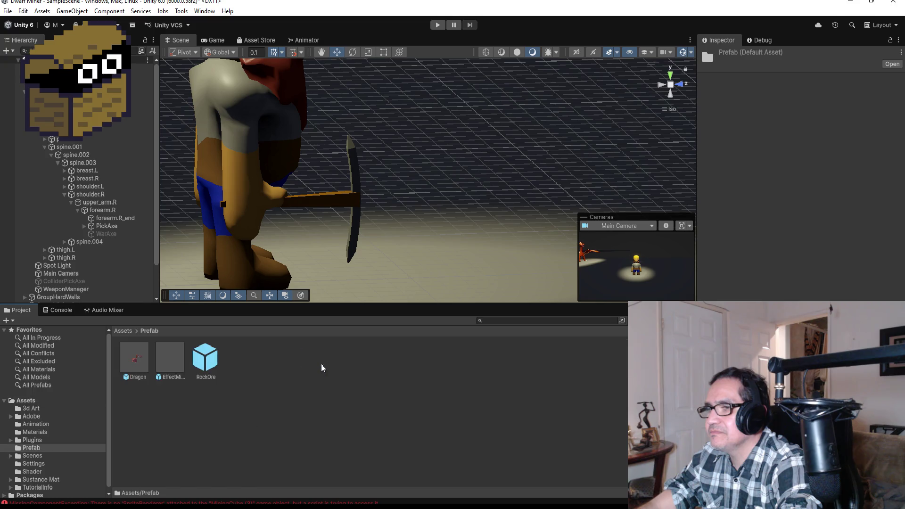
click(109, 236)
mouse_move(108, 236)
mouse_down()
mouse_move(285, 372)
mouse_move(280, 411)
mouse_up()
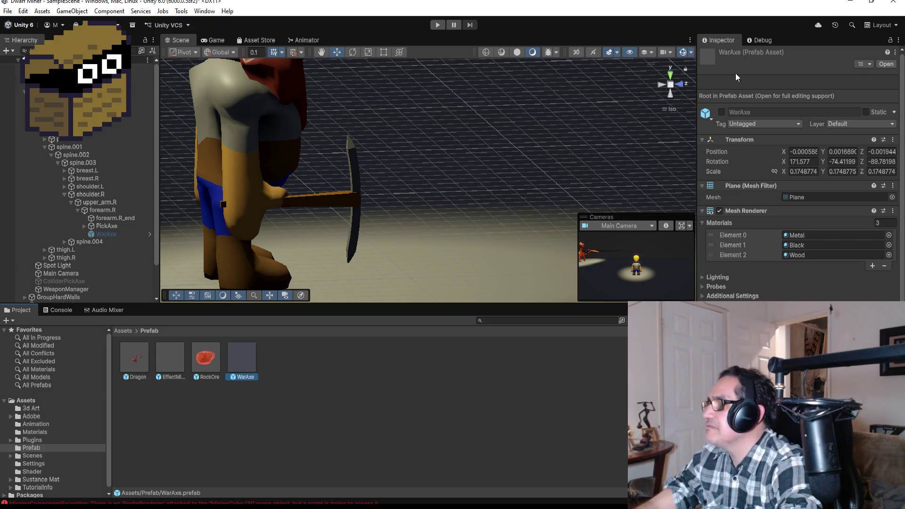
Step: Activate the WarAxe prefab, hide the scene instance, and open the prefab for editing
click(721, 113)
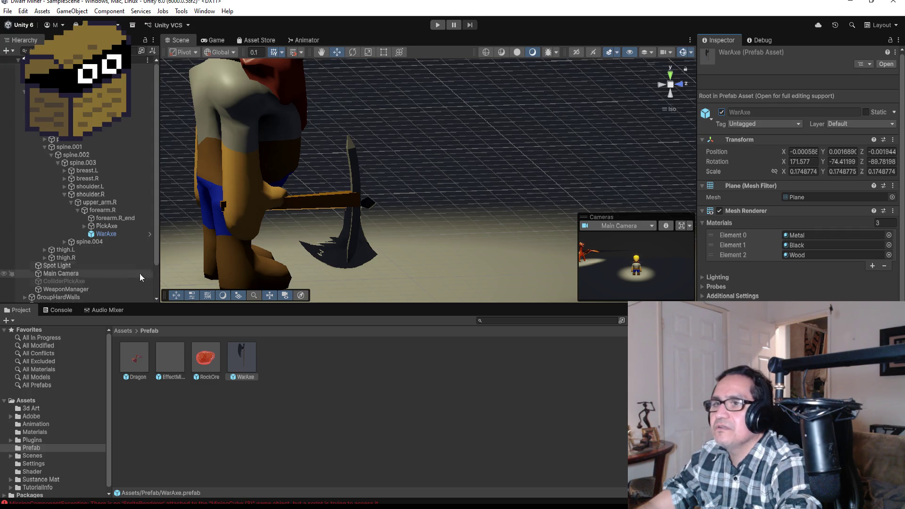
click(113, 234)
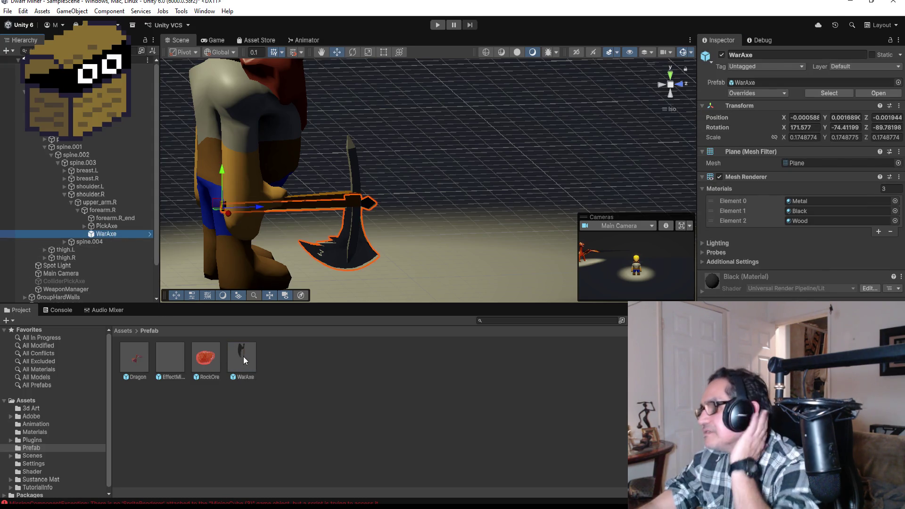
click(721, 55)
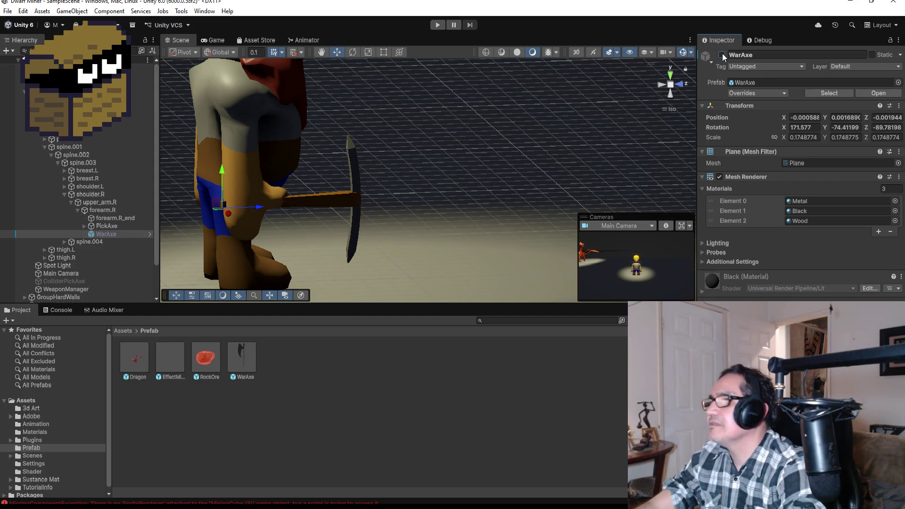
click(250, 360)
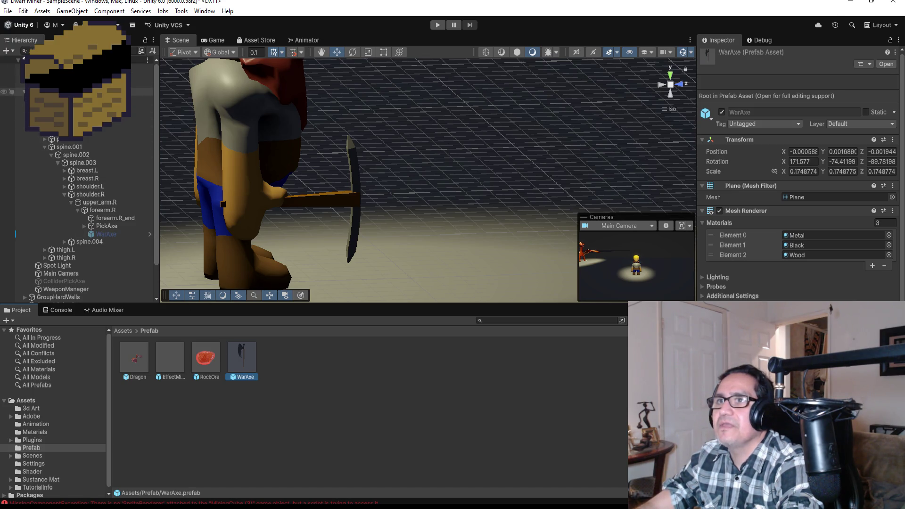
click(24, 131)
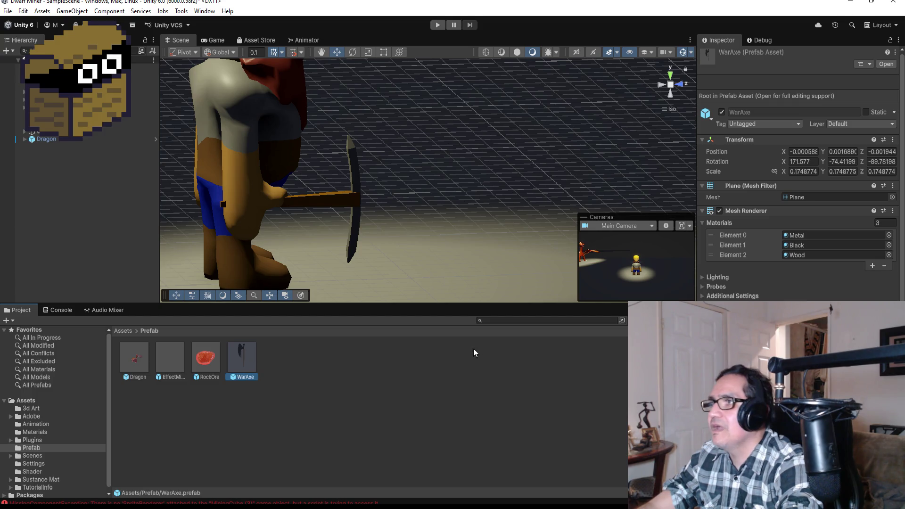
key(Return)
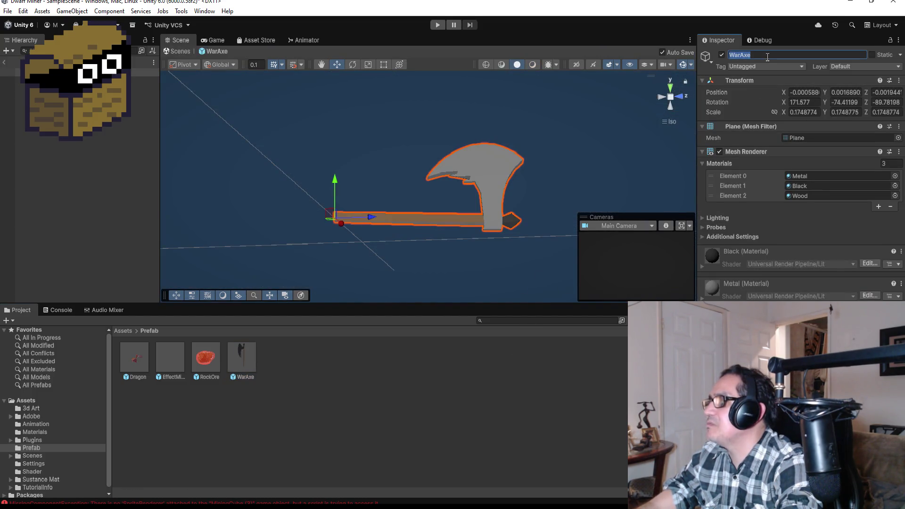
Step: Rename the axe prefab and its asset file to WarAxeProj
click(767, 56)
text(P)
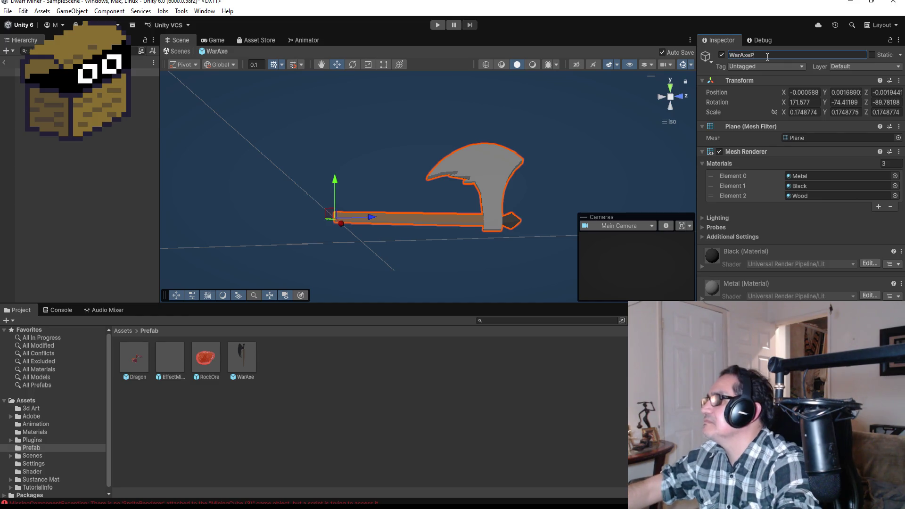
text(roj)
key(Return)
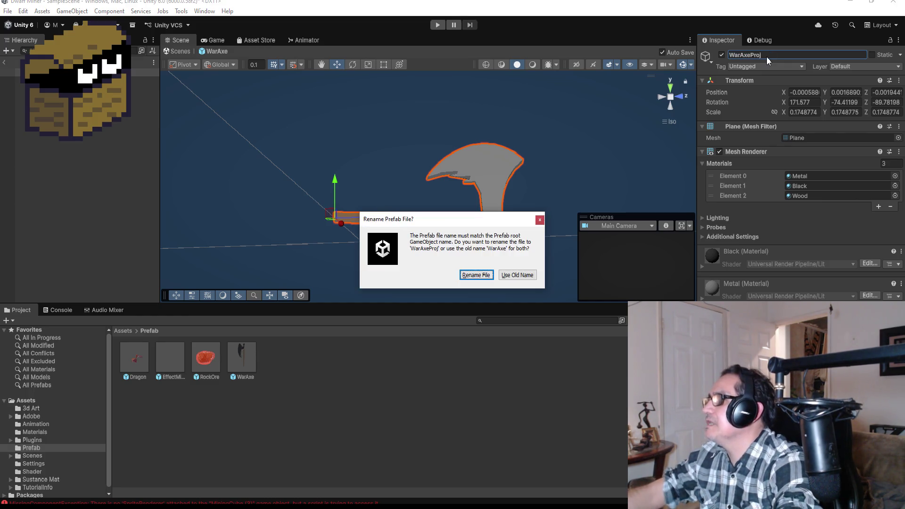
click(475, 275)
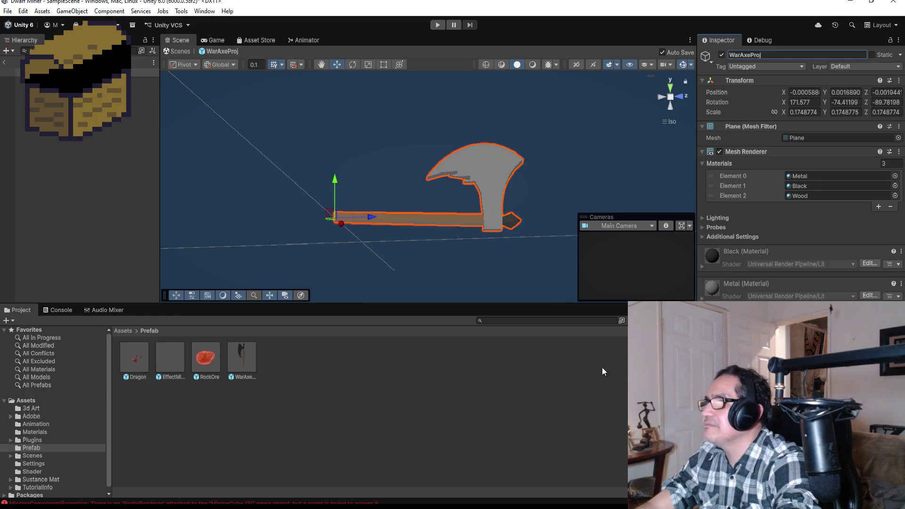
click(239, 361)
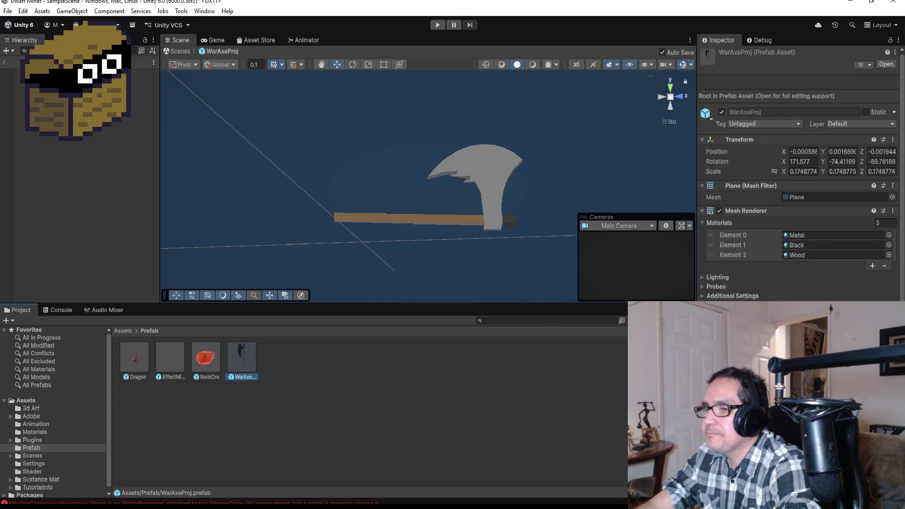
Step: Close Blender, saving the axe model
key(alt+Tab)
click(892, 4)
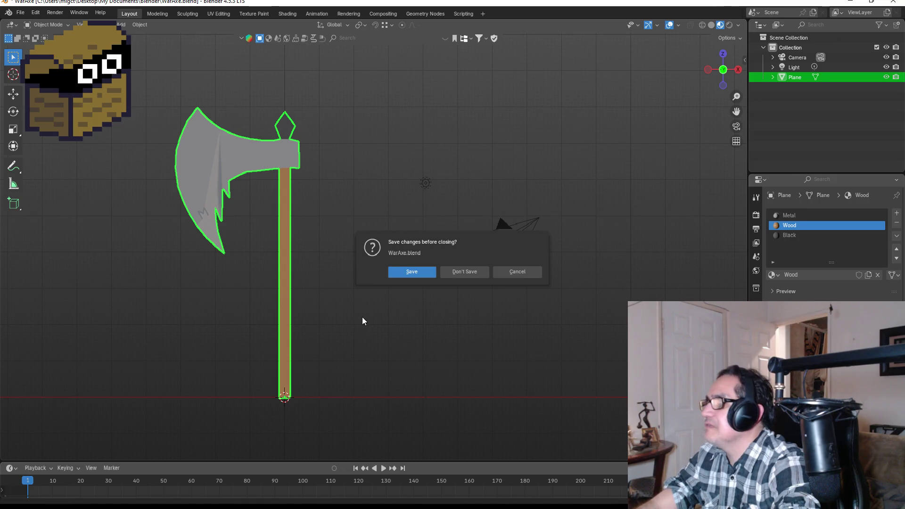
click(433, 273)
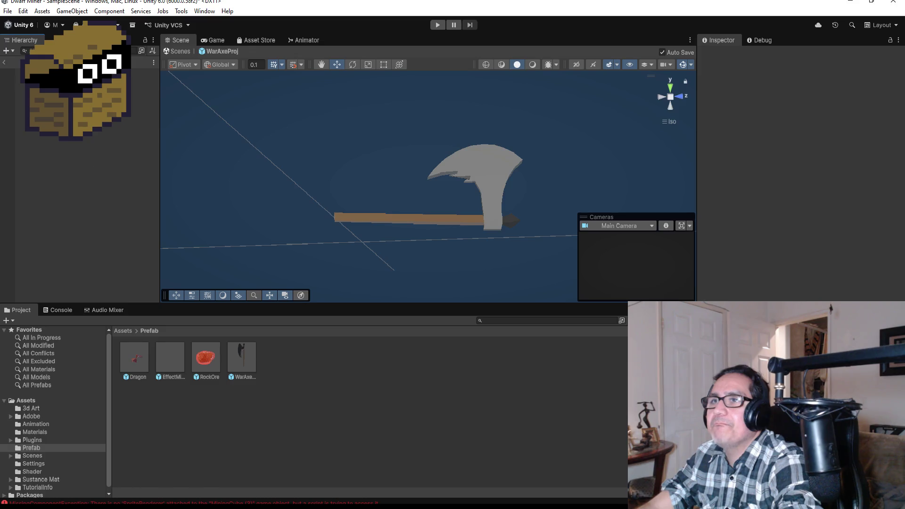
Step: Select the WarAxeProj root, zoom out, and select the axe in the Scene view to inspect it
click(95, 72)
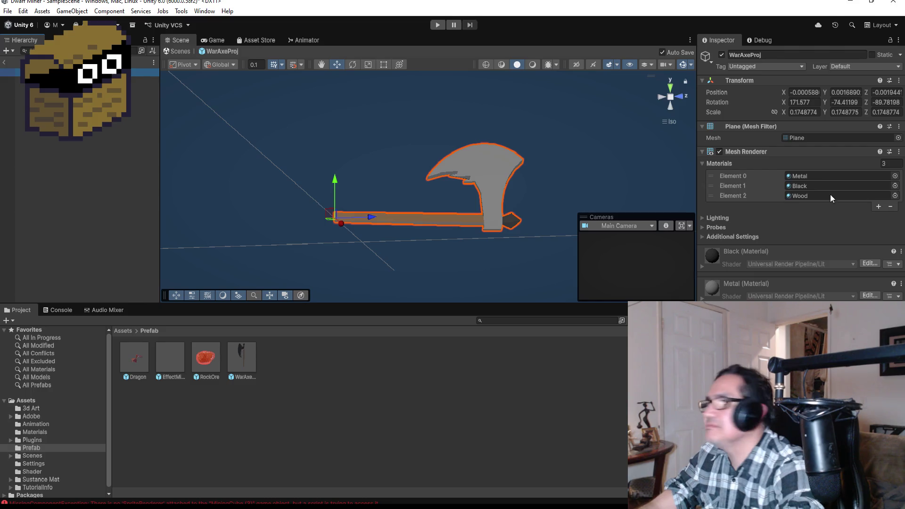
scroll(384, 147, down, 3)
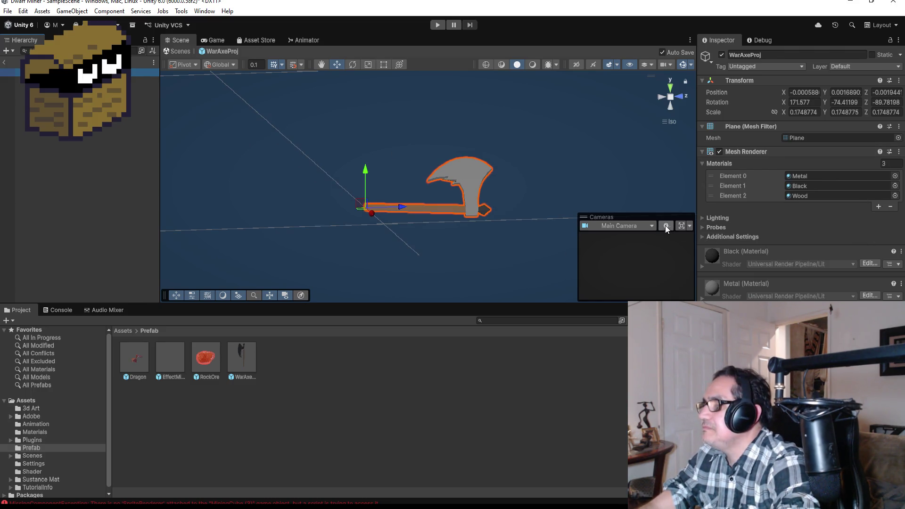
click(584, 217)
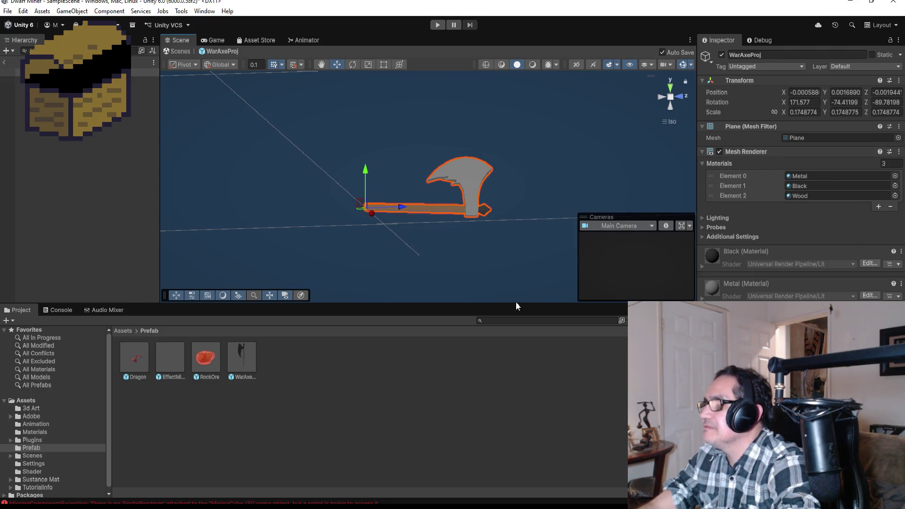
click(392, 383)
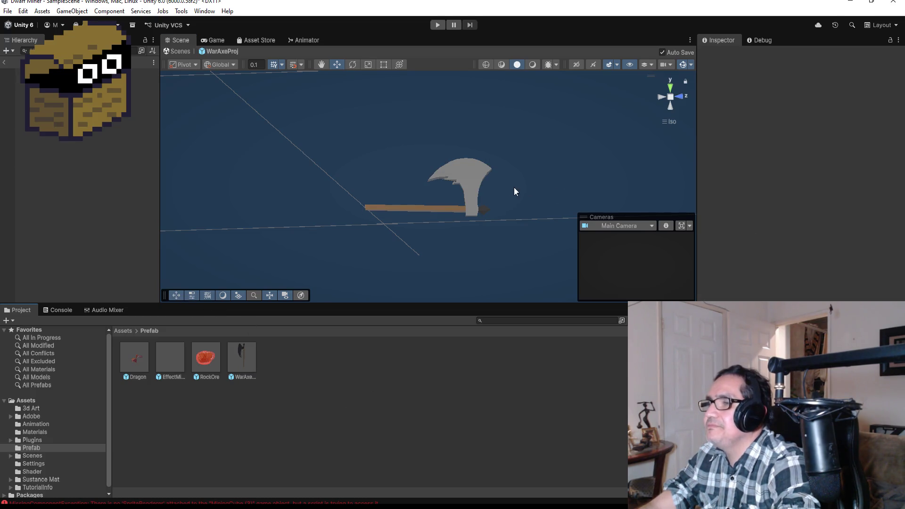
click(471, 194)
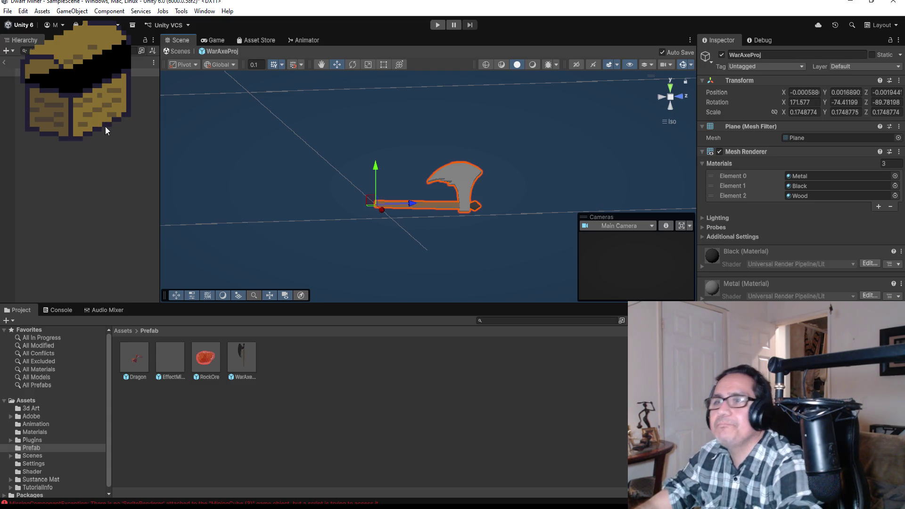
Step: Save the CooperOre script in Visual Studio
mouse_move(288, 507)
click(237, 471)
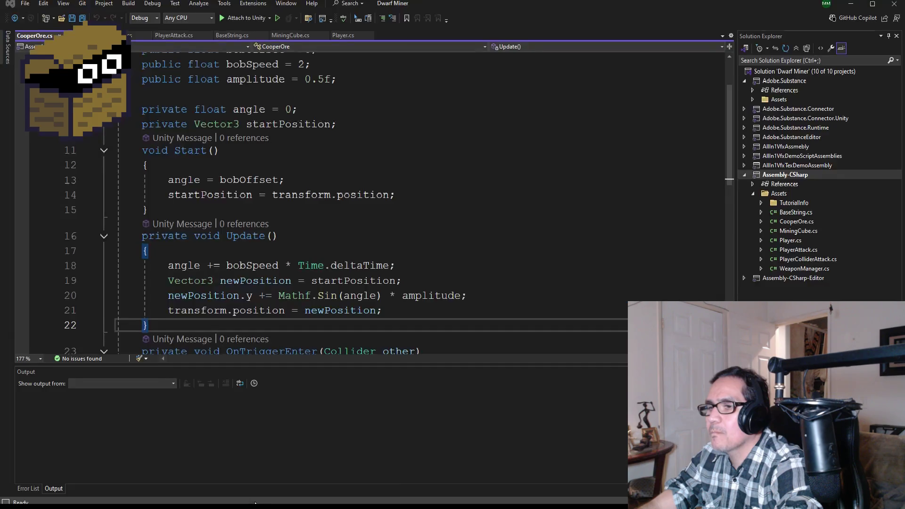
scroll(329, 212, up, 5)
key(ctrl+s)
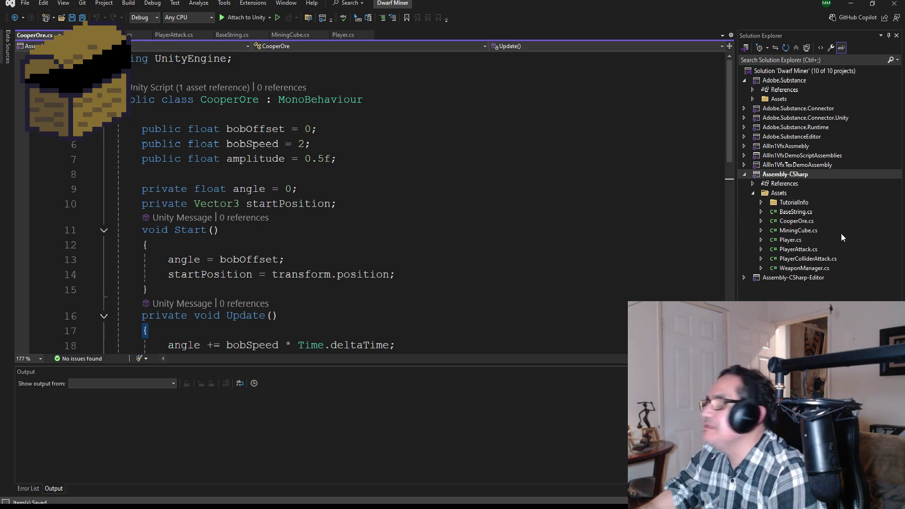
Step: Open PlayerAttack.cs and go to the not-gameover block in its Update method
click(808, 258)
click(804, 268)
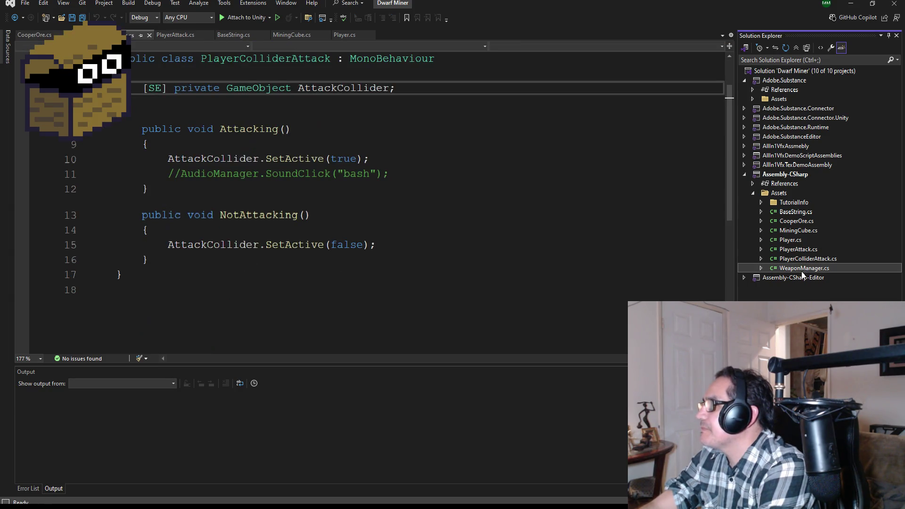
click(798, 249)
scroll(377, 231, up, 8)
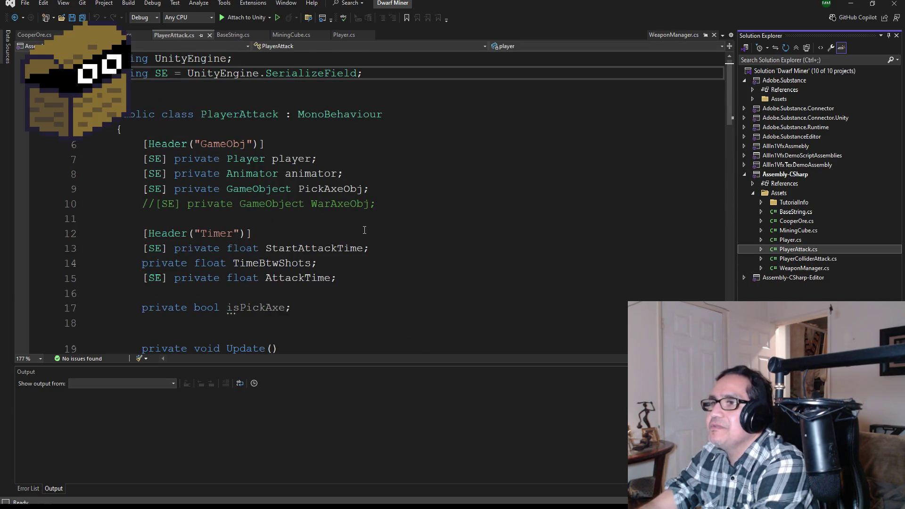
scroll(365, 245, down, 2)
scroll(364, 255, down, 3)
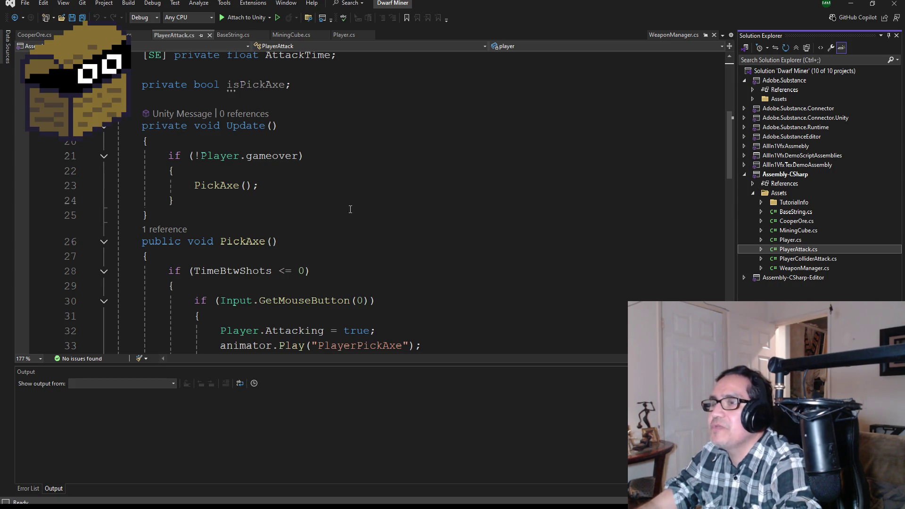
scroll(350, 209, down, 3)
scroll(372, 226, up, 4)
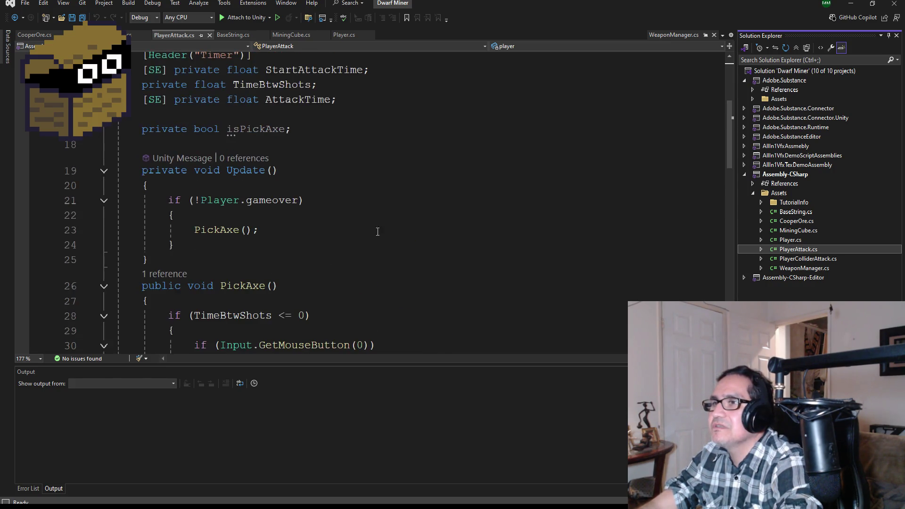
scroll(377, 231, down, 2)
click(198, 126)
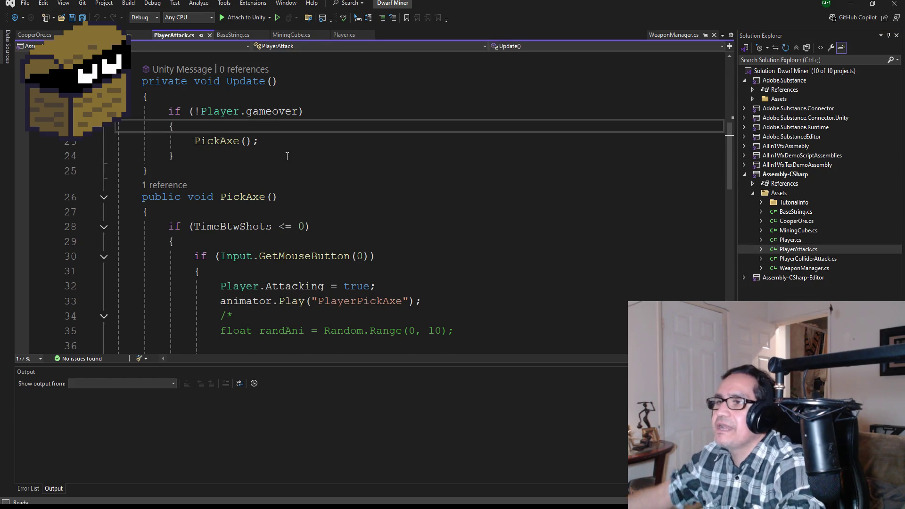
Step: Insert an if (isPickAxe) block with braces above the PickAxe() call in Update
key(Return)
text((pix)
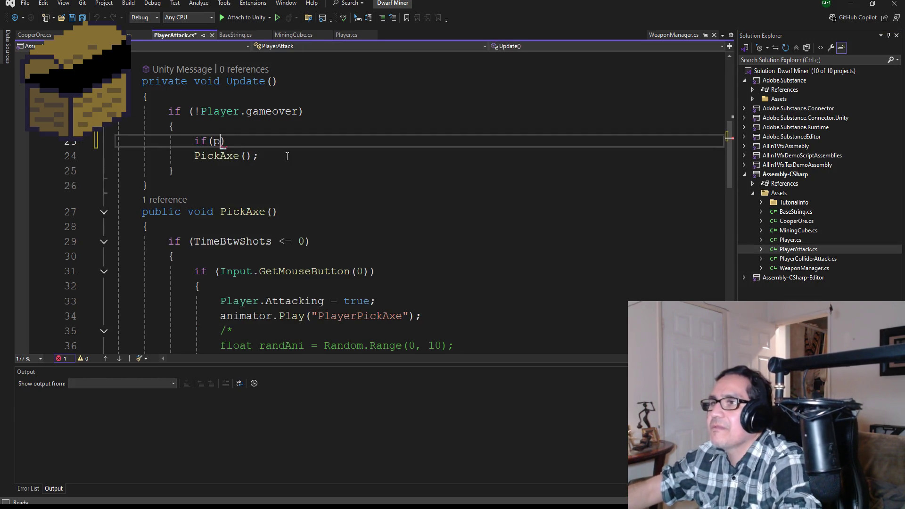
key(BackSpace)
key(BackSpace)
key(BackSpace)
text(pix)
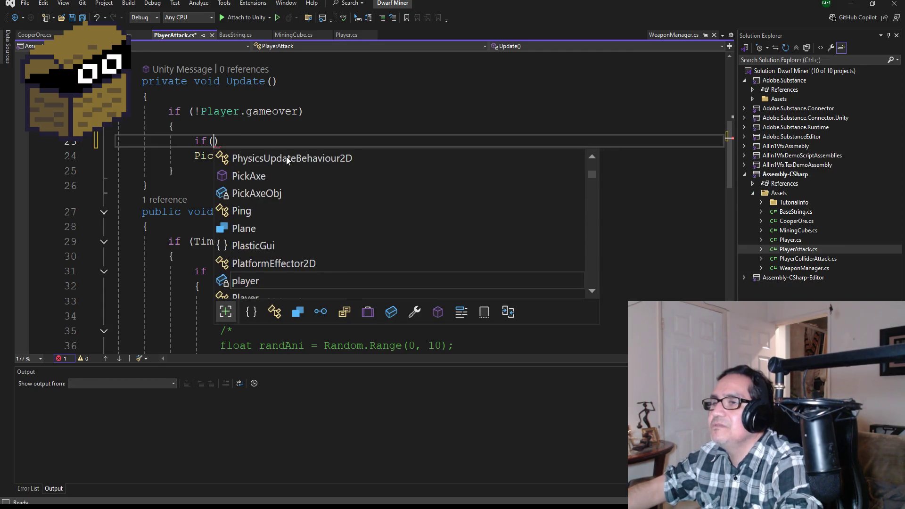
key(BackSpace)
key(BackSpace)
key(BackSpace)
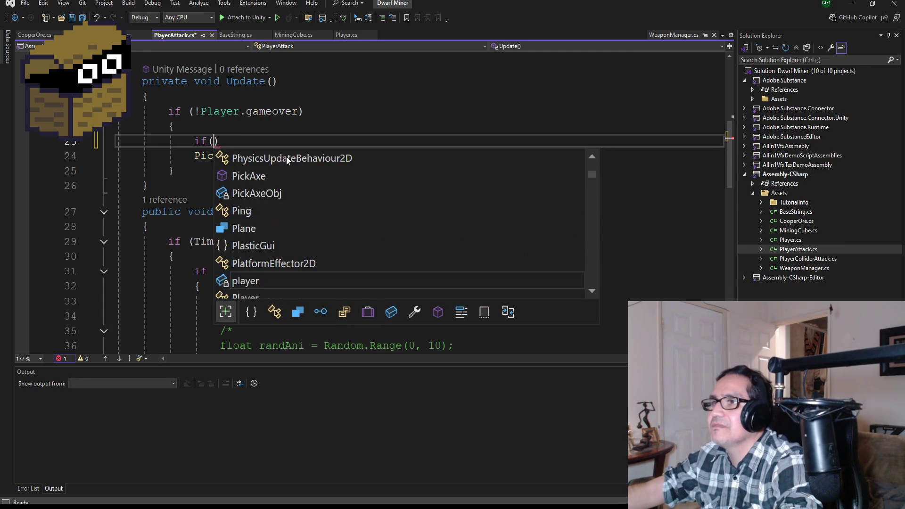
text(isp)
key(Tab)
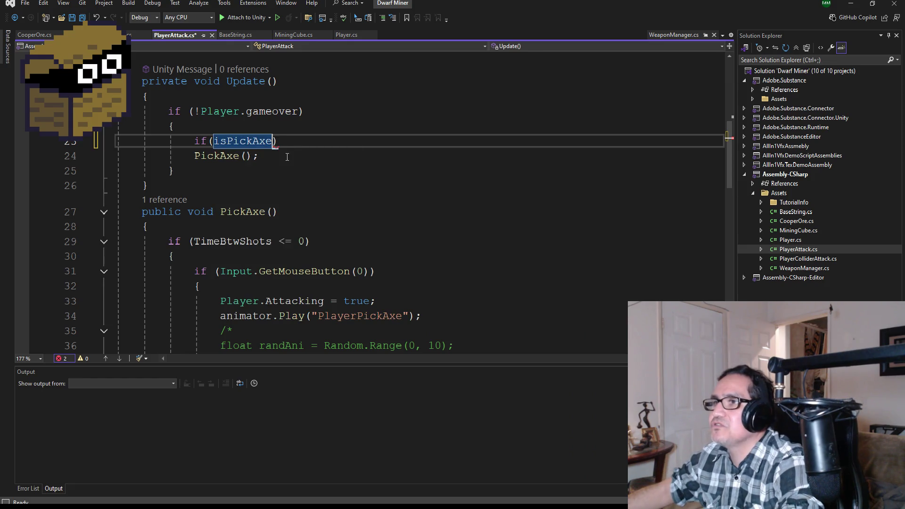
text())
key(Return)
key(Return)
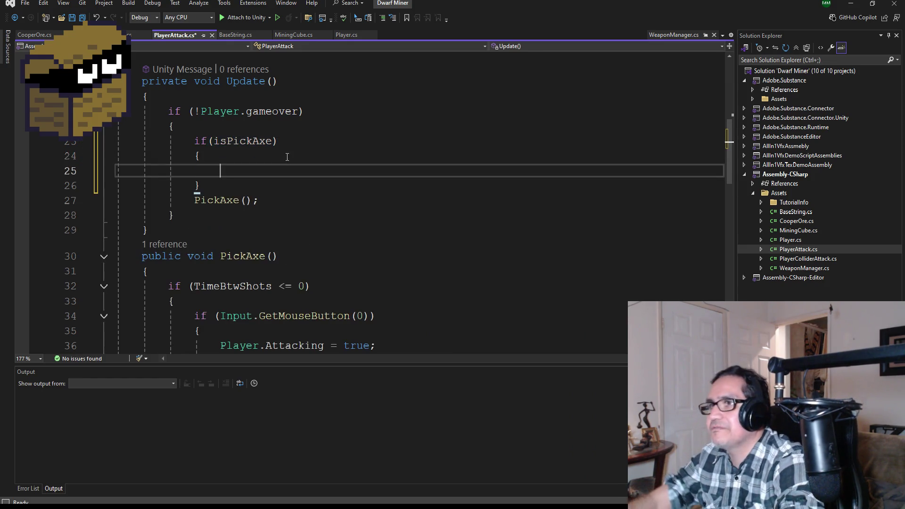
click(193, 201)
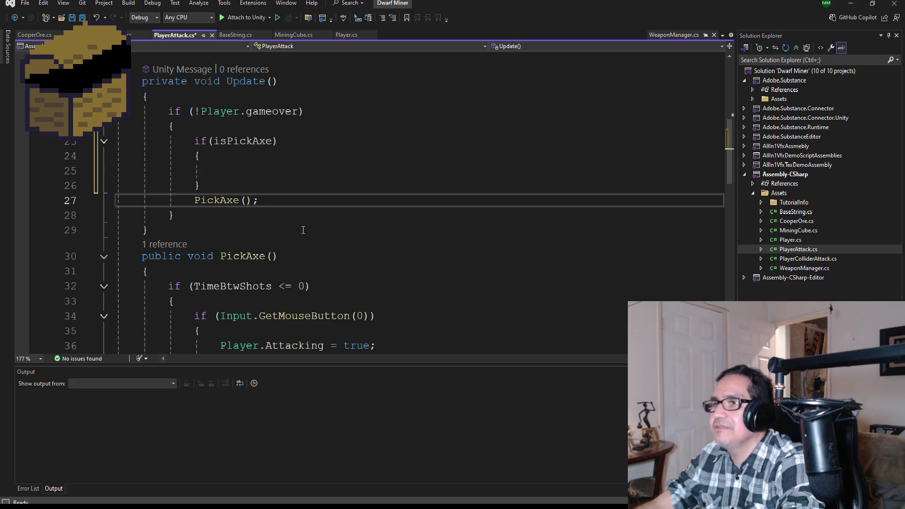
key(BackSpace)
key(BackSpace)
key(BackSpace)
key(BackSpace)
key(BackSpace)
key(BackSpace)
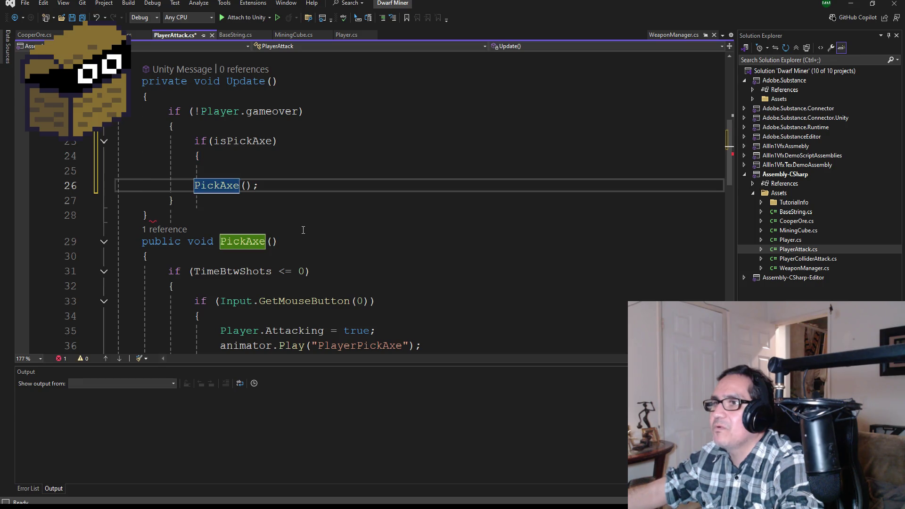
key(ctrl+Return)
text(})
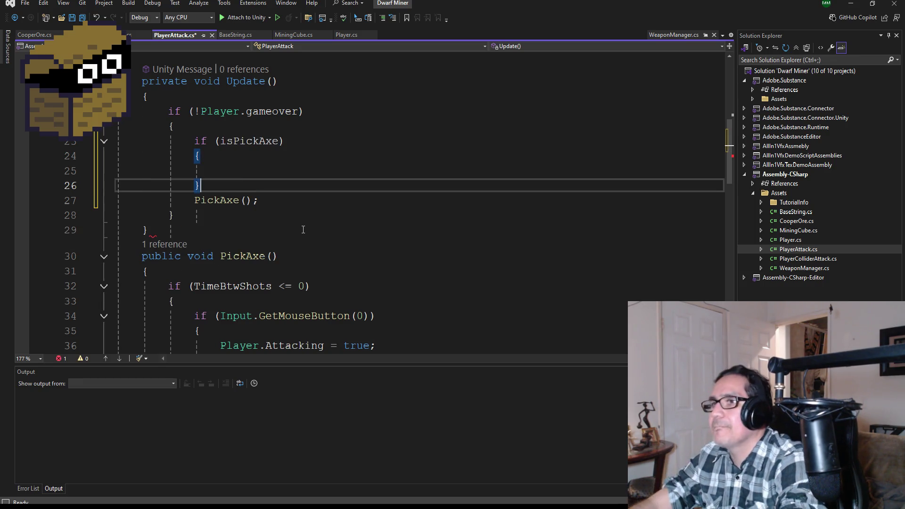
Step: Move the PickAxe() call inside the if (isPickAxe) block and fix its indentation
drag(262, 201, 206, 199)
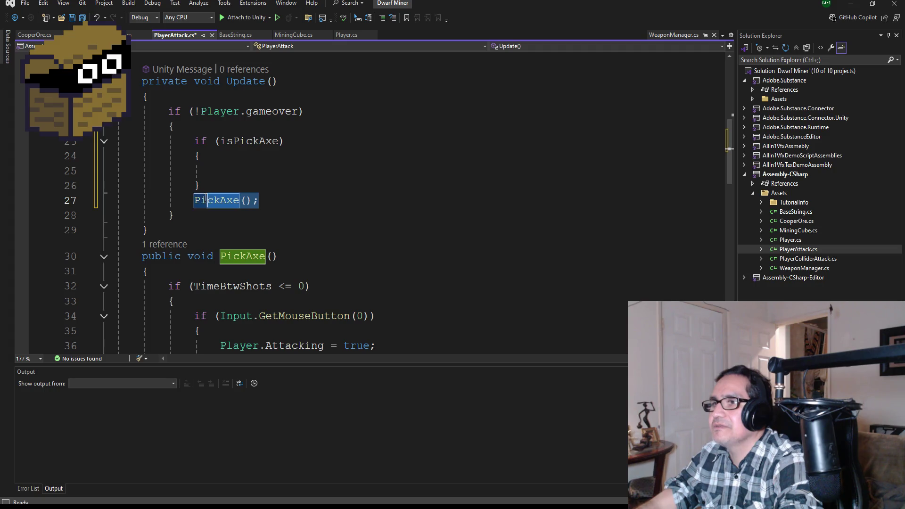
scroll(339, 228, up, 1)
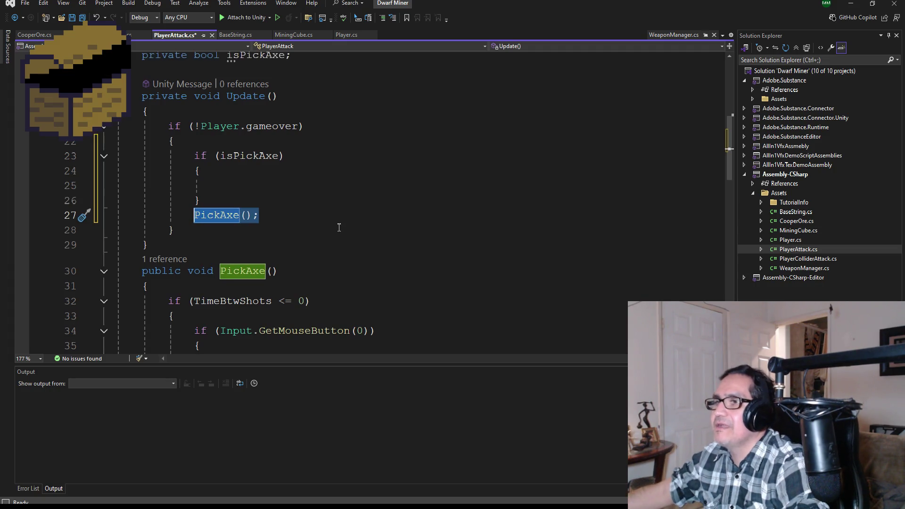
key(End)
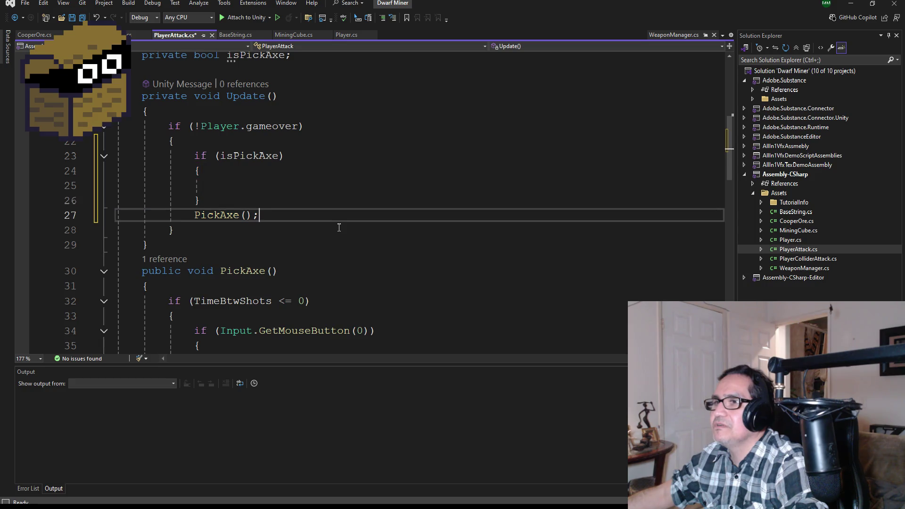
key(shift+Left)
key(shift+Left)
key(shift+Left)
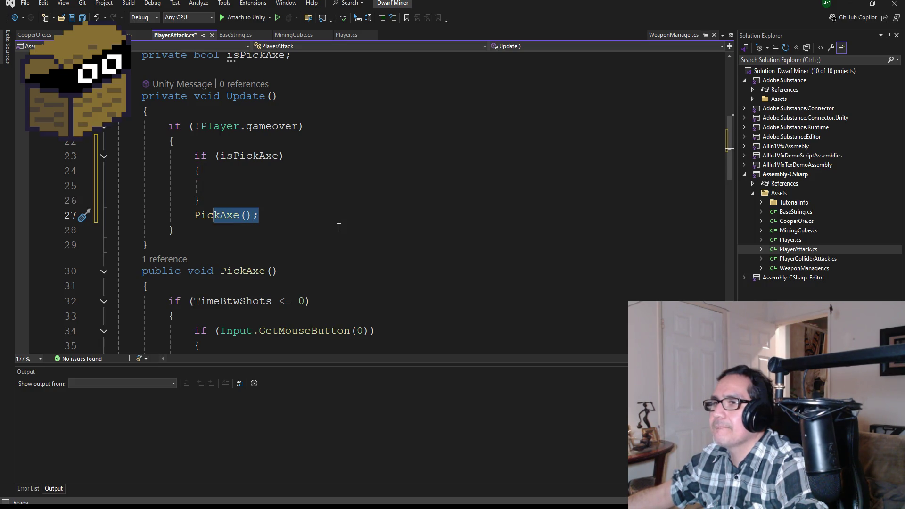
key(alt+Up)
key(alt+Up)
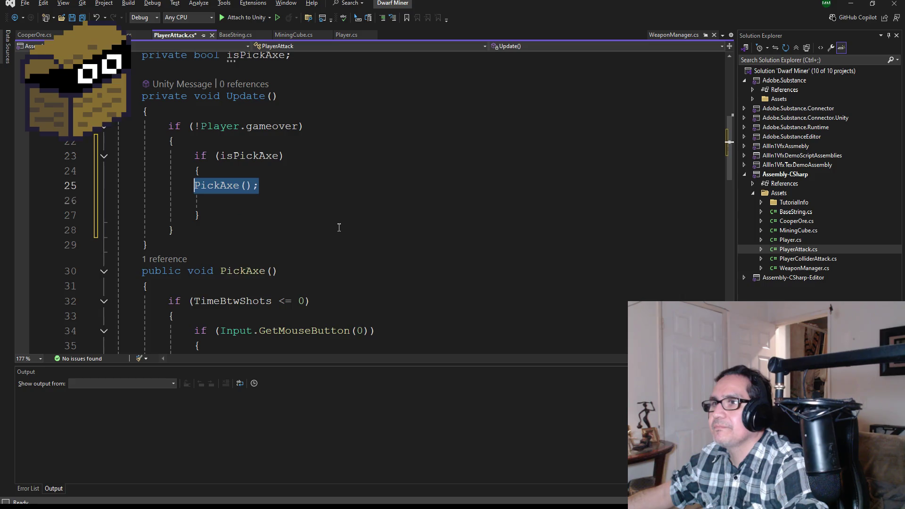
key(Down)
key(Up)
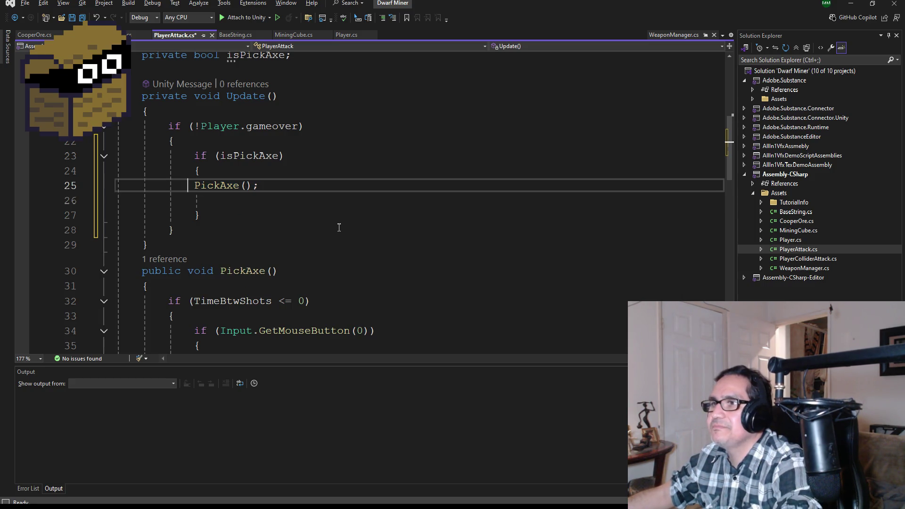
key(Down)
key(Down)
key(Up)
key(Up)
key(Right)
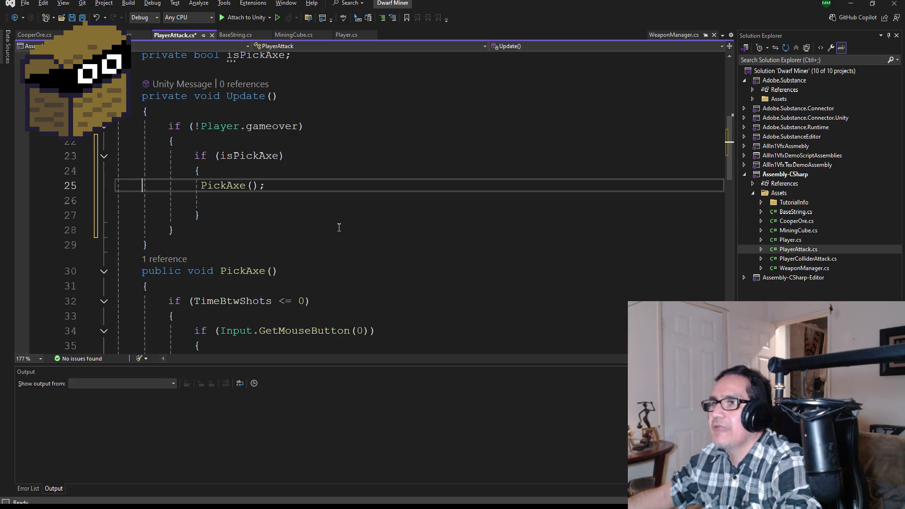
key(Down)
key(Up)
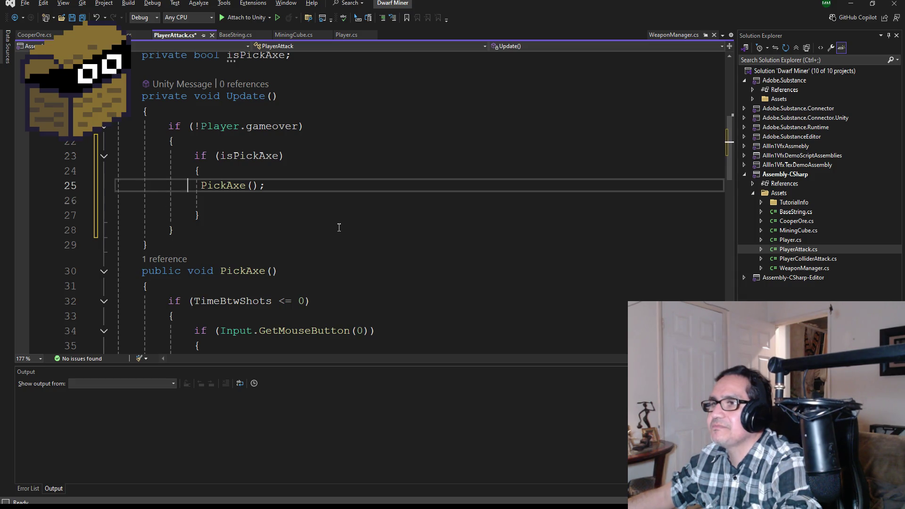
key(Tab)
key(Down)
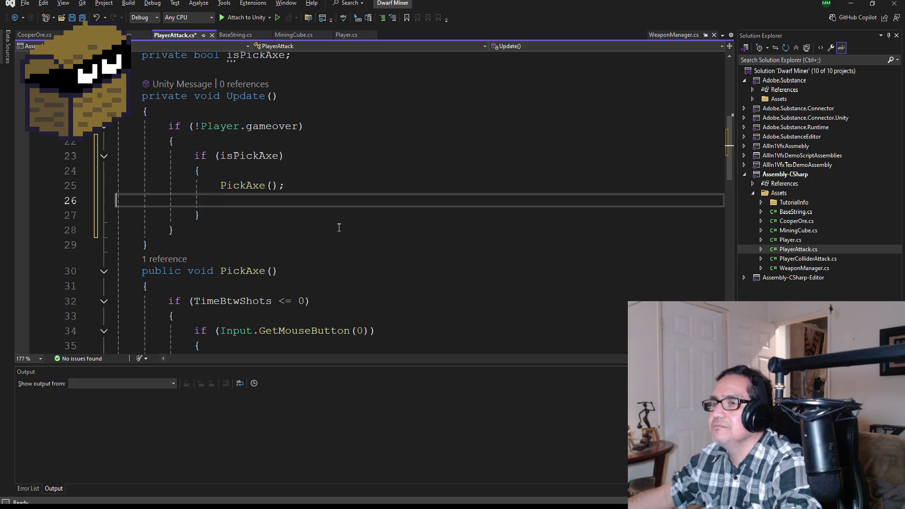
key(BackSpace)
key(Left)
key(Left)
key(Left)
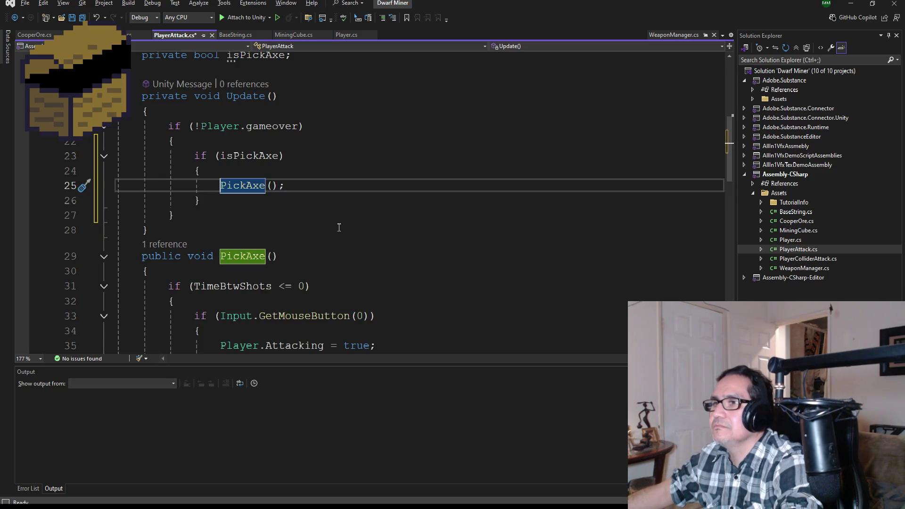
key(Home)
key(BackSpace)
key(BackSpace)
key(BackSpace)
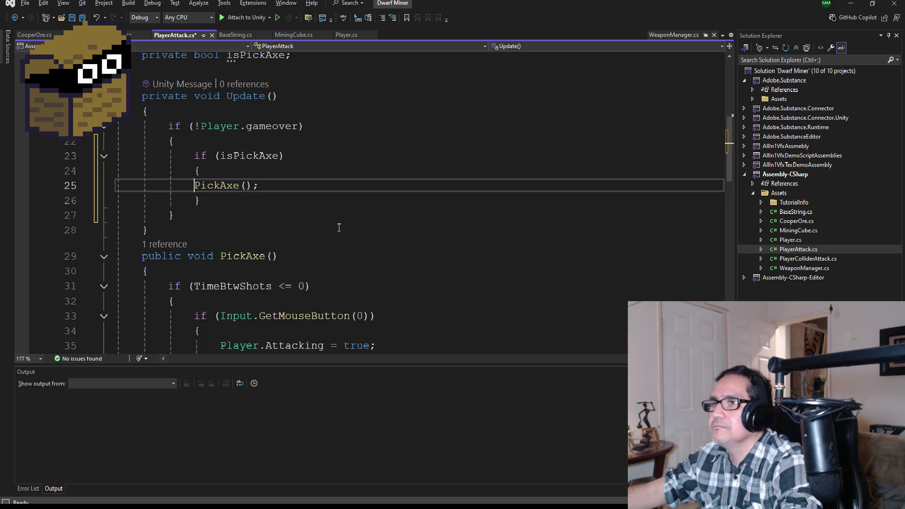
key(Tab)
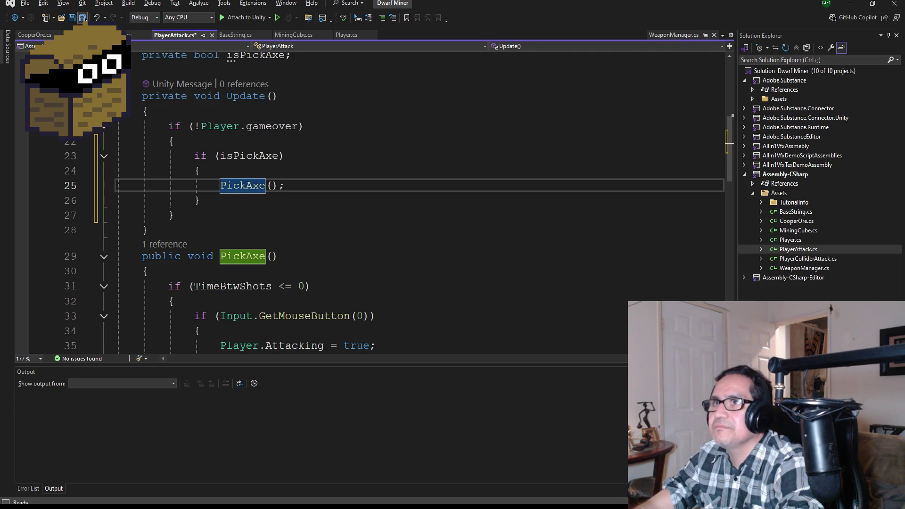
Step: Save PlayerAttack.cs and go to the end of the PickAxe method
key(ctrl+s)
scroll(248, 212, down, 10)
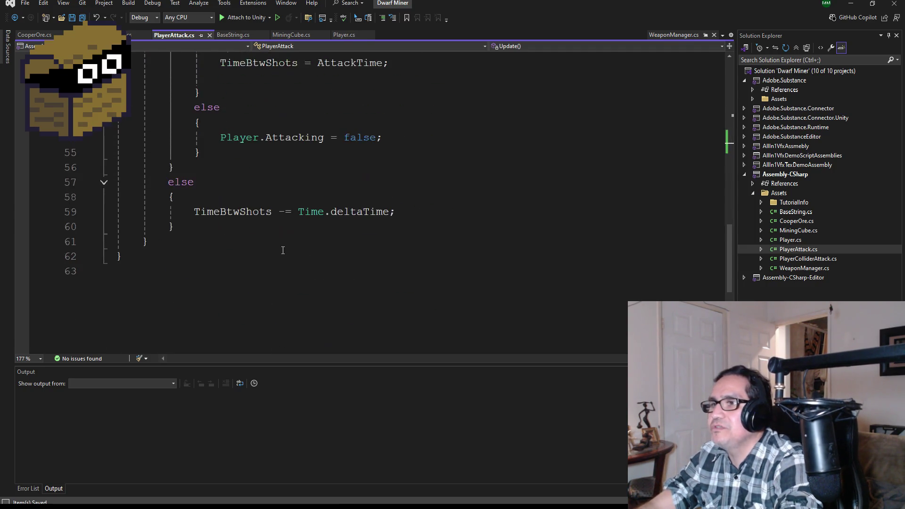
click(160, 201)
scroll(160, 201, up, 12)
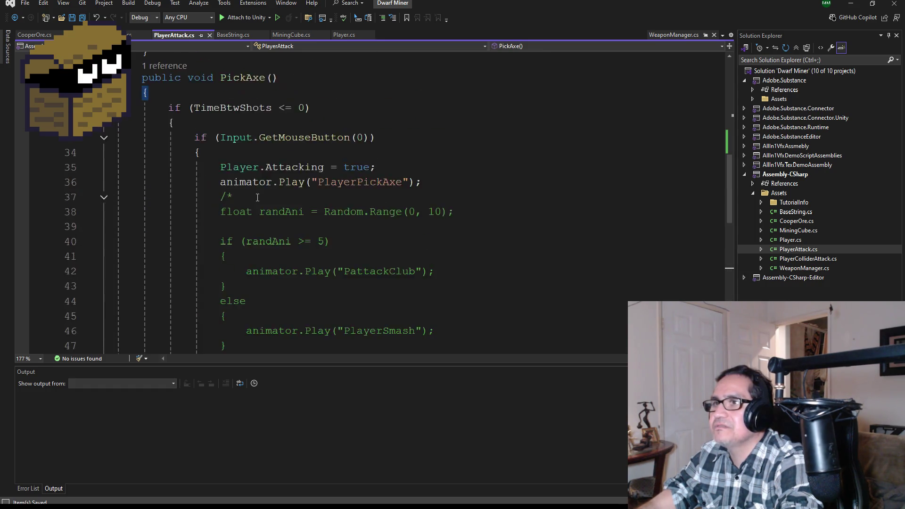
scroll(258, 206, down, 12)
Step: Append an empty public void WarAxe() method after the PickAxe method's closing brace
key(Return)
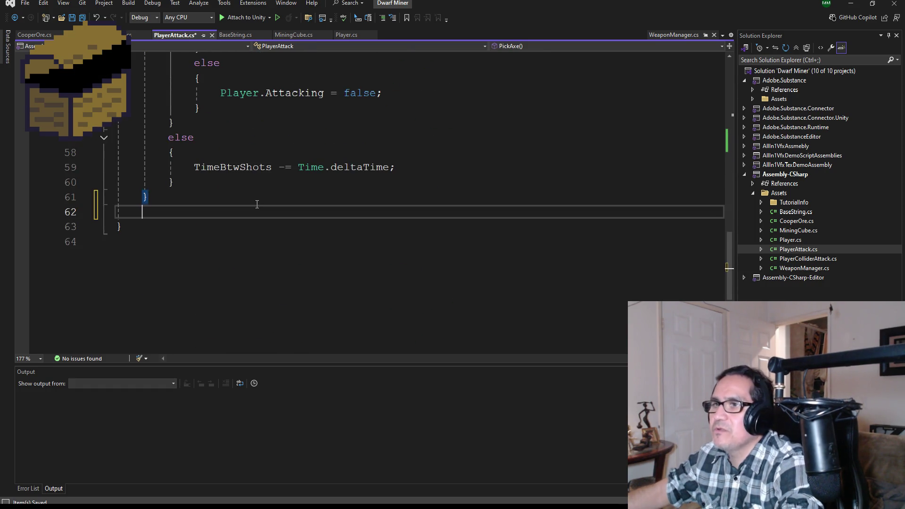
text(public void WarAxe)
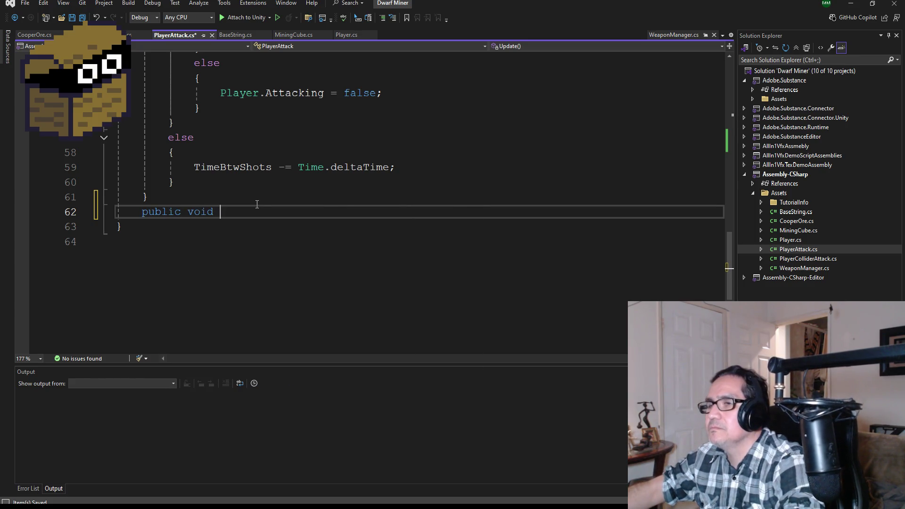
text(())
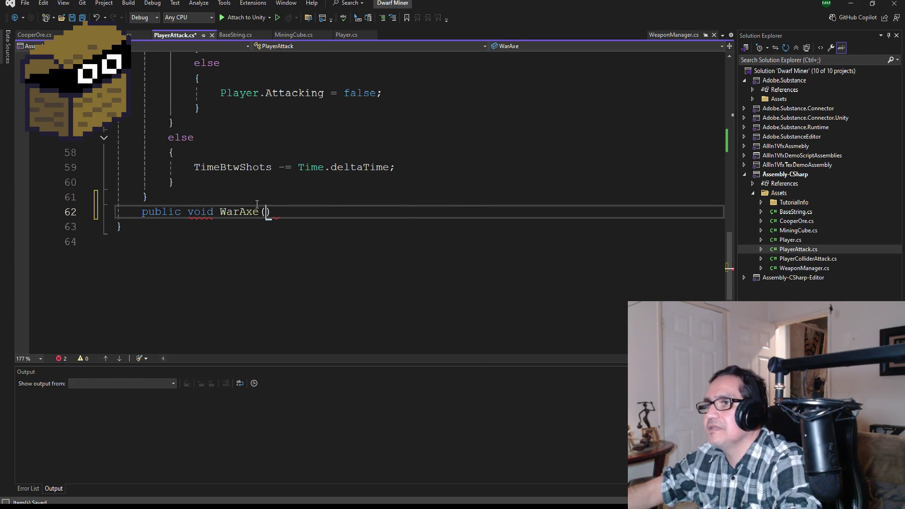
key(Return)
text({)
key(Return)
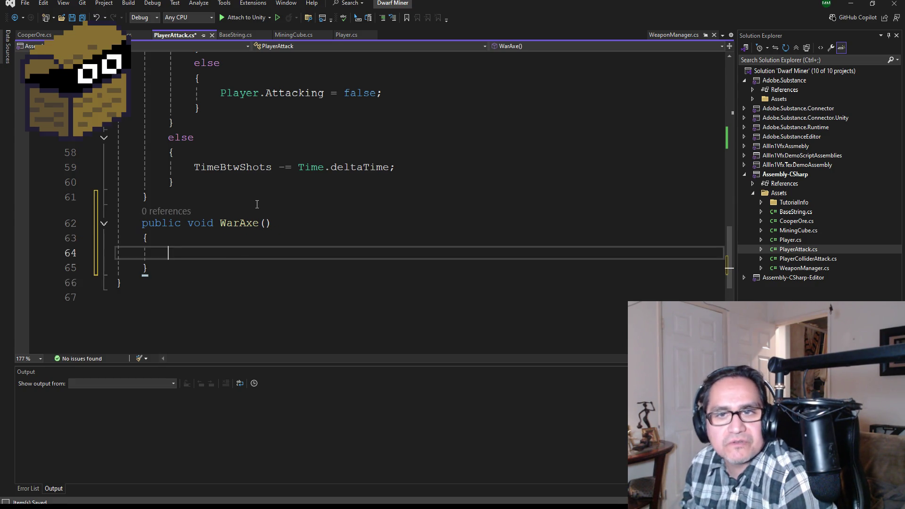
scroll(256, 203, up, 10)
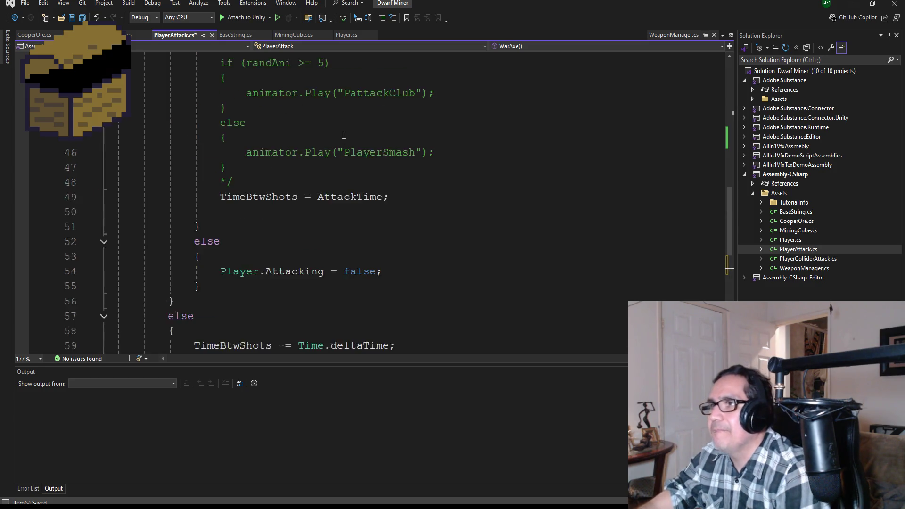
scroll(297, 192, up, 7)
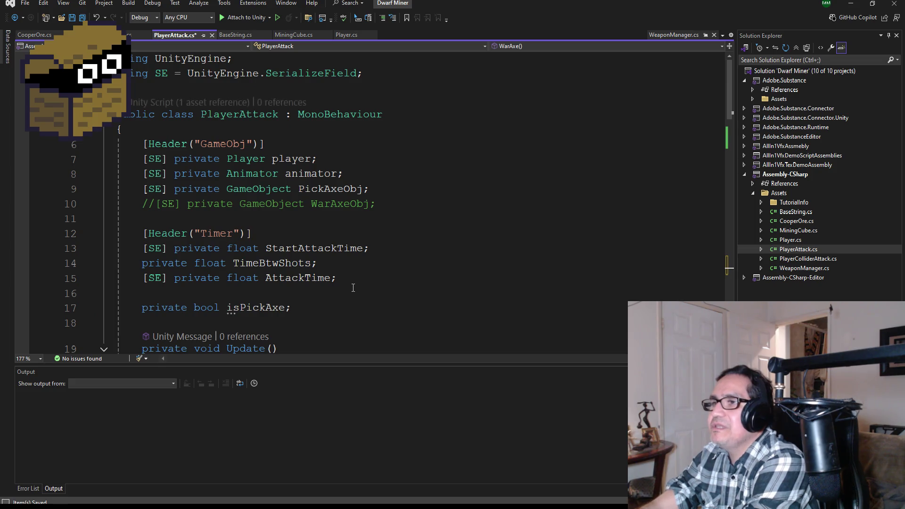
scroll(354, 290, down, 2)
click(334, 174)
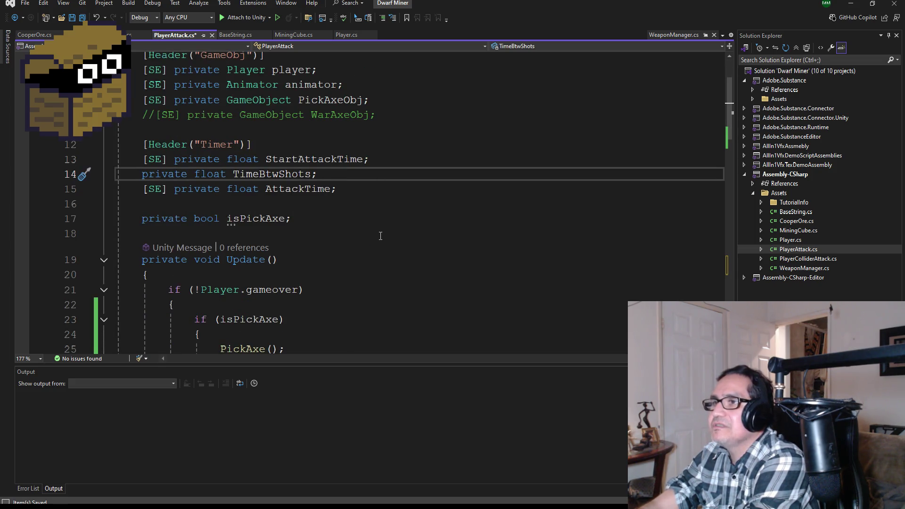
scroll(377, 245, down, 10)
scroll(376, 253, down, 5)
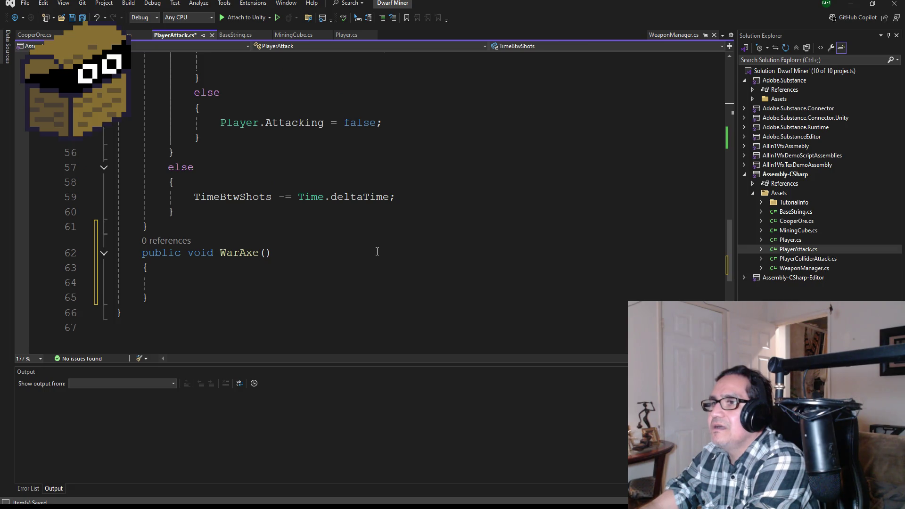
Step: Declare '[SE] private float StartAxeTime;' and 'private float TimeBtwAxe;' below TimeBtwShots, then save
scroll(377, 251, down, 3)
scroll(377, 251, up, 6)
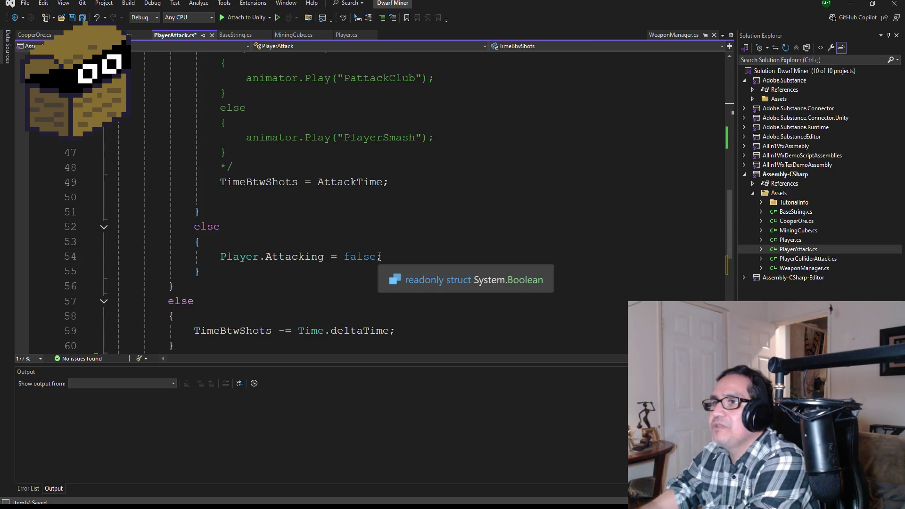
scroll(379, 257, up, 11)
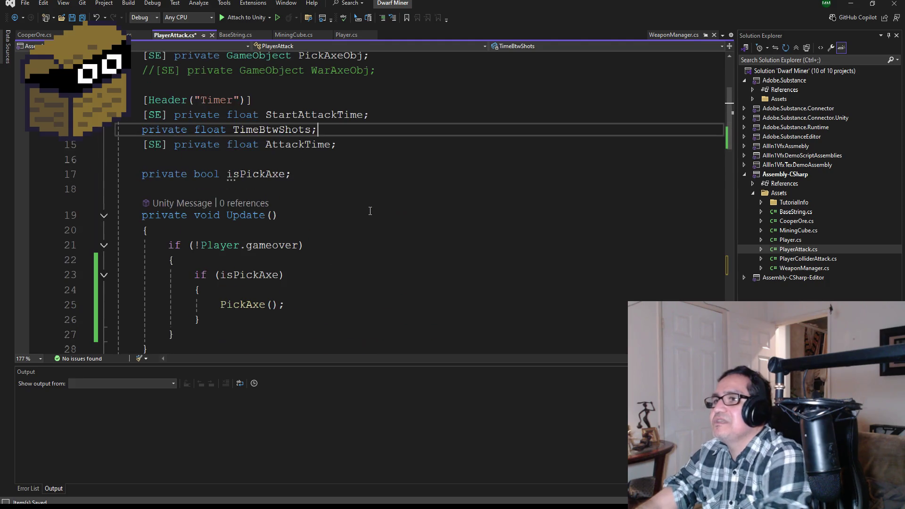
key(Return)
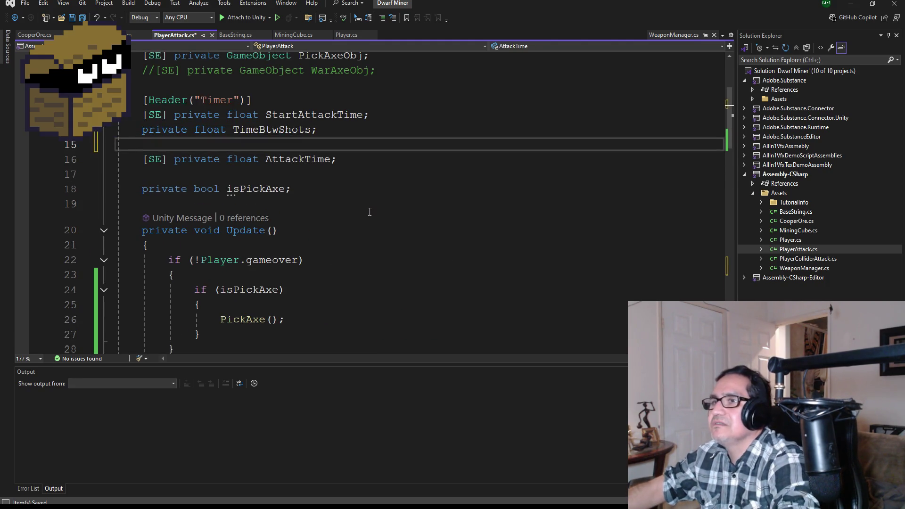
text([SE])
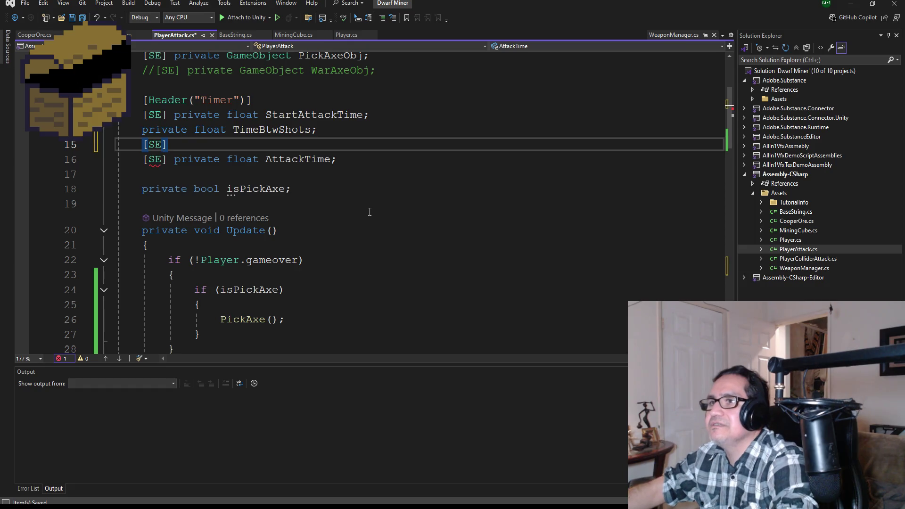
text( private float )
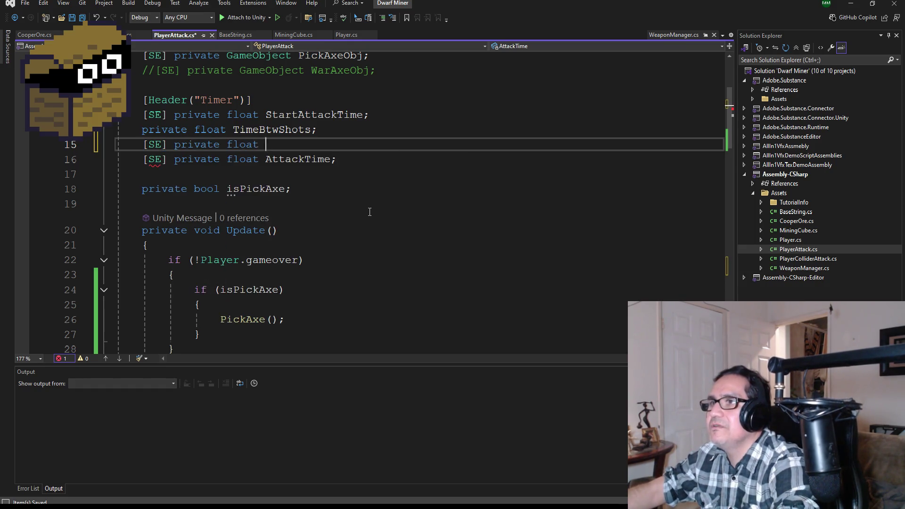
text(Start)
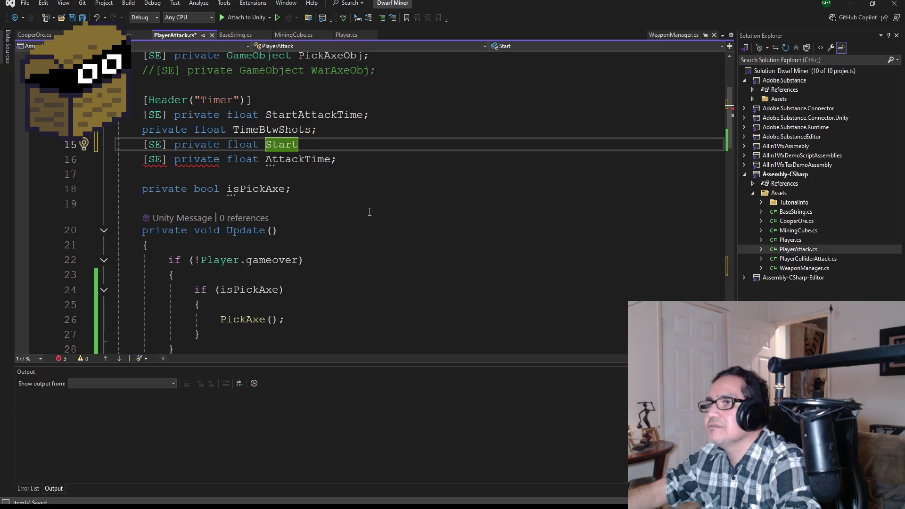
key(Up)
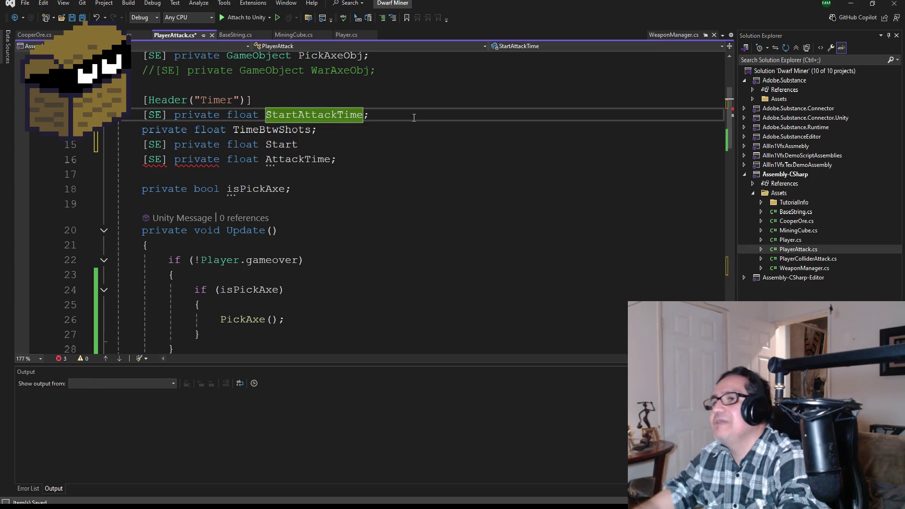
click(308, 132)
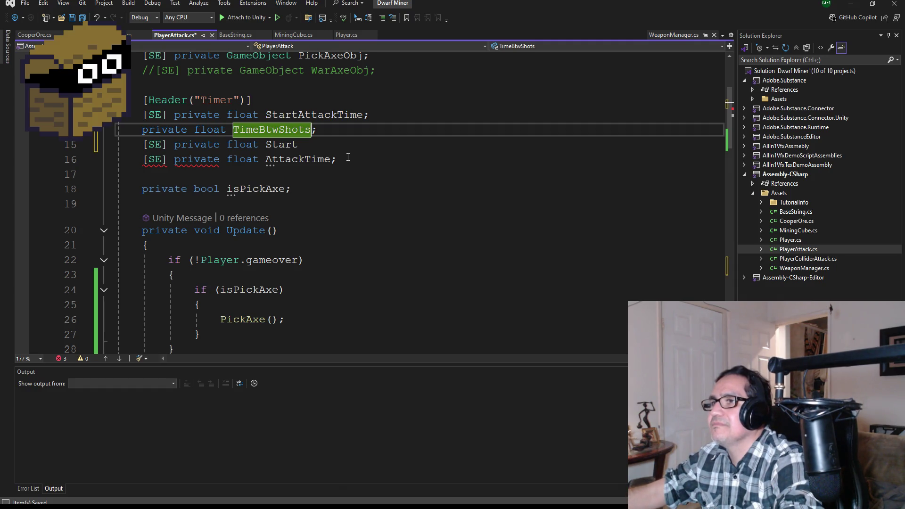
key(Down)
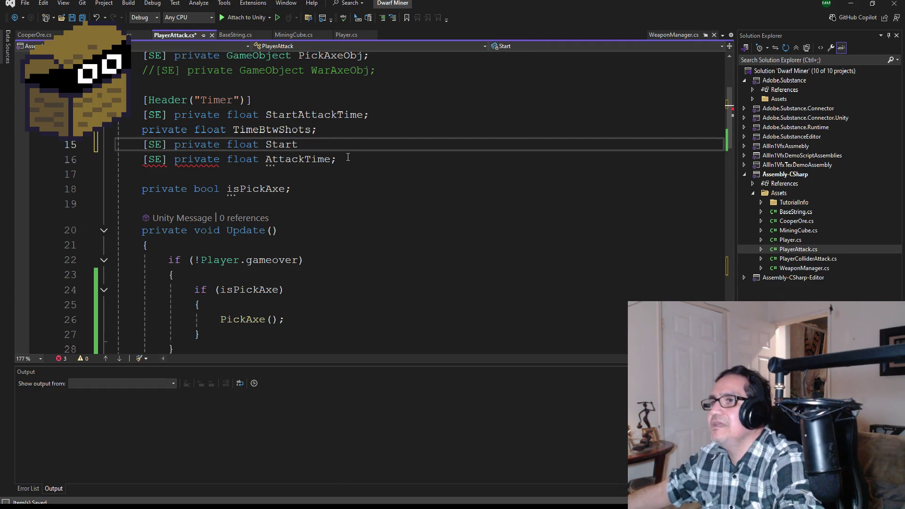
text(Axe)
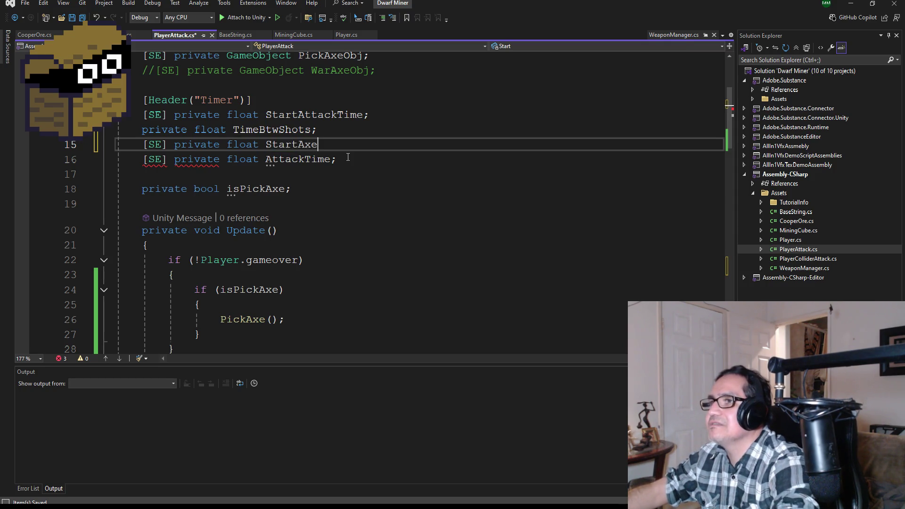
text(Time;)
key(Return)
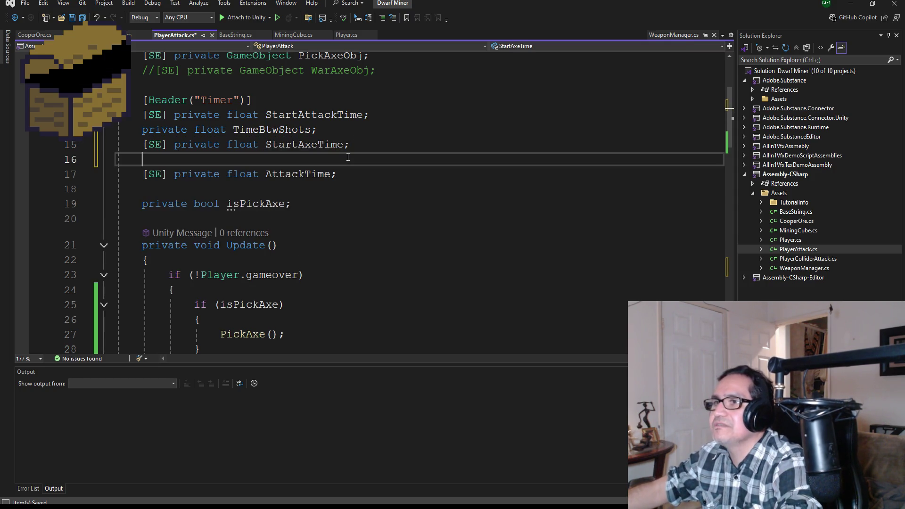
text(priva)
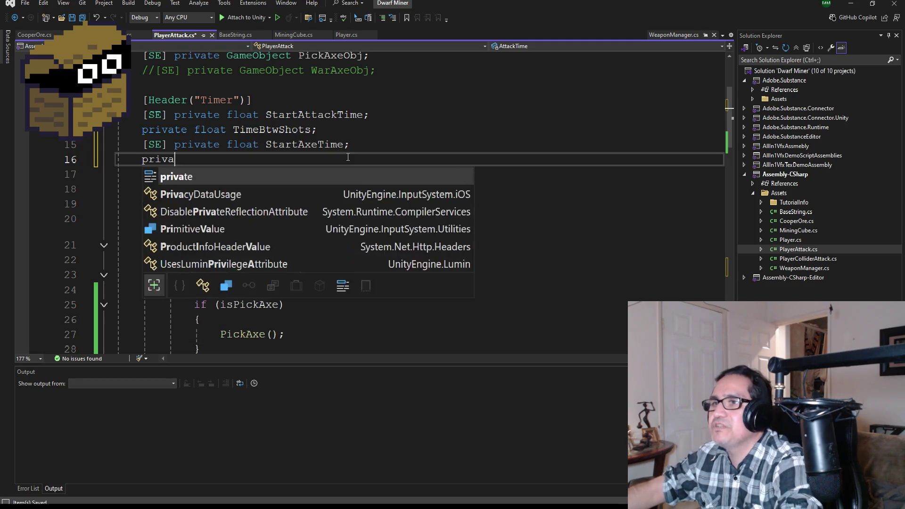
text(te float )
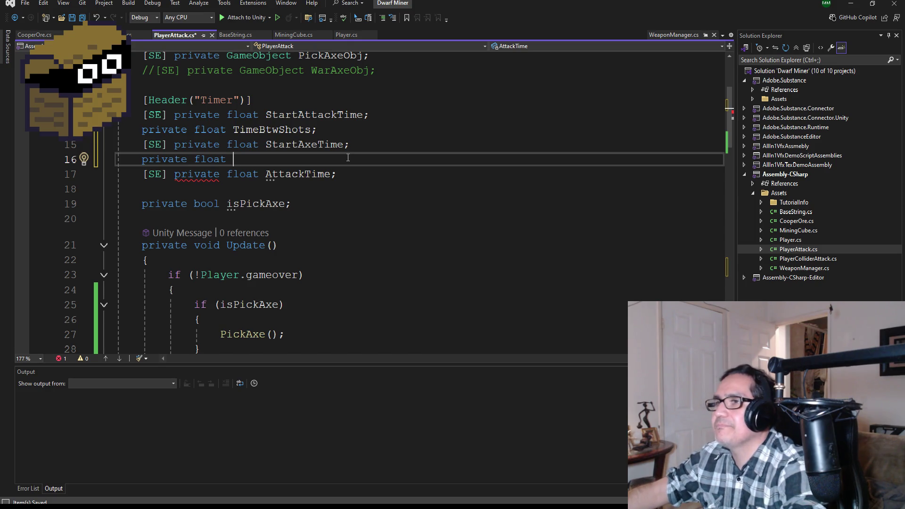
text(Time)
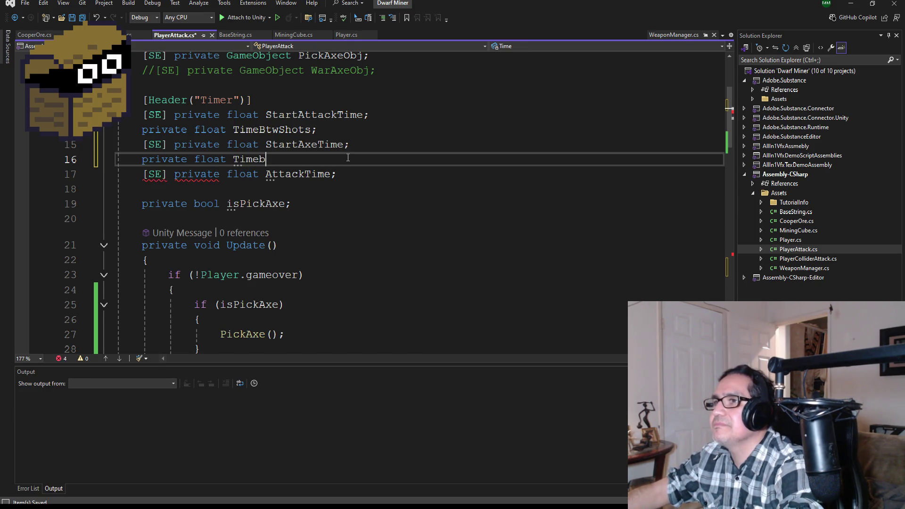
text(Btw)
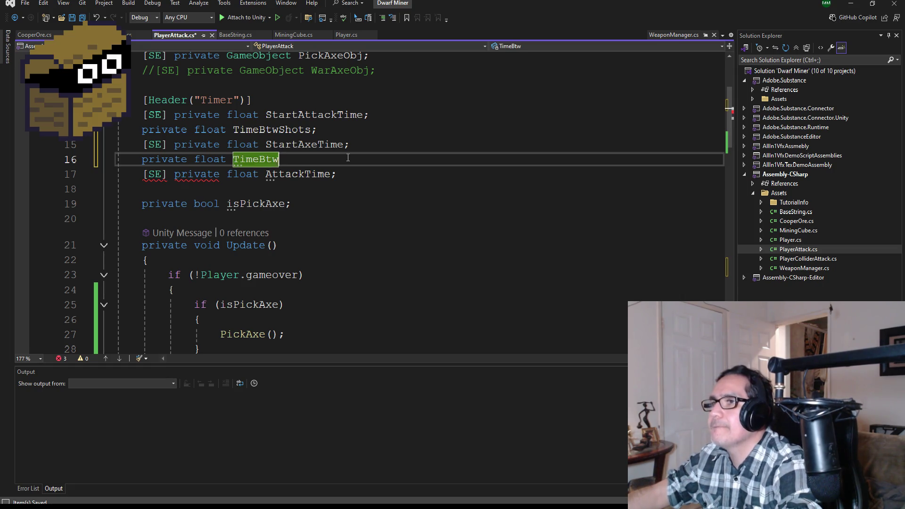
text(Axe)
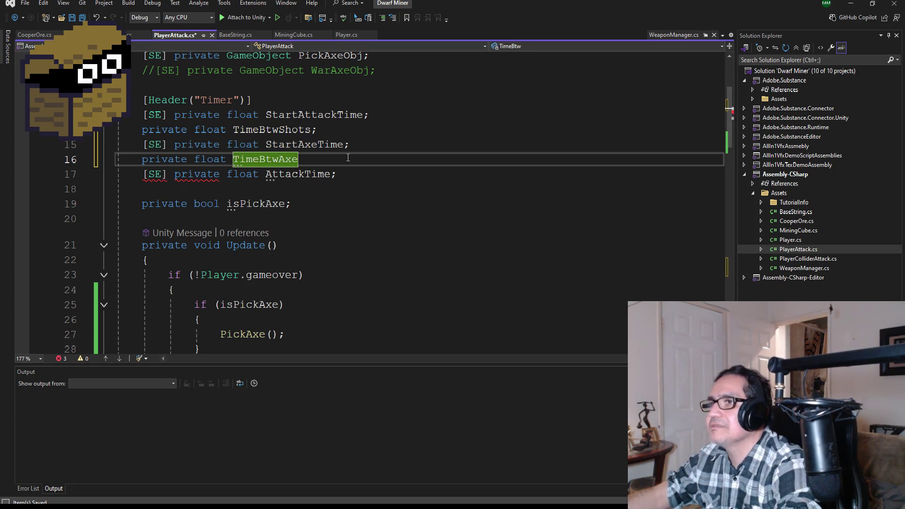
text(;)
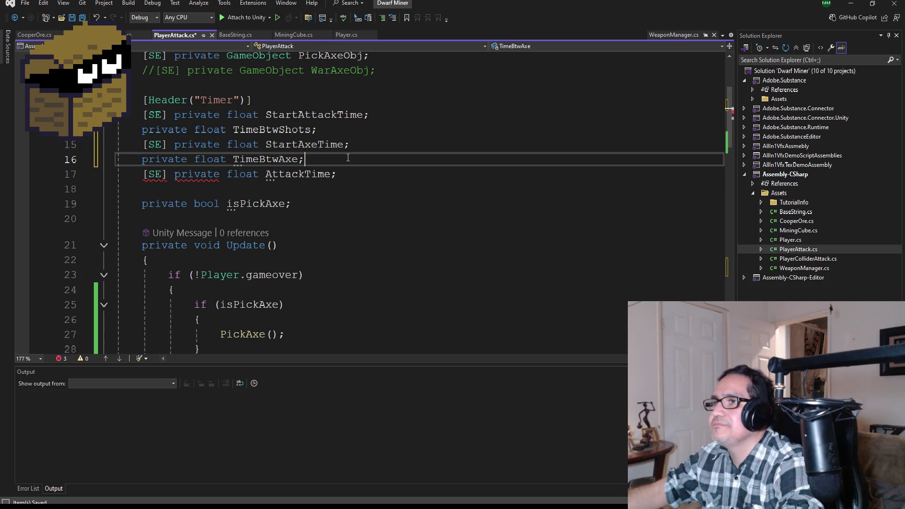
key(ctrl+s)
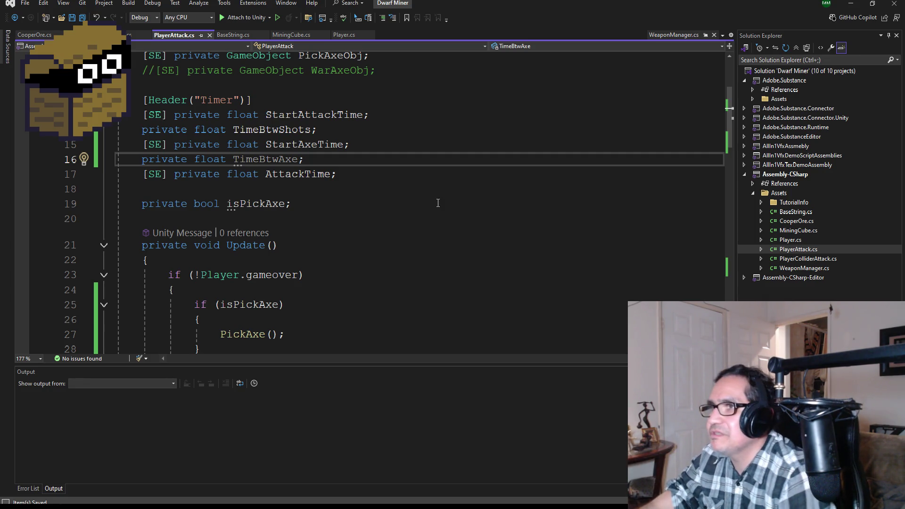
scroll(353, 235, down, 1)
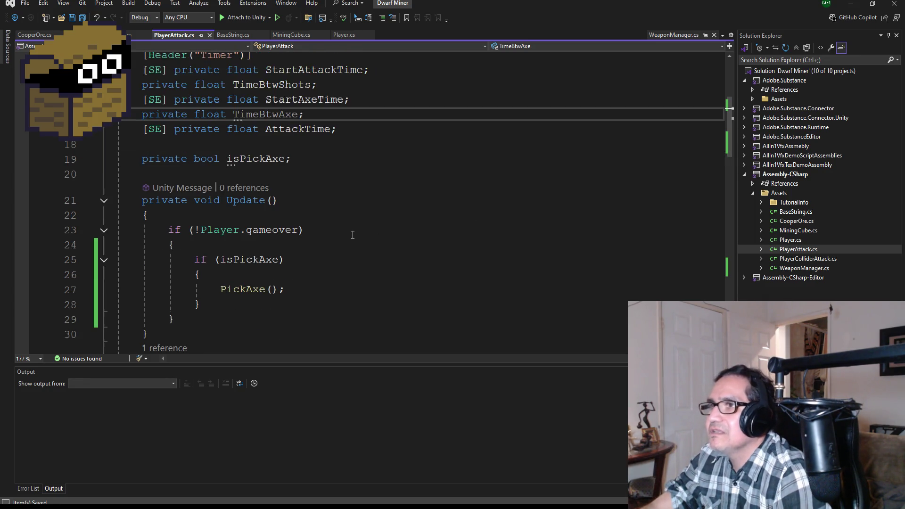
click(302, 129)
scroll(370, 204, down, 4)
scroll(371, 204, down, 8)
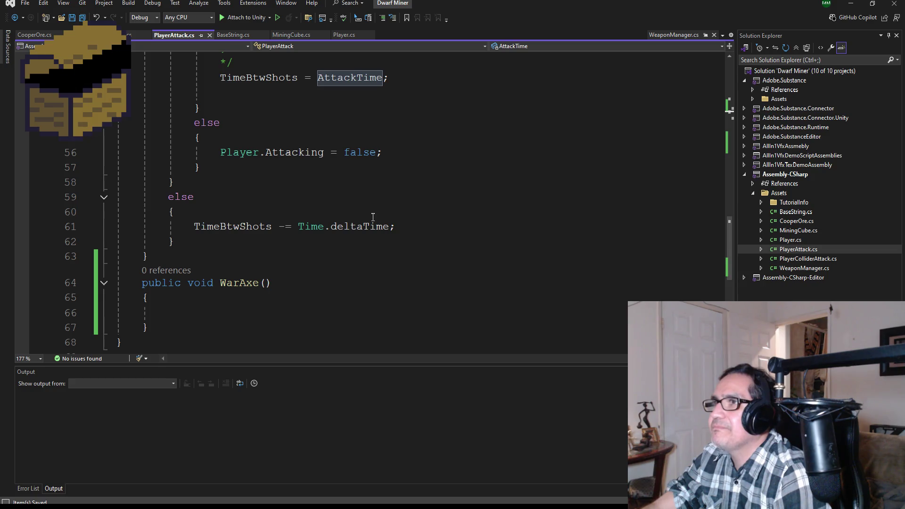
scroll(372, 217, up, 3)
scroll(349, 232, up, 1)
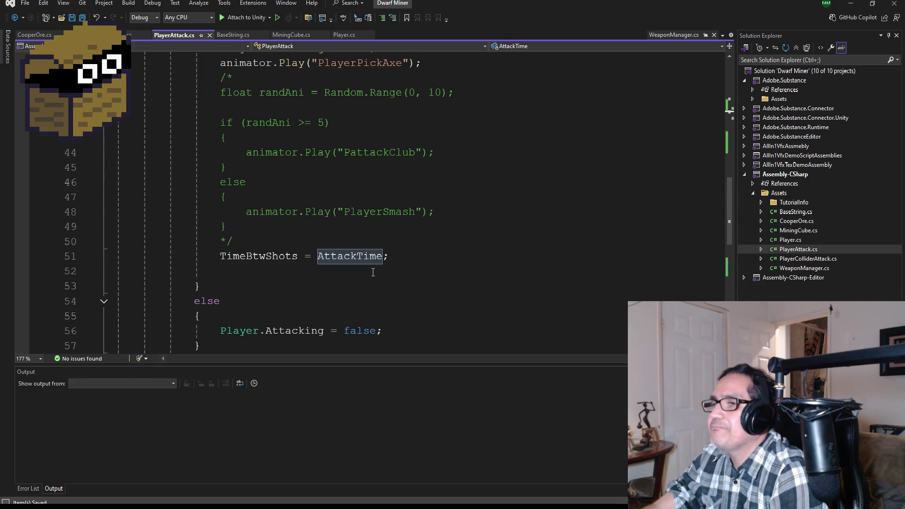
scroll(377, 269, up, 2)
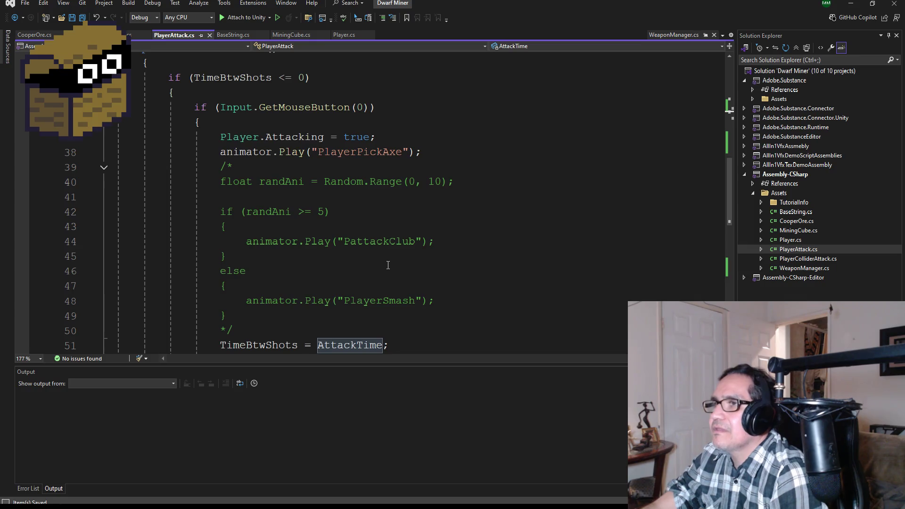
scroll(388, 265, up, 1)
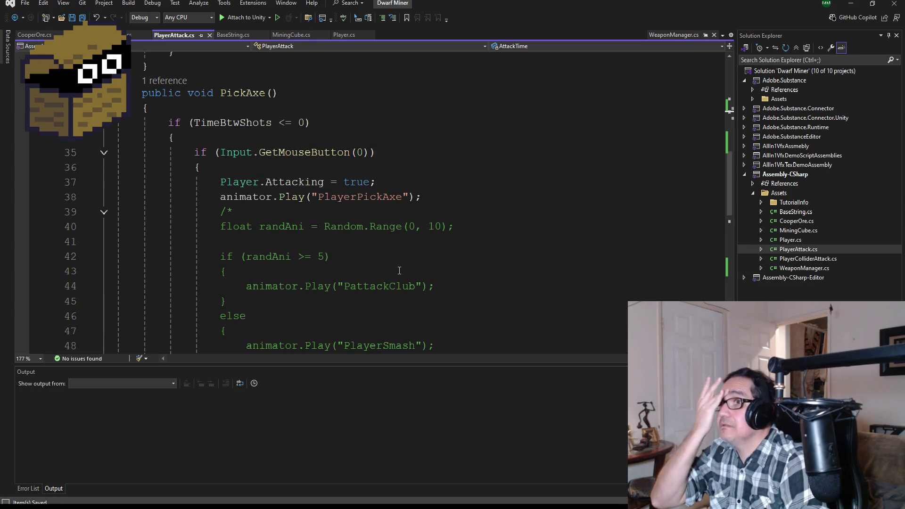
scroll(399, 270, up, 9)
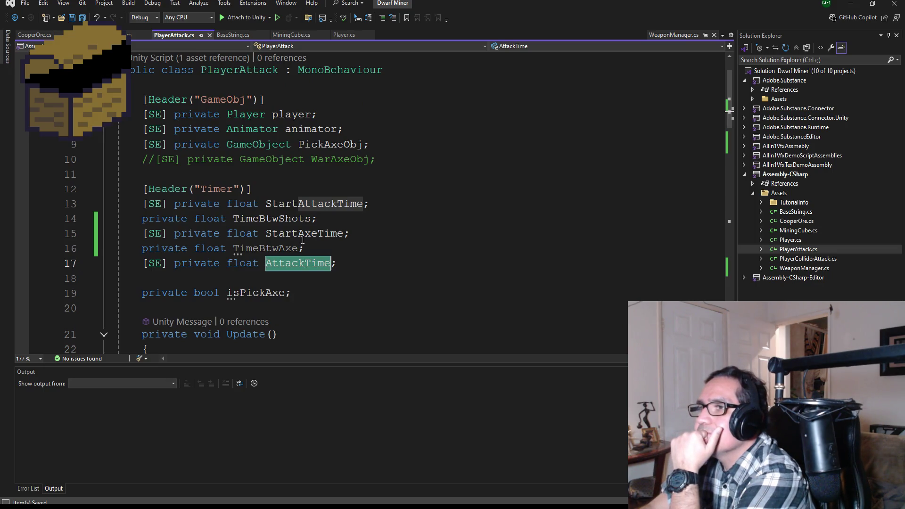
click(272, 216)
scroll(401, 289, down, 10)
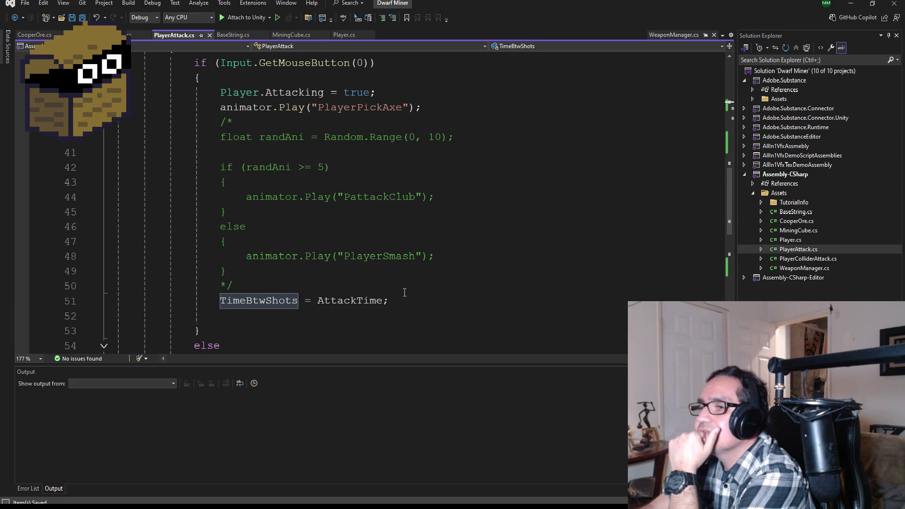
scroll(404, 292, up, 8)
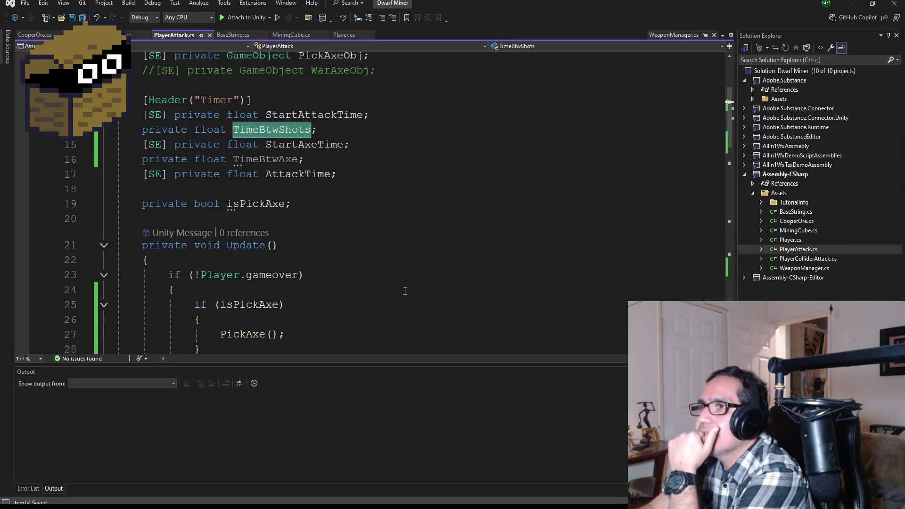
scroll(405, 289, down, 8)
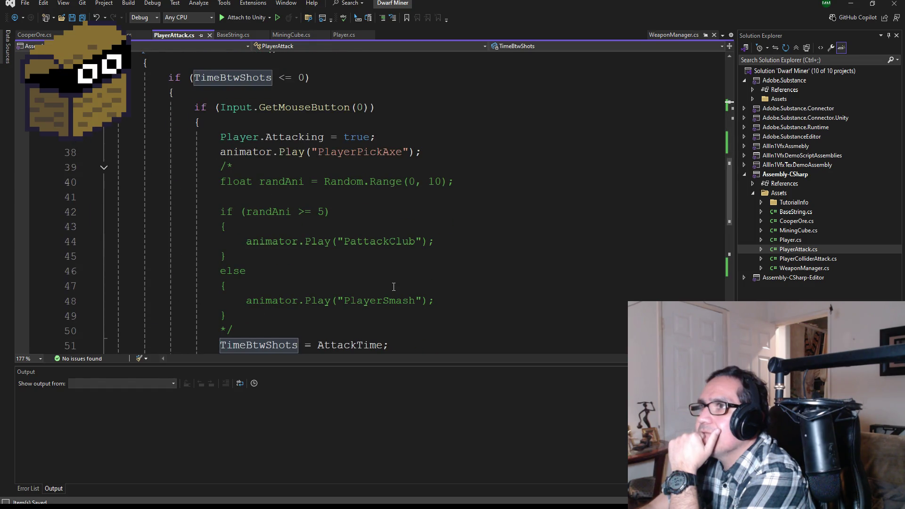
scroll(394, 287, down, 3)
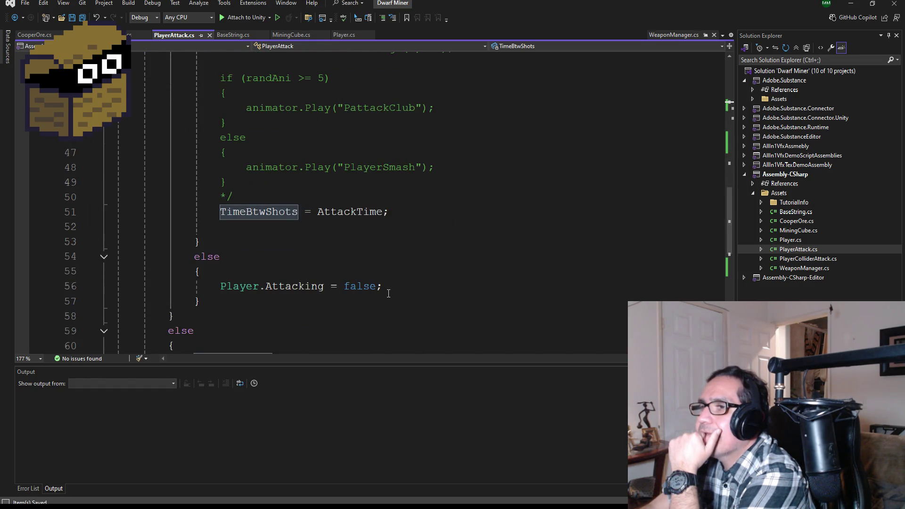
scroll(394, 294, down, 1)
scroll(396, 291, down, 1)
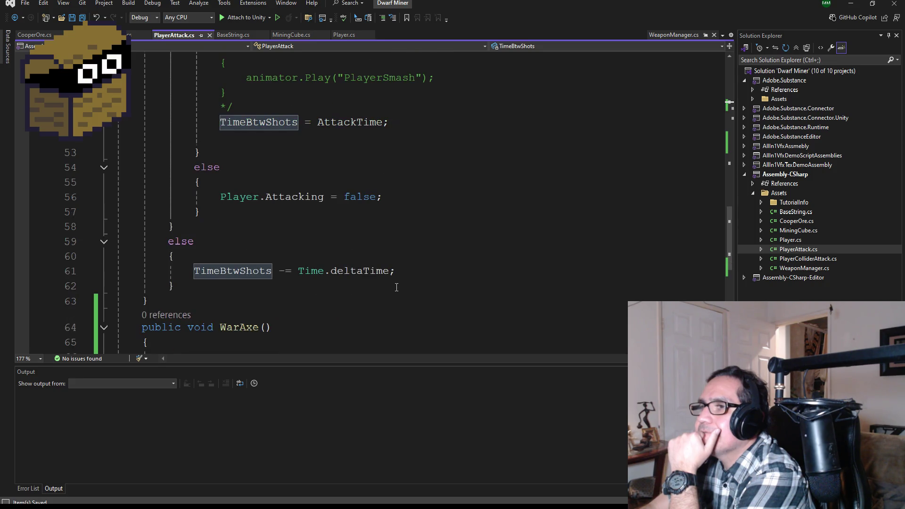
scroll(400, 281, up, 8)
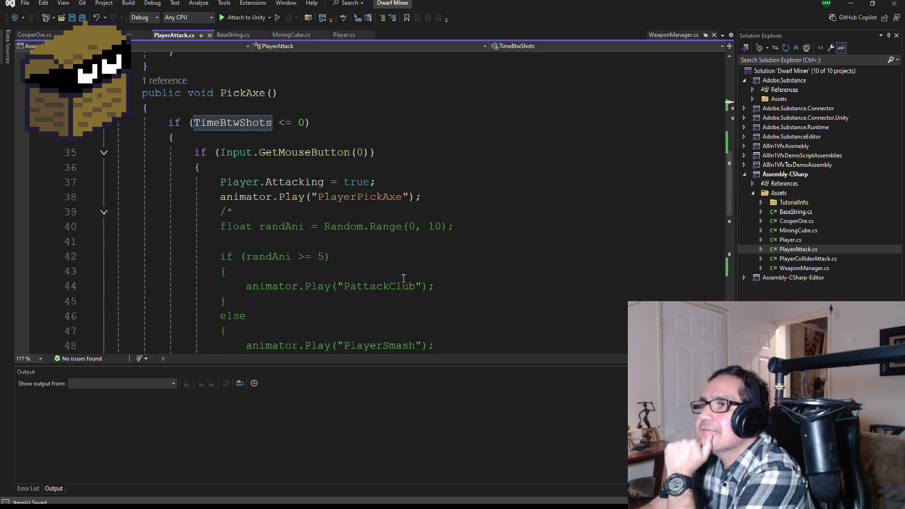
scroll(403, 277, up, 6)
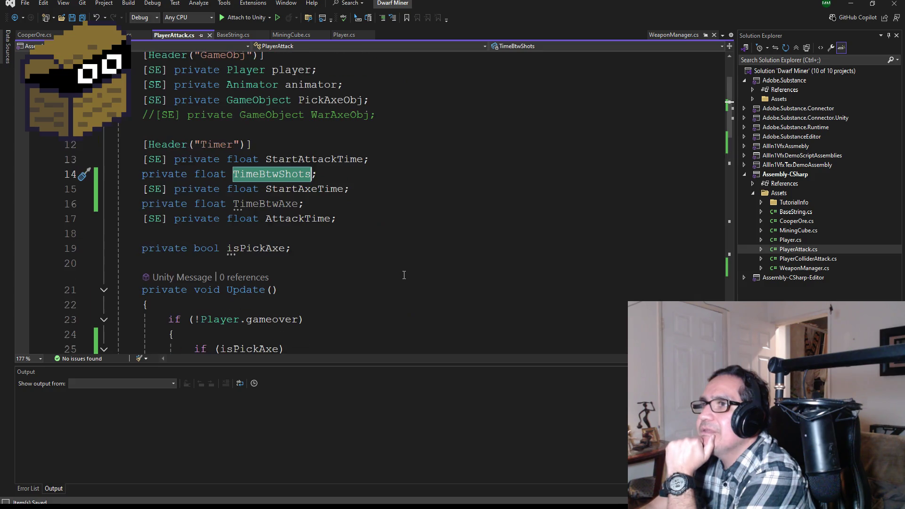
click(313, 159)
scroll(373, 240, down, 7)
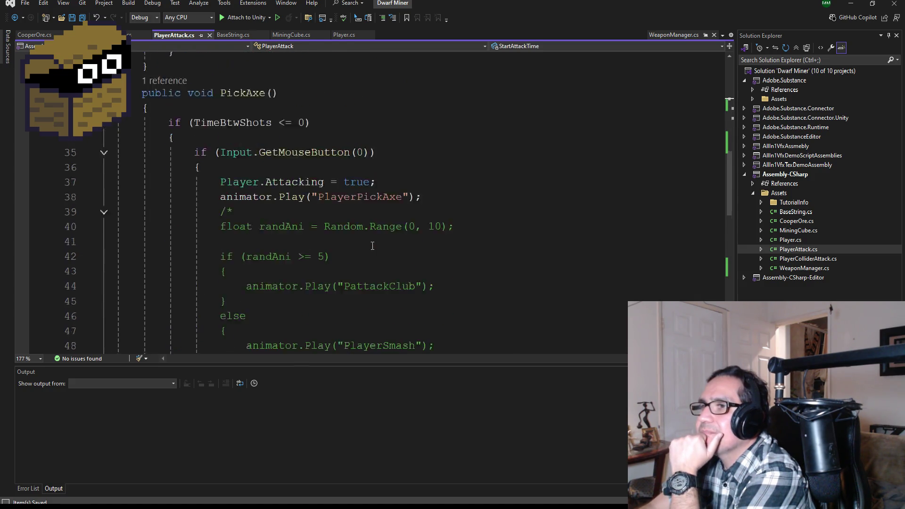
scroll(378, 245, down, 6)
scroll(384, 246, up, 2)
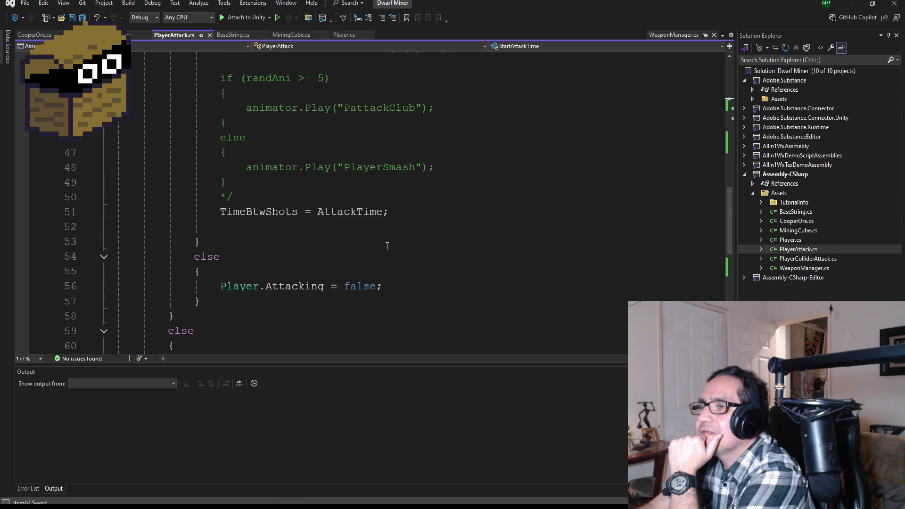
Step: Replace AttackTime with StartAttackTime on line 51 of PickAxe and save
double_click(346, 212)
text(St)
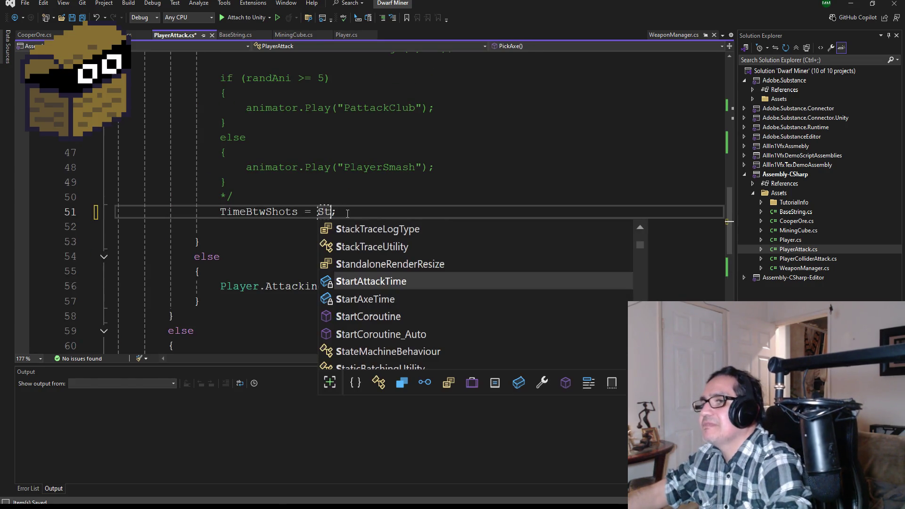
key(Tab)
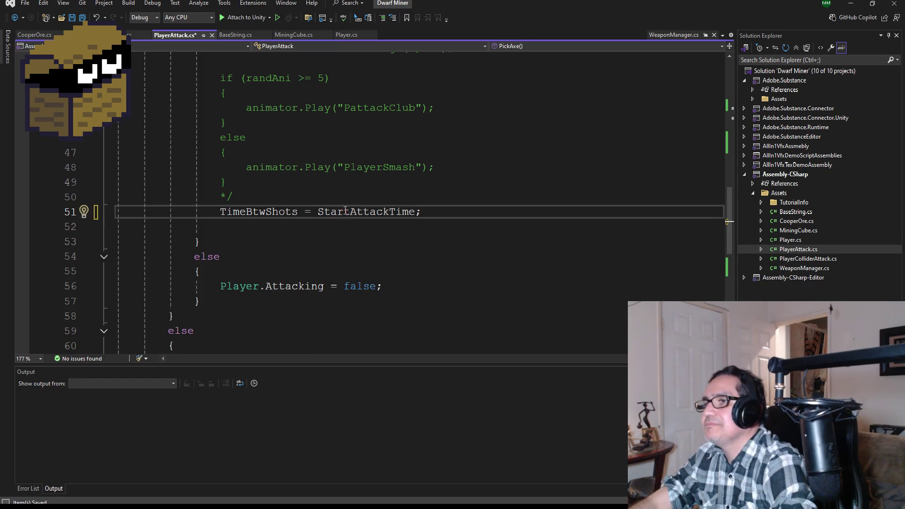
scroll(345, 210, up, 10)
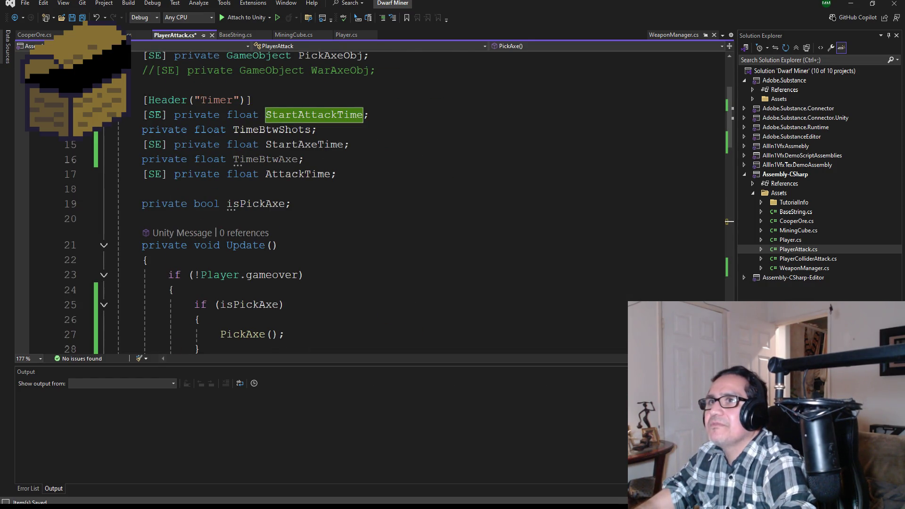
click(82, 18)
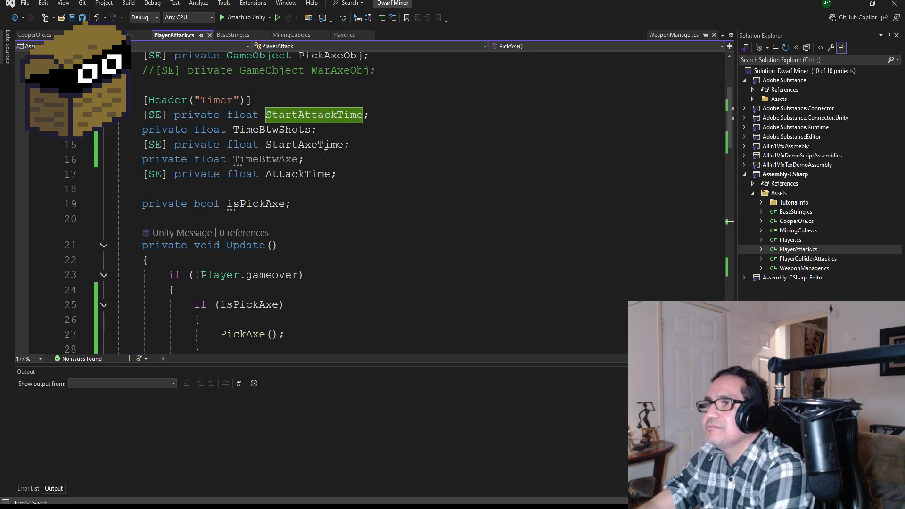
Step: Check where AttackTime is used and select its field declaration
click(307, 174)
scroll(357, 195, down, 10)
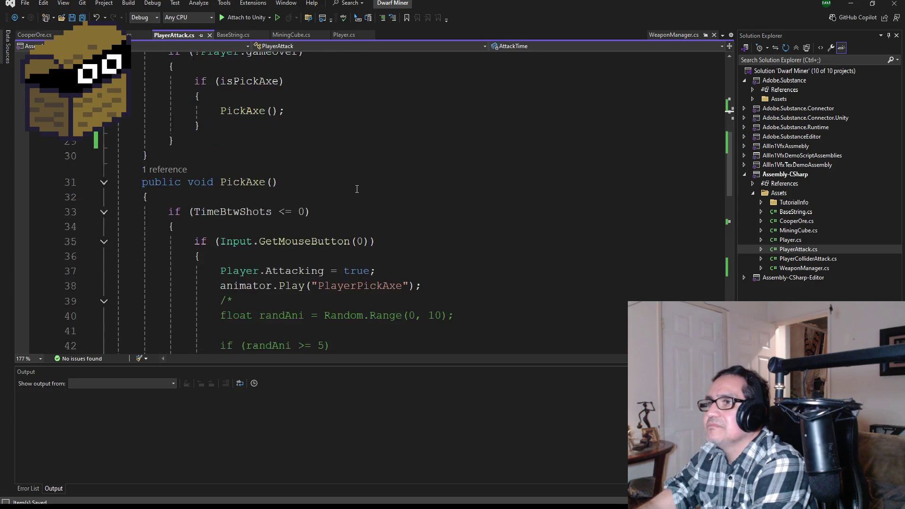
scroll(358, 195, down, 2)
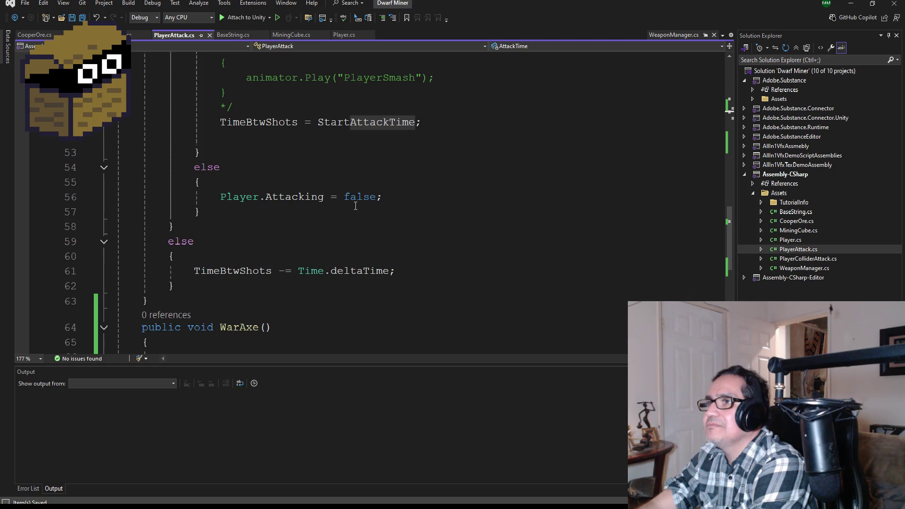
scroll(357, 203, up, 12)
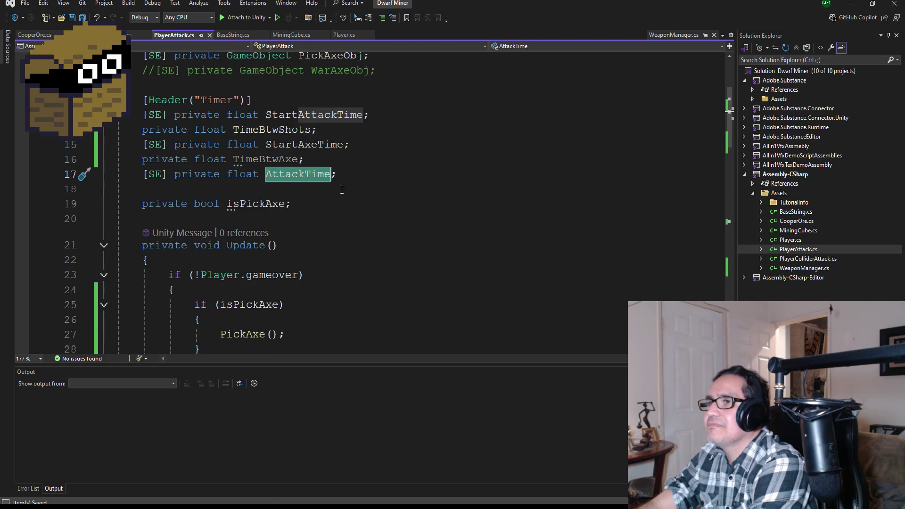
click(357, 174)
mouse_move(357, 174)
mouse_down()
mouse_move(247, 174)
mouse_move(324, 173)
mouse_up()
click(357, 159)
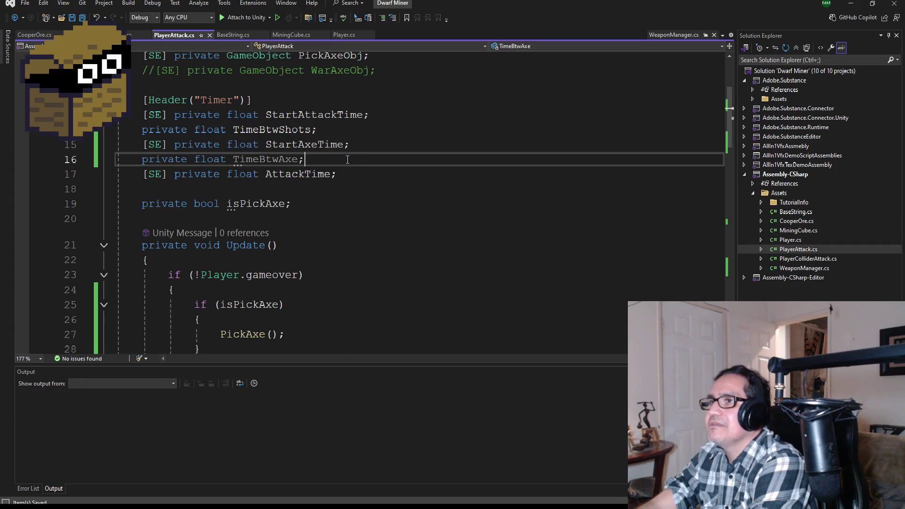
click(357, 132)
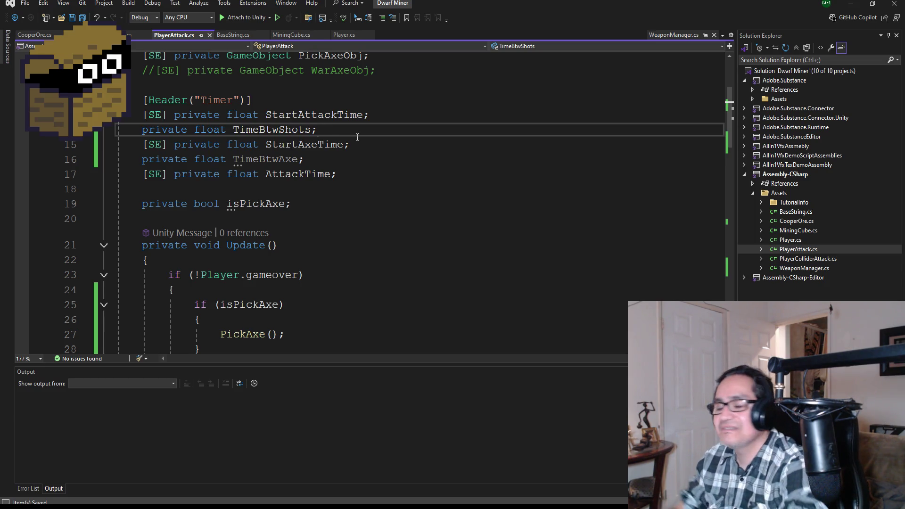
scroll(369, 238, up, 2)
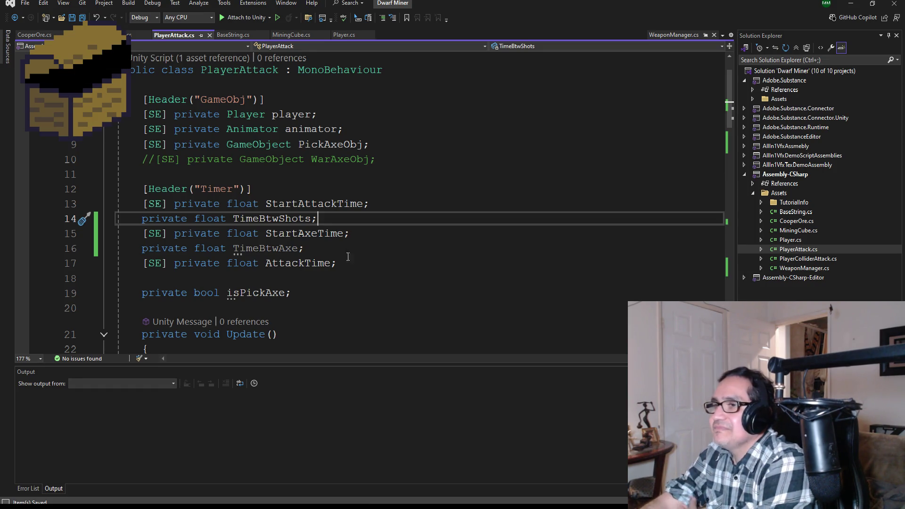
double_click(282, 219)
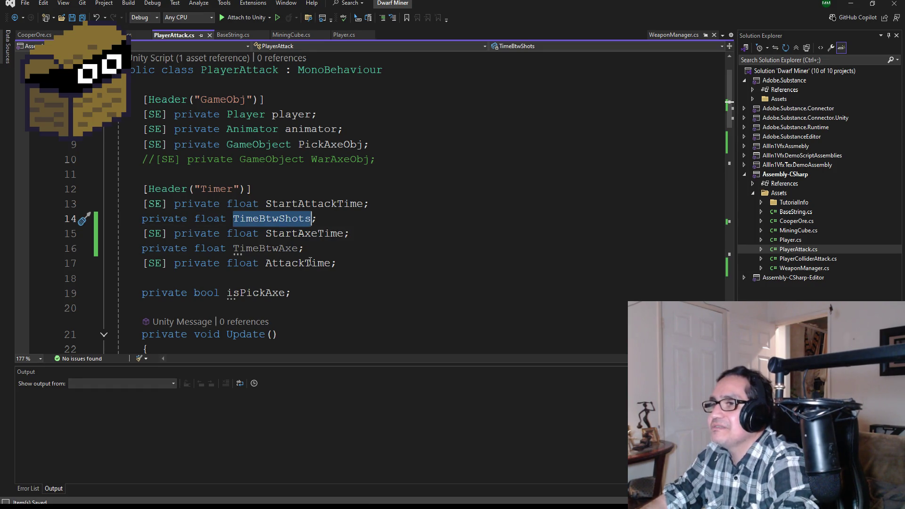
drag(338, 219, 116, 220)
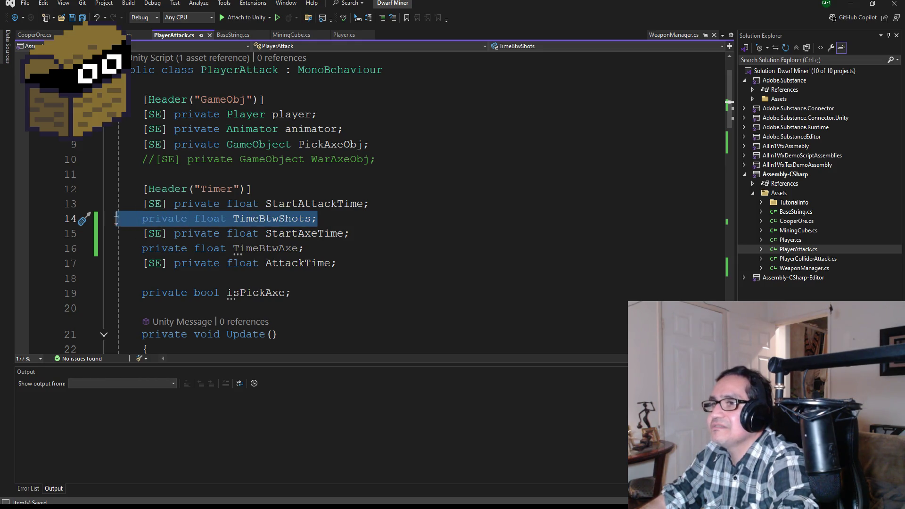
Step: Delete the TimeBtwShots field and move AttackTime, without [SE], below StartAttackTime
key(BackSpace)
key(BackSpace)
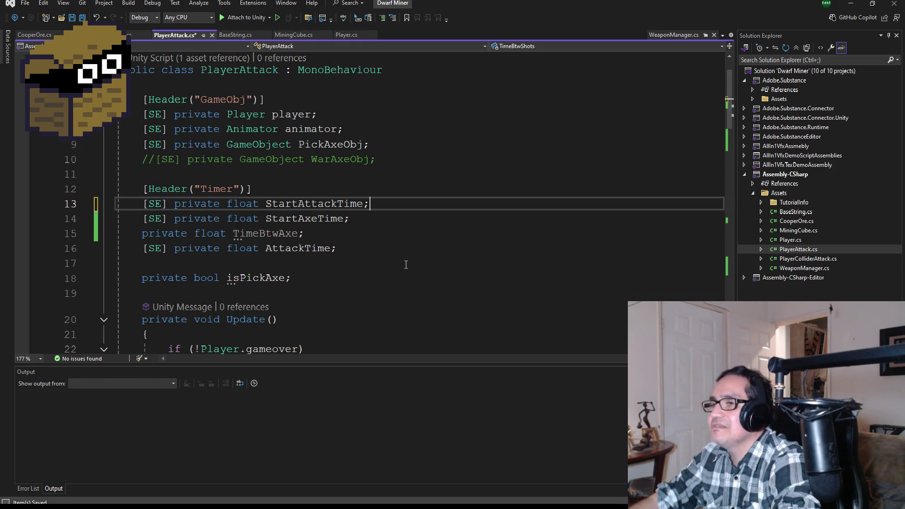
key(ctrl+s)
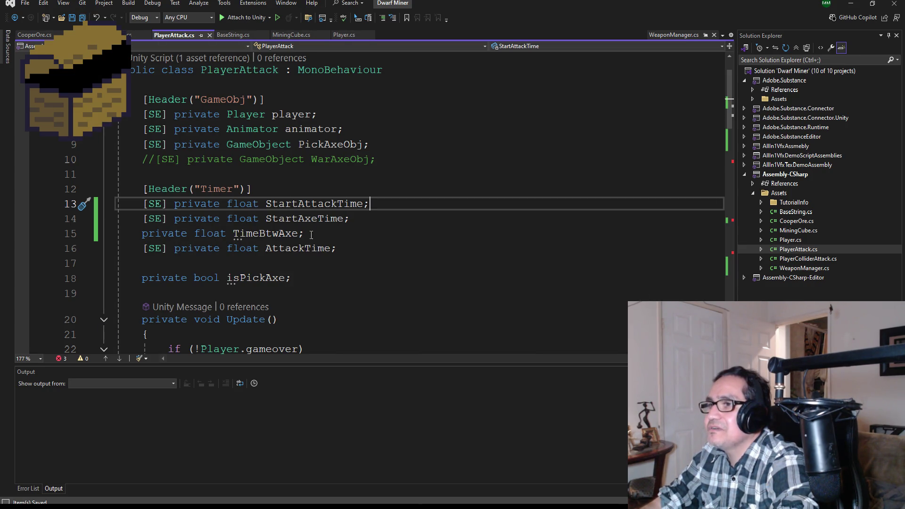
drag(336, 248, 116, 249)
key(Delete)
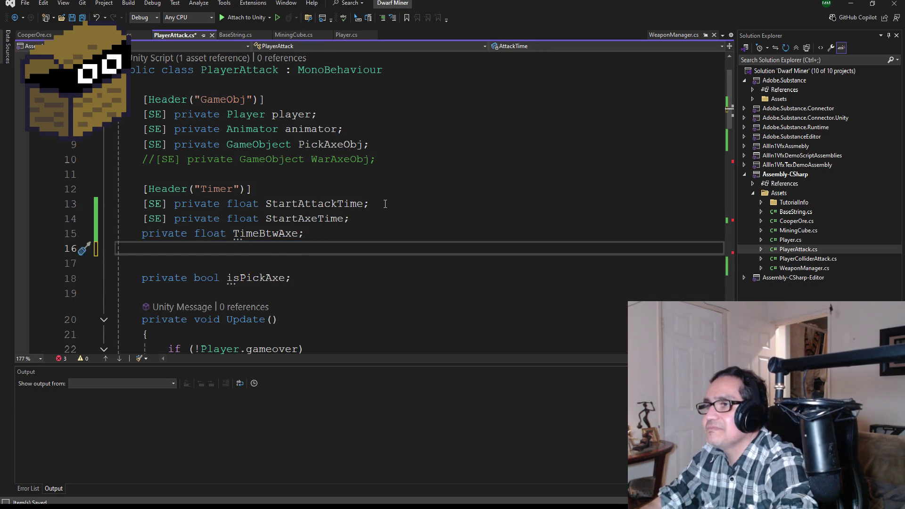
click(385, 203)
key(Return)
text([SE] private float AttackTime;)
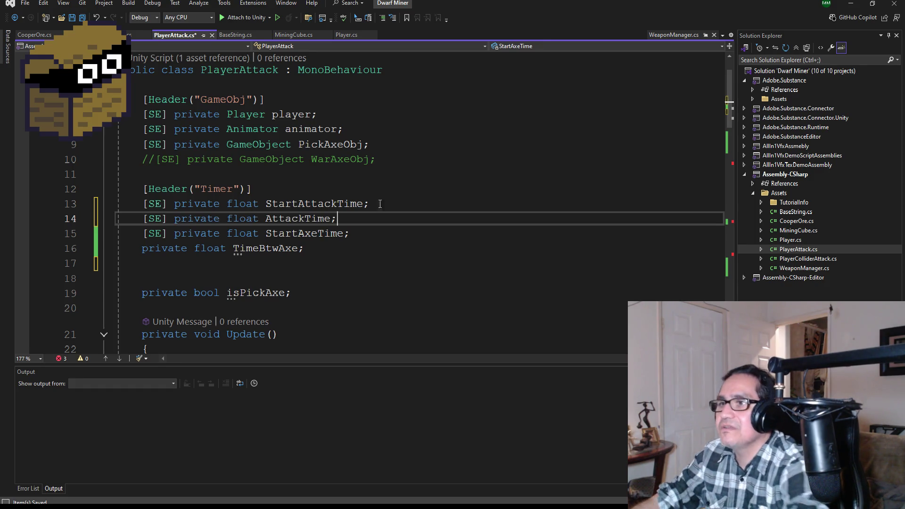
key(ctrl+s)
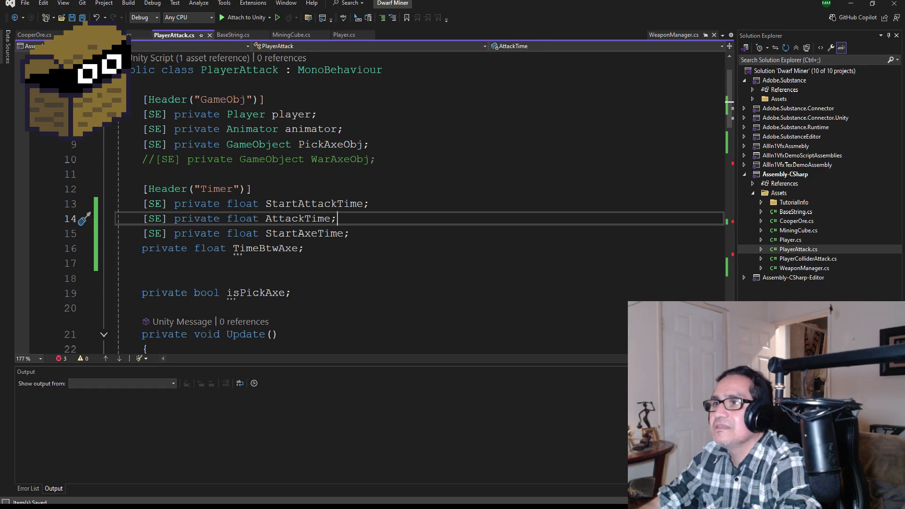
key(BackSpace)
key(BackSpace)
key(BackSpace)
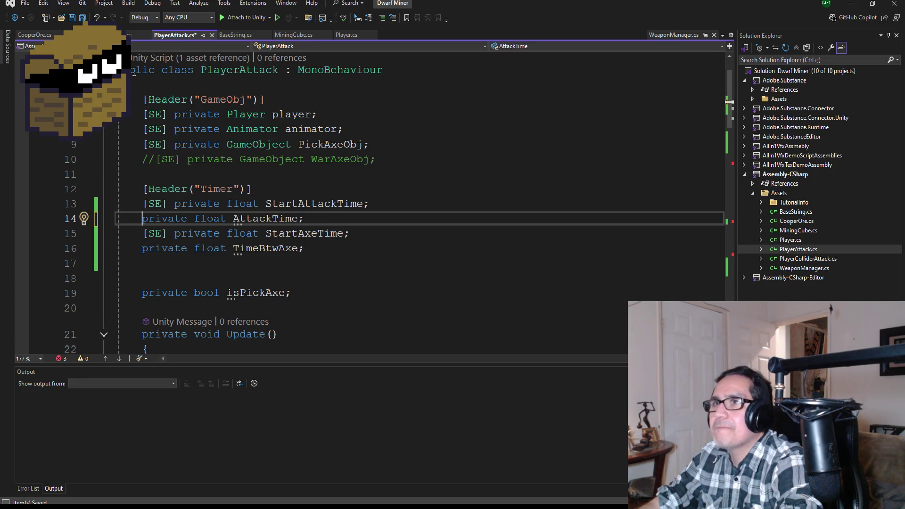
key(ctrl+s)
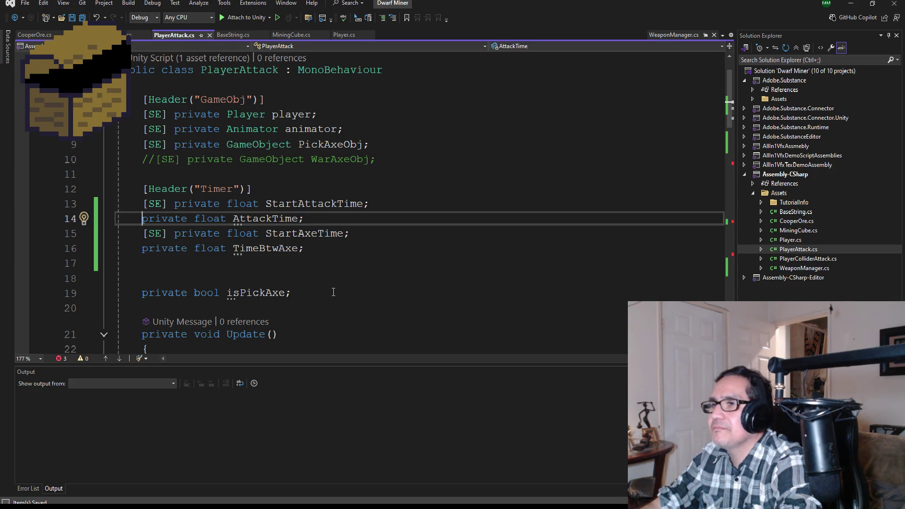
Step: Add 'private float AxeTime;' below StartAxeTime and save the script
click(379, 231)
key(Return)
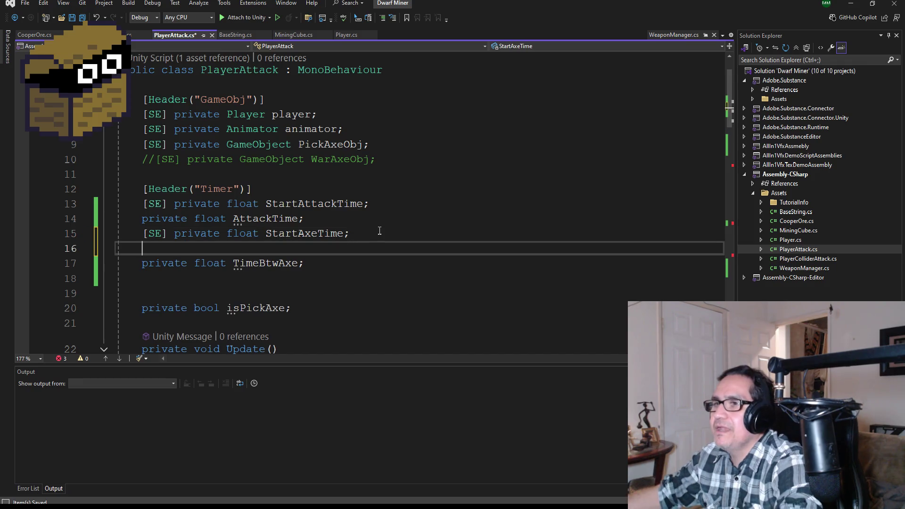
text(priv)
key(BackSpace)
key(BackSpace)
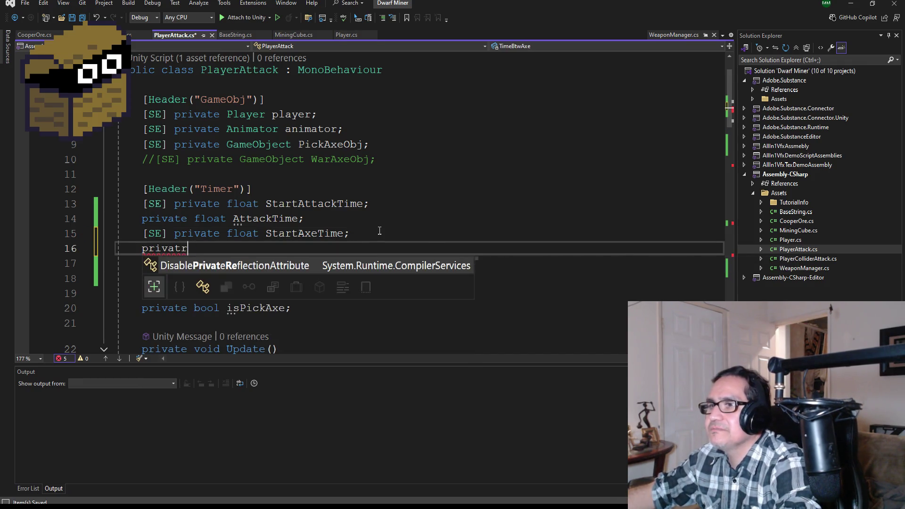
text(e float A)
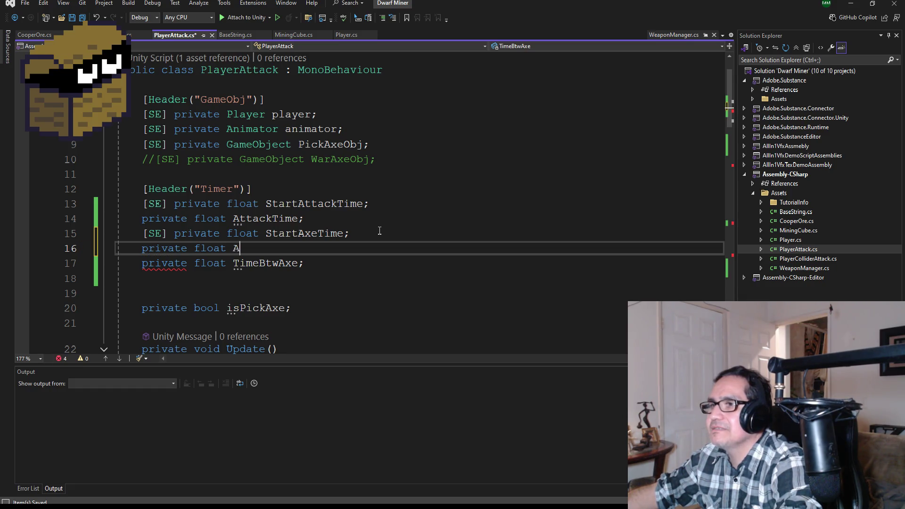
text(xeTime;)
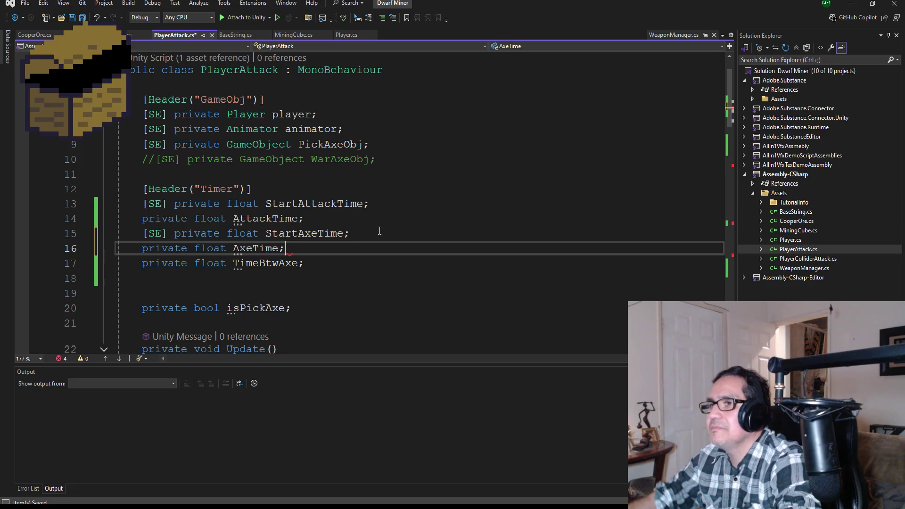
click(83, 18)
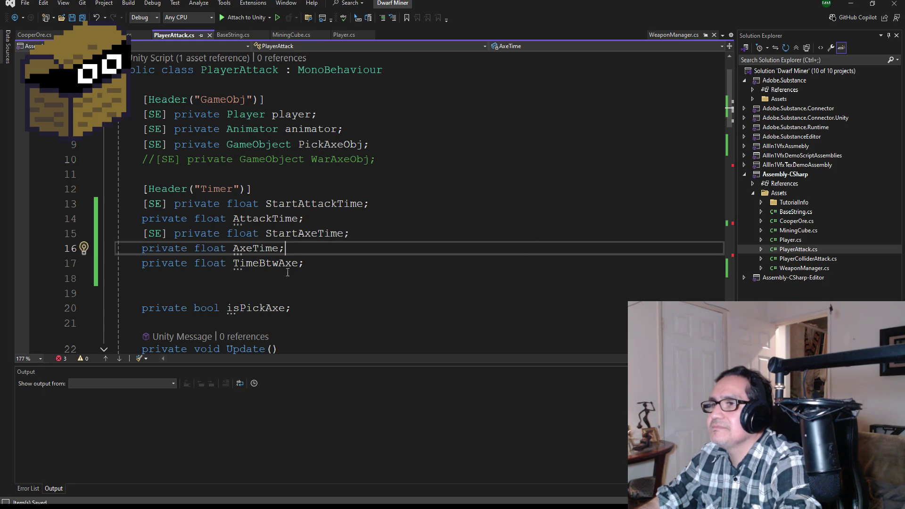
Step: Rename the StartAxeTime field to StartPickTime with Ctrl+R,R
scroll(296, 265, down, 7)
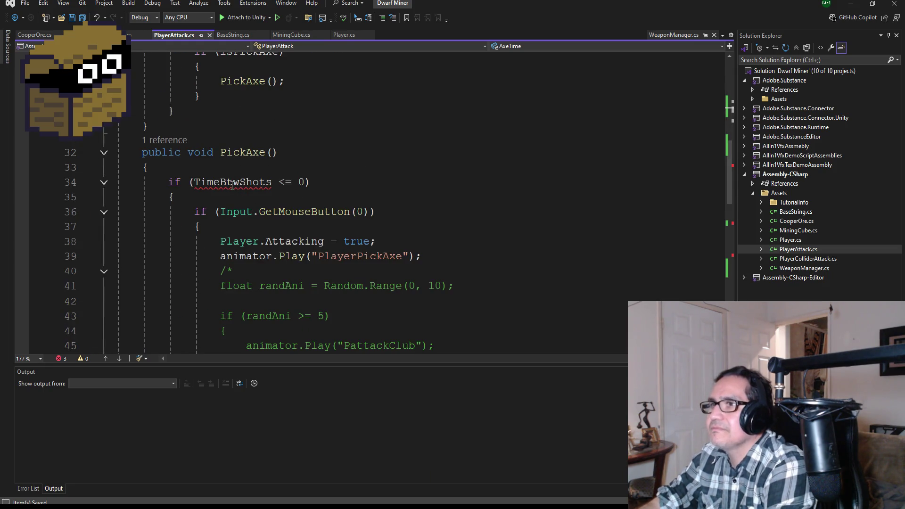
double_click(232, 183)
scroll(391, 215, up, 7)
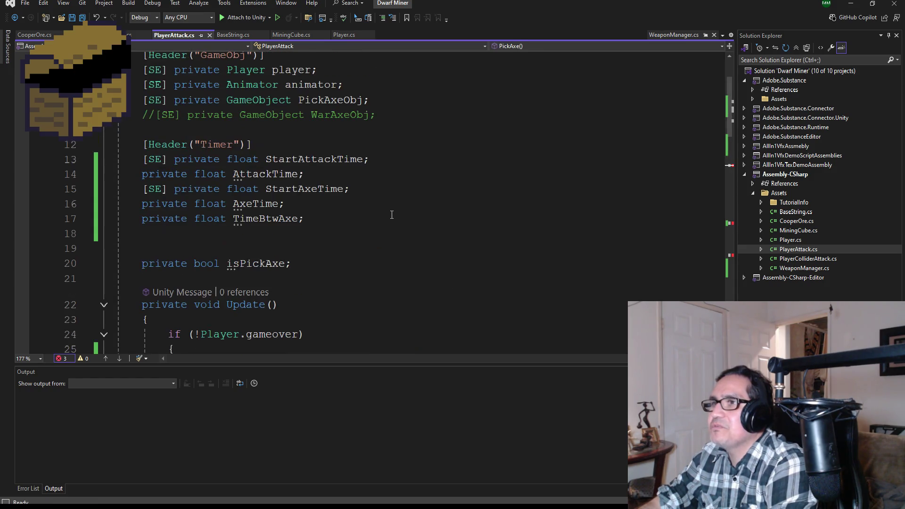
scroll(391, 218, down, 3)
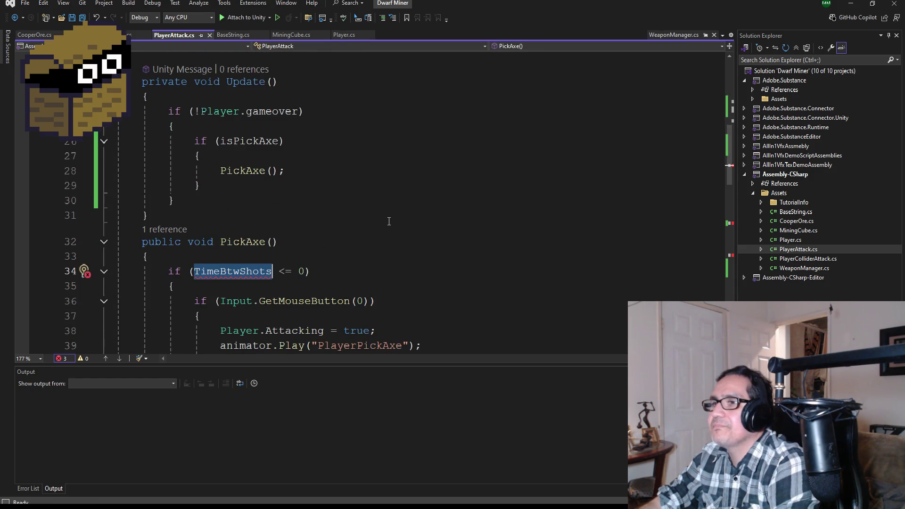
scroll(390, 220, up, 4)
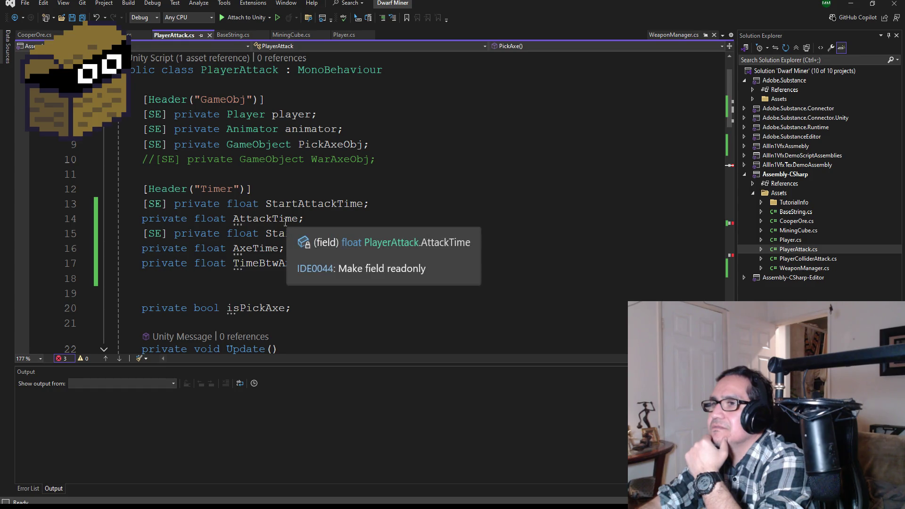
double_click(264, 219)
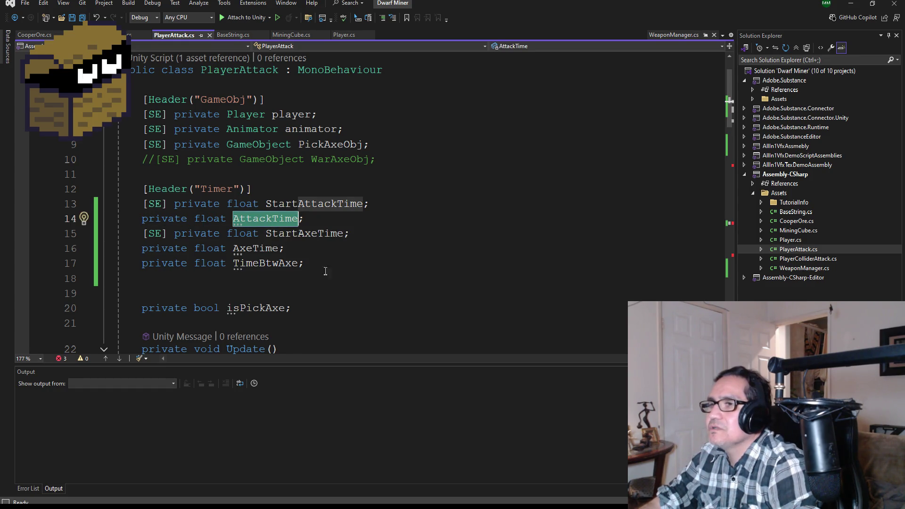
double_click(309, 234)
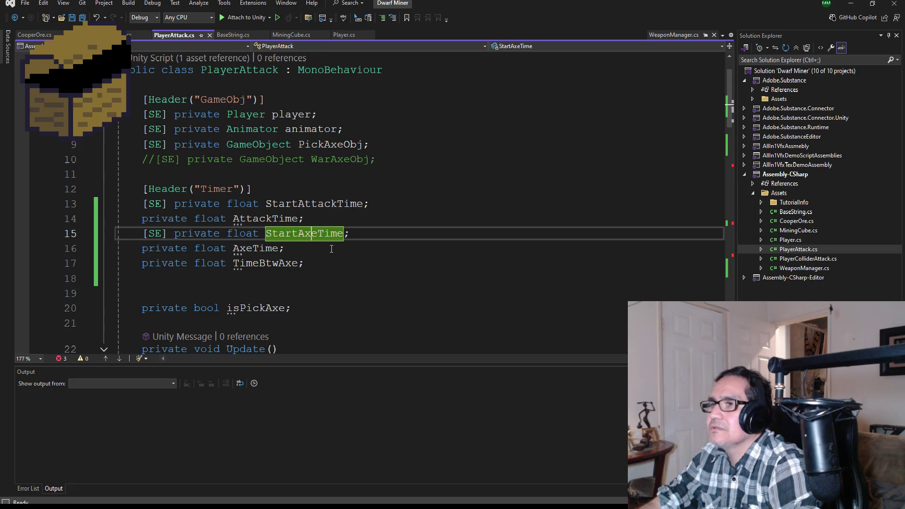
key(ctrl+r)
key(ctrl+r)
key(Left)
key(Left)
key(Left)
key(BackSpace)
key(BackSpace)
key(BackSpace)
text(Pkic)
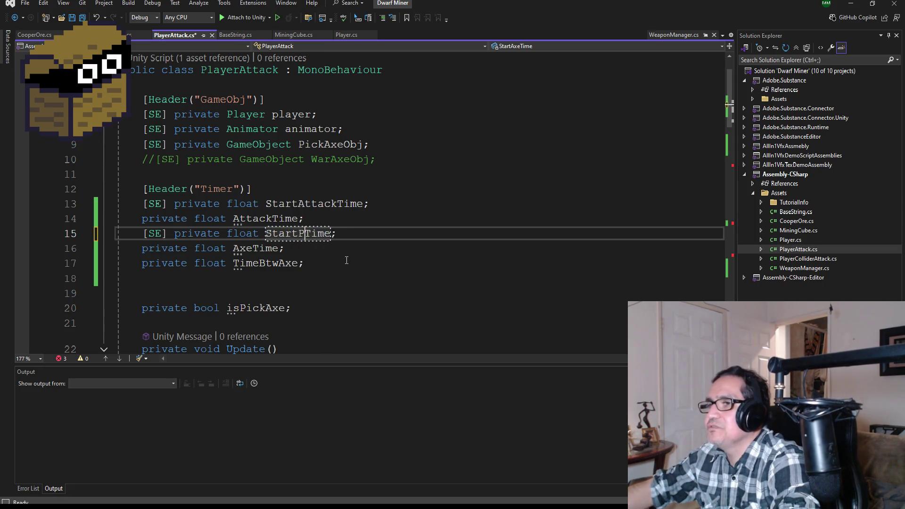
key(BackSpace)
key(BackSpace)
key(BackSpace)
text(ick)
key(Return)
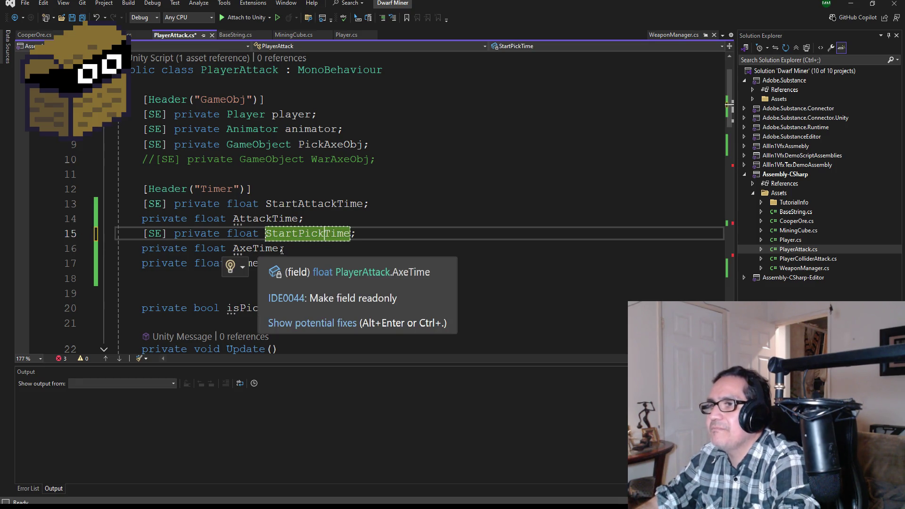
Step: Rename the AxeTime field to PickTime and save PlayerAttack.cs
click(257, 247)
key(ctrl+r)
key(ctrl+r)
key(BackSpace)
key(BackSpace)
key(BackSpace)
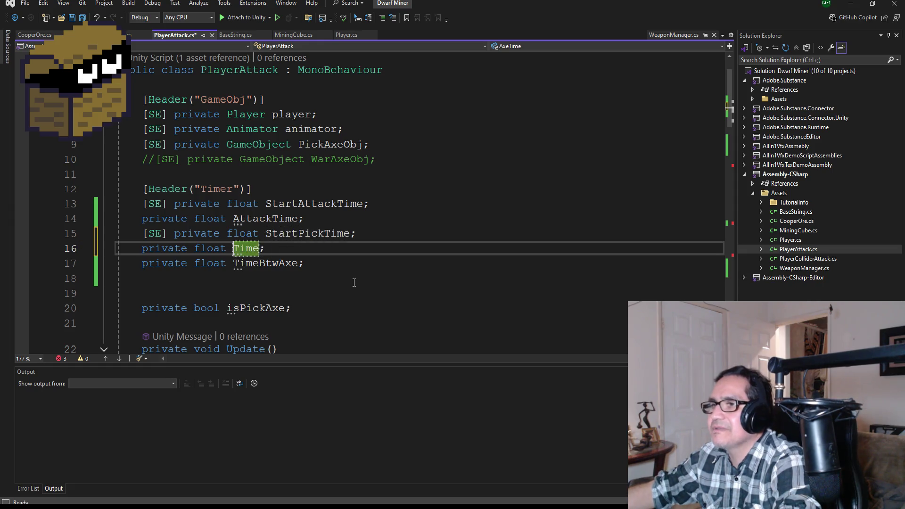
text(Pick)
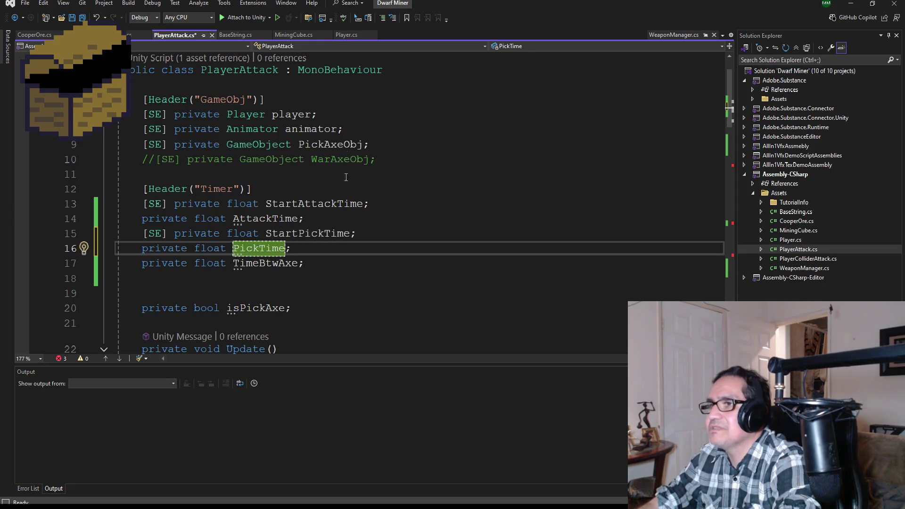
click(72, 18)
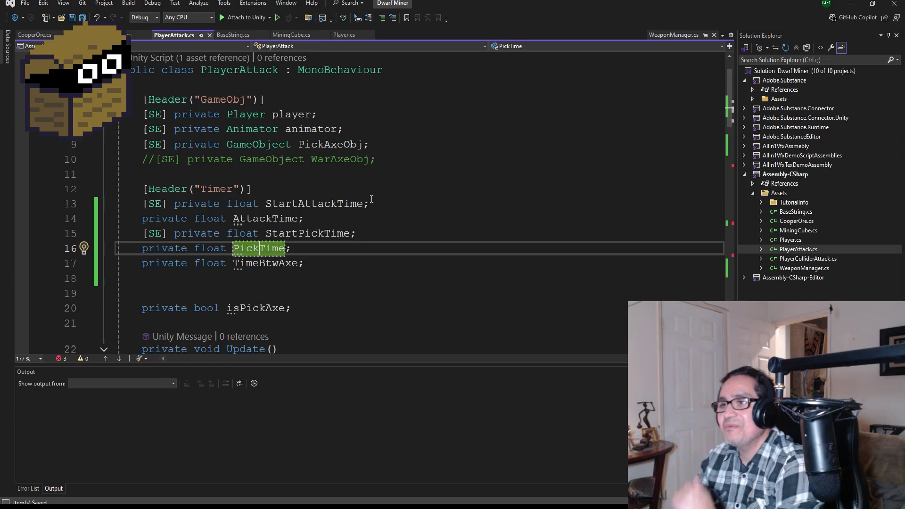
Step: Replace TimeBtwShots on line 62 with PickTime and save PlayerAttack.cs
scroll(343, 198, down, 7)
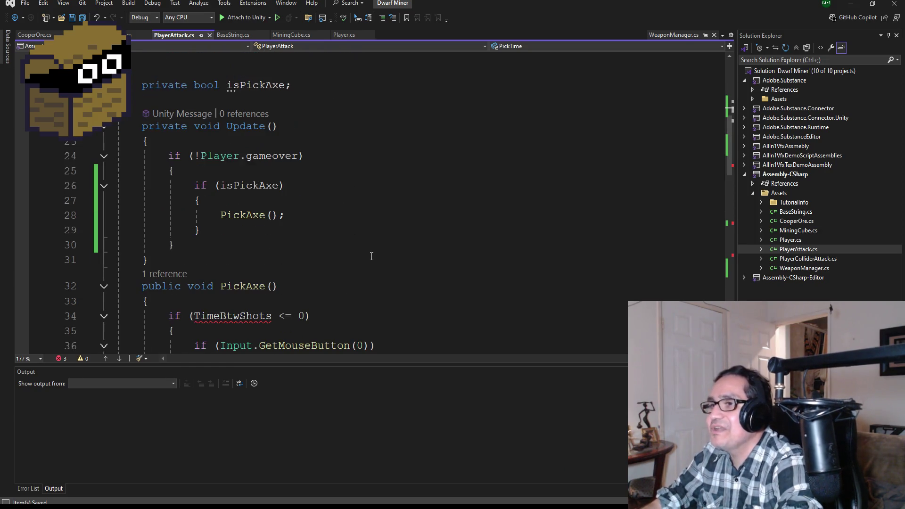
scroll(332, 216, up, 7)
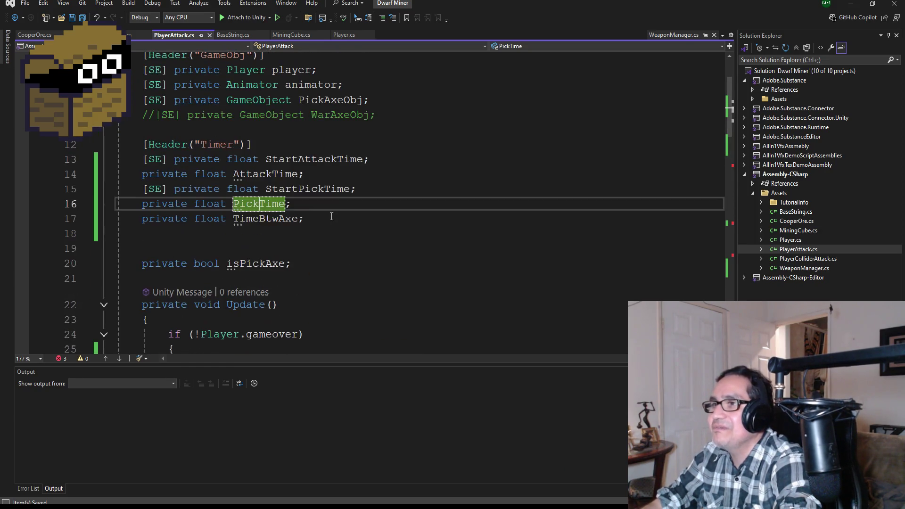
scroll(334, 288, down, 5)
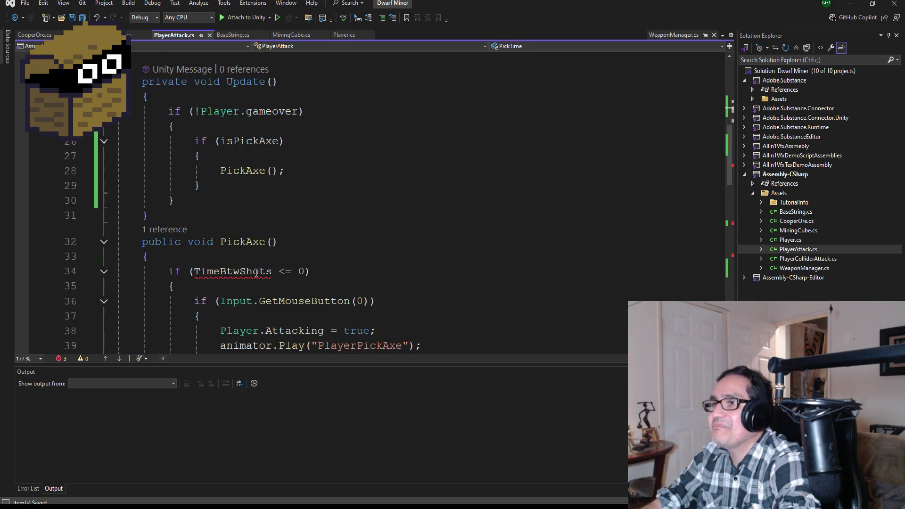
double_click(243, 273)
scroll(343, 277, down, 8)
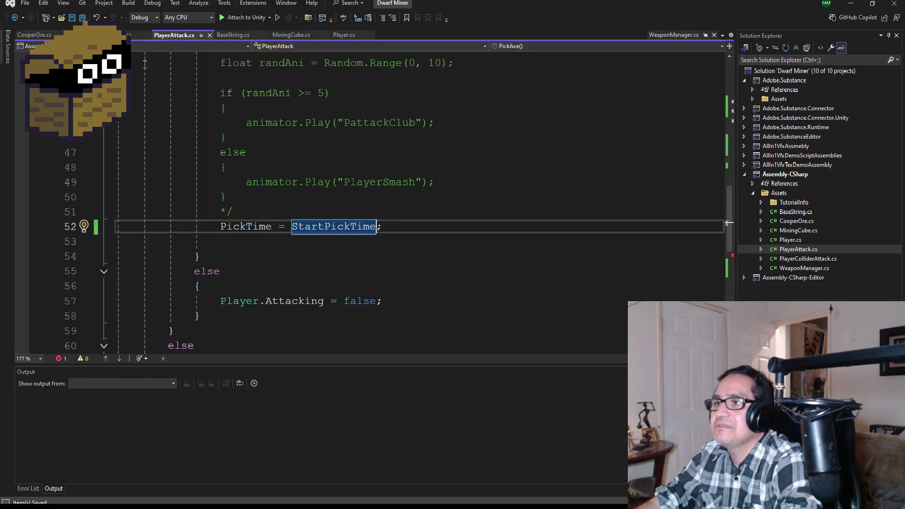
double_click(233, 286)
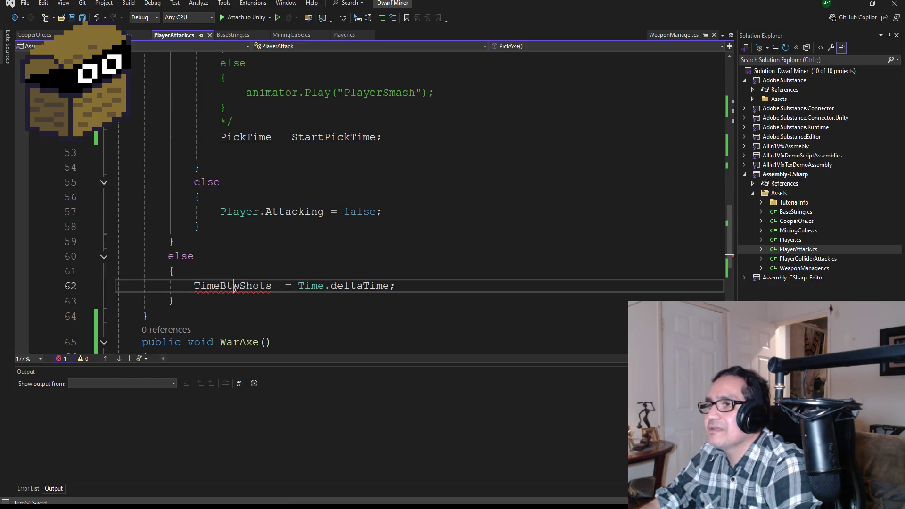
text(PickT)
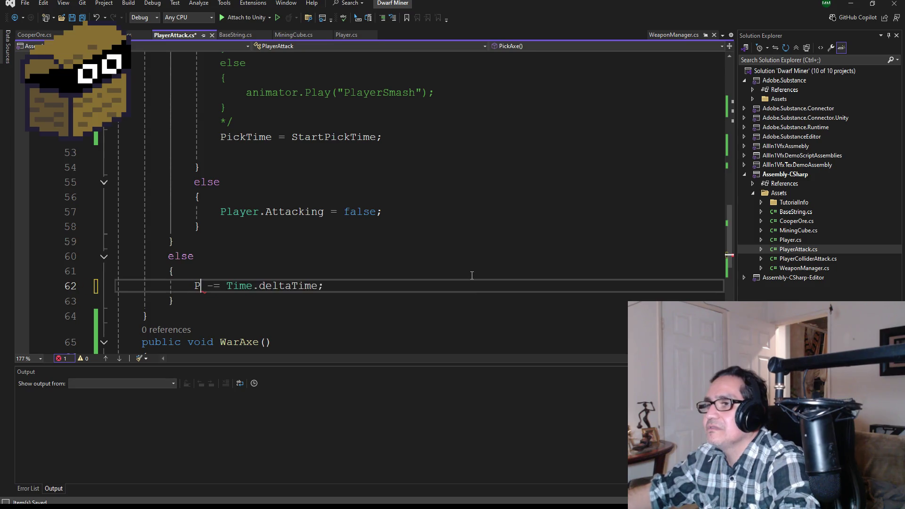
key(Tab)
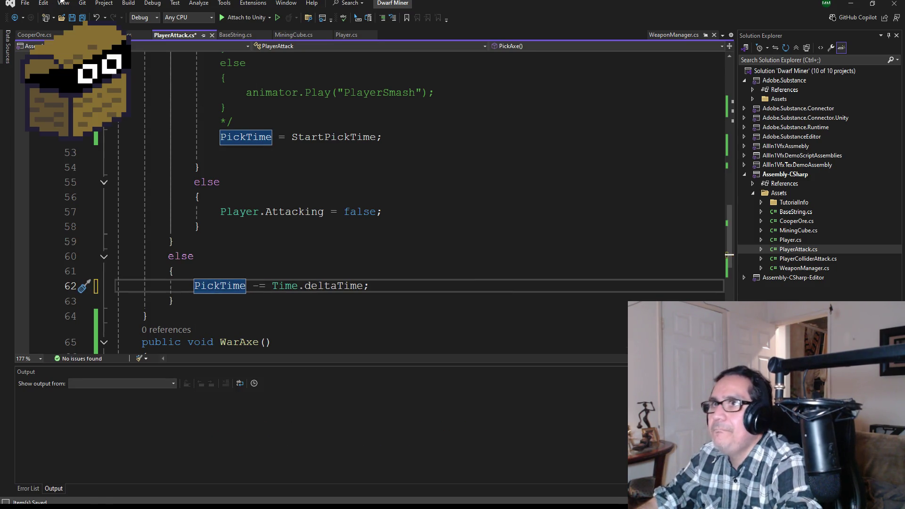
key(ctrl+s)
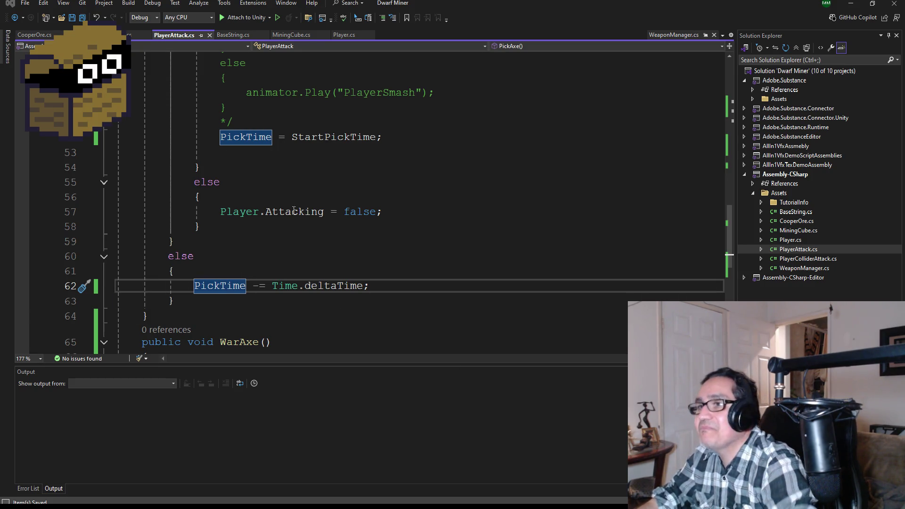
scroll(294, 210, down, 3)
scroll(324, 272, up, 10)
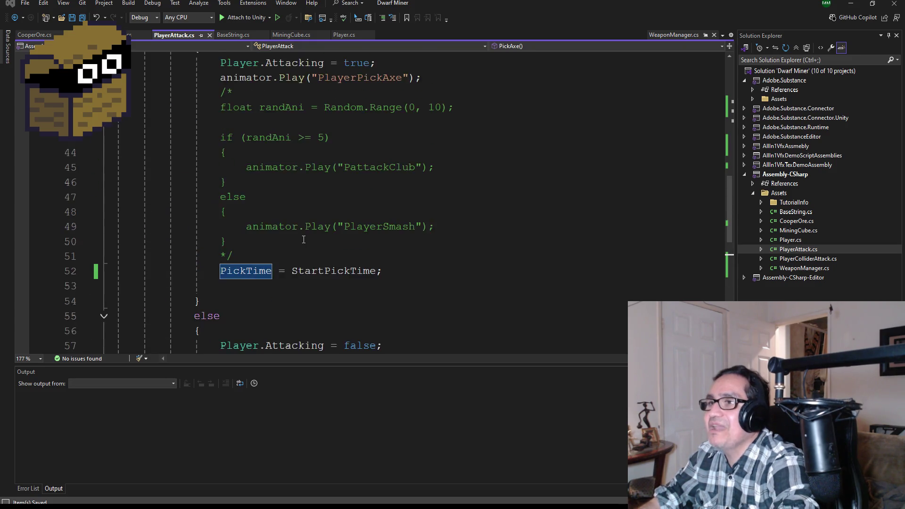
scroll(304, 264, down, 8)
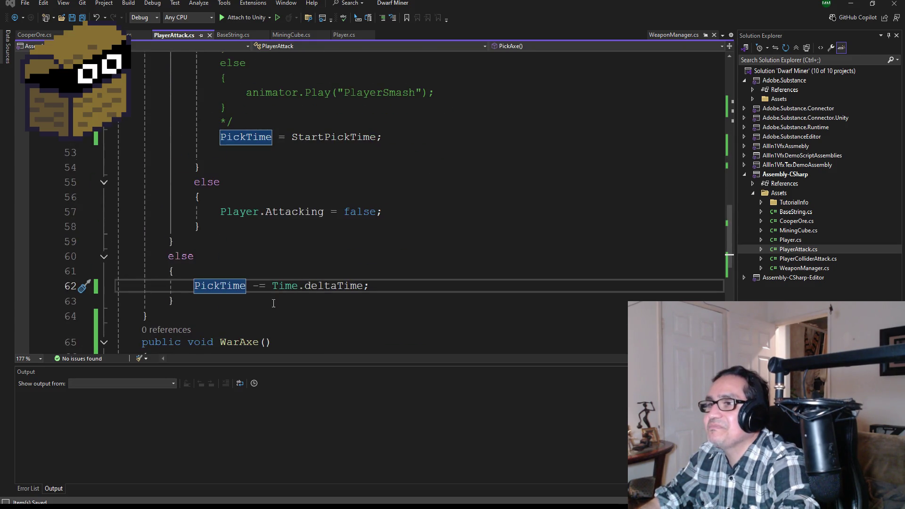
Step: Copy PickAxe's timer and attack code into the empty WarAxe() body
mouse_move(190, 294)
mouse_down()
mouse_move(118, 162)
mouse_move(145, 183)
mouse_move(124, 144)
mouse_up()
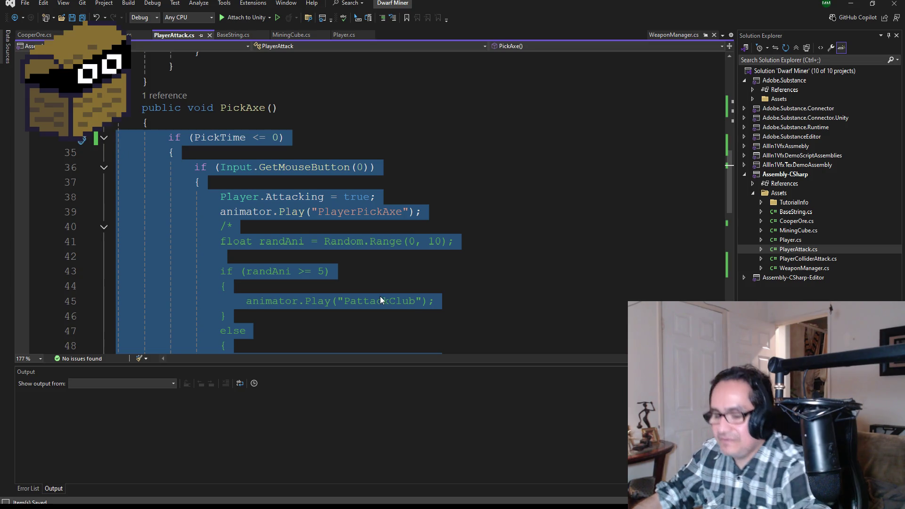
scroll(374, 295, down, 8)
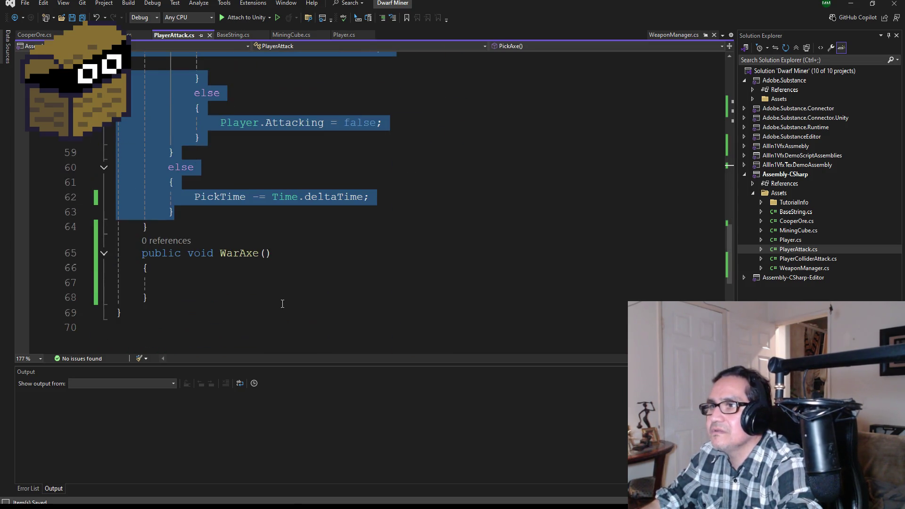
click(200, 282)
key(ctrl+v)
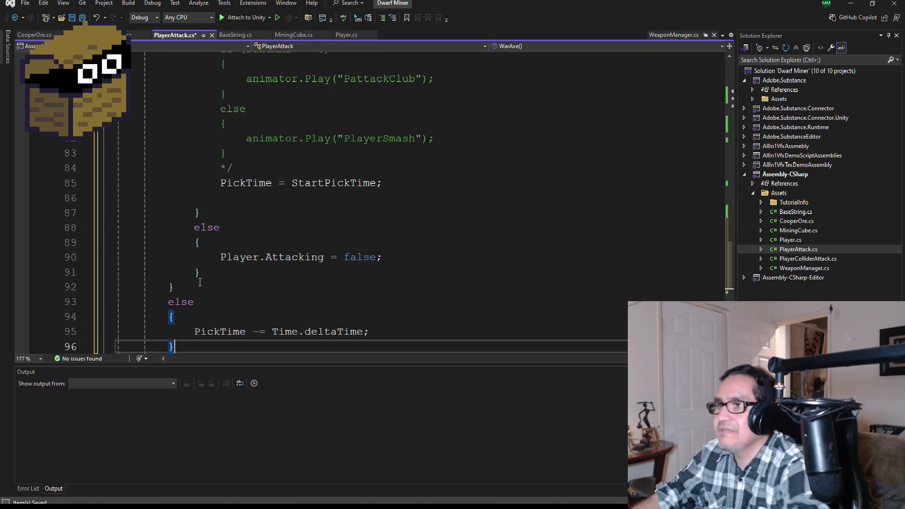
Step: Comment out the animator.Play("PlayerPickAxe") line on line 72 inside WarAxe()
scroll(365, 231, up, 6)
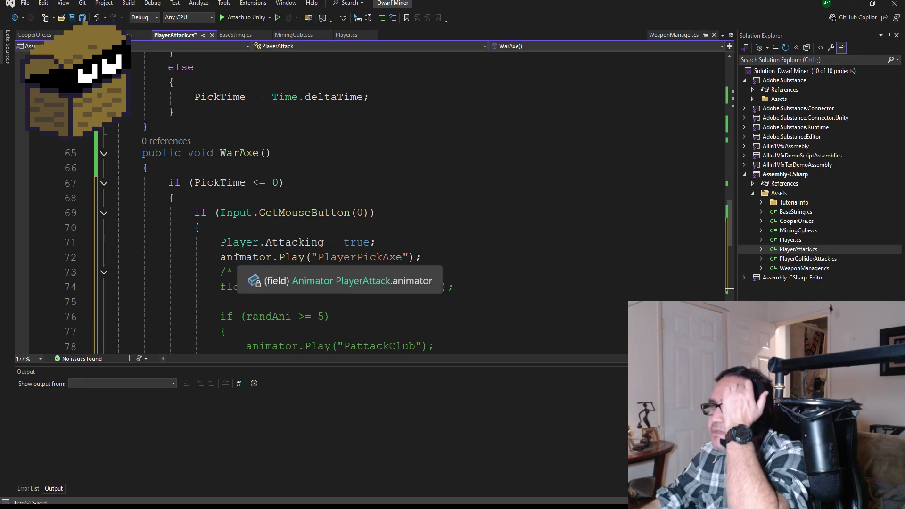
click(247, 257)
key(Home)
text(//)
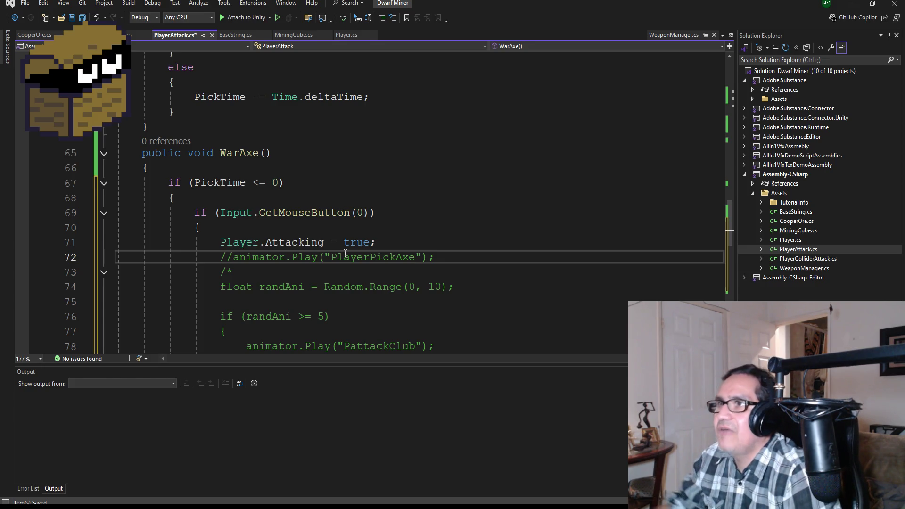
scroll(306, 254, up, 1)
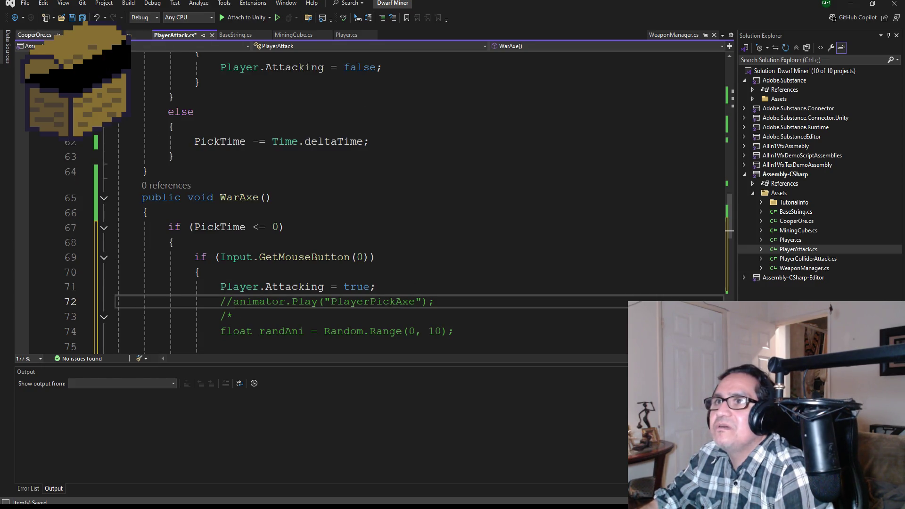
Step: Review the Player.cs script, including its FixedUpdate velocity line, and save it
click(349, 39)
double_click(403, 271)
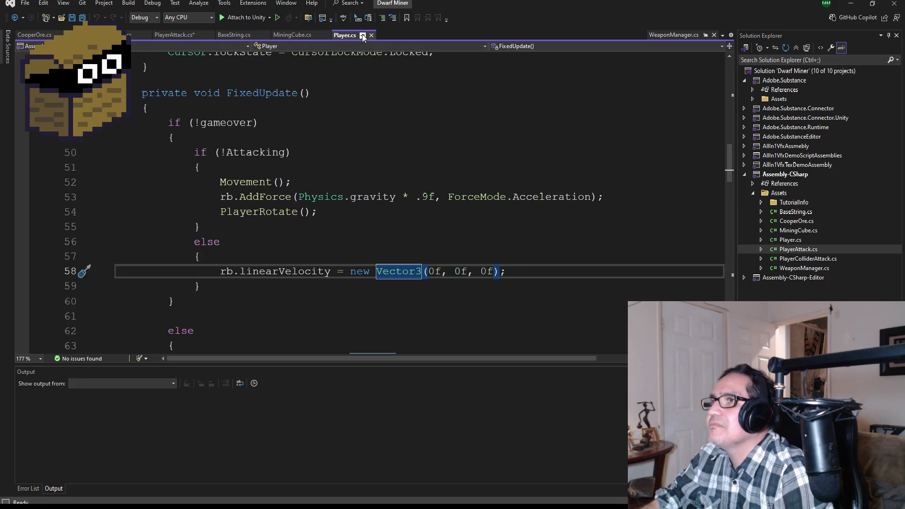
scroll(403, 271, down, 3)
scroll(394, 236, up, 16)
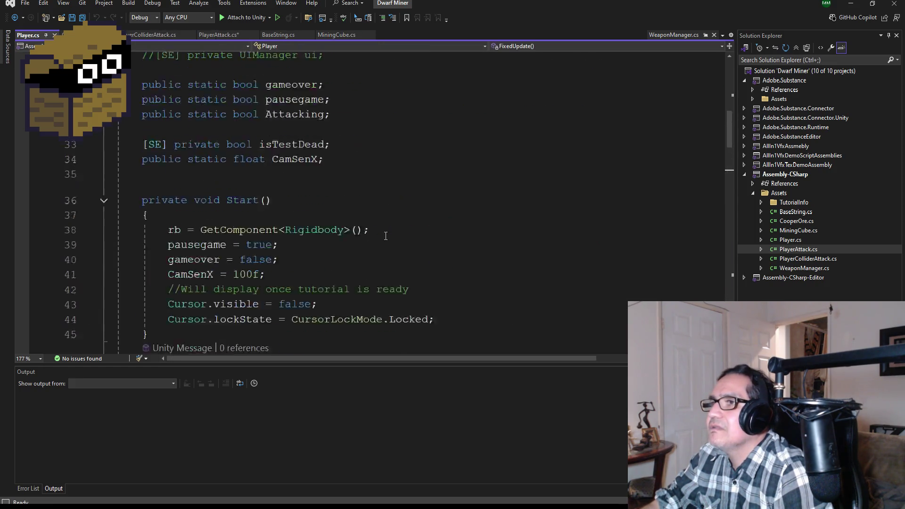
scroll(391, 224, down, 5)
scroll(390, 224, down, 20)
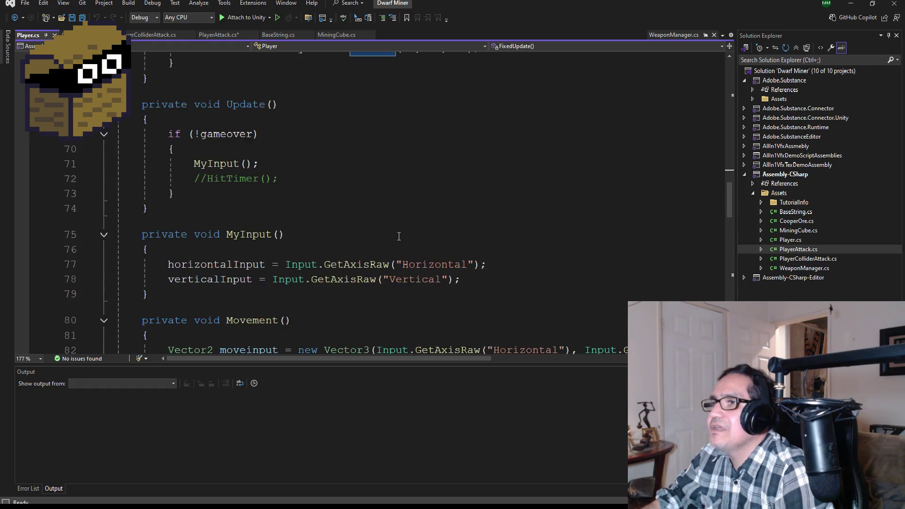
scroll(397, 231, down, 6)
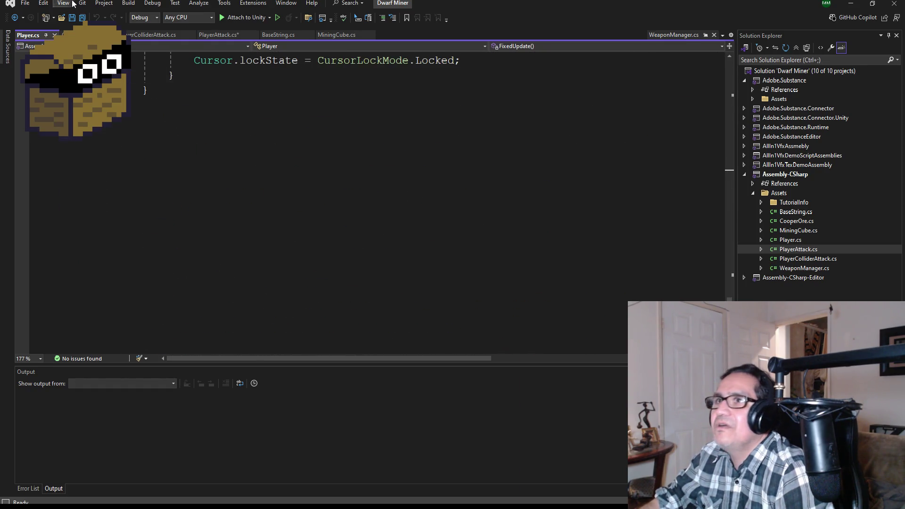
click(72, 18)
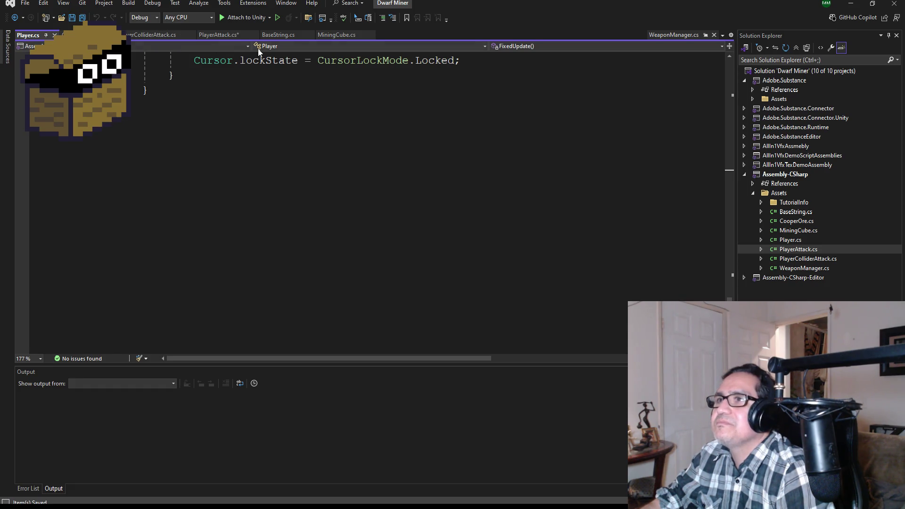
click(216, 36)
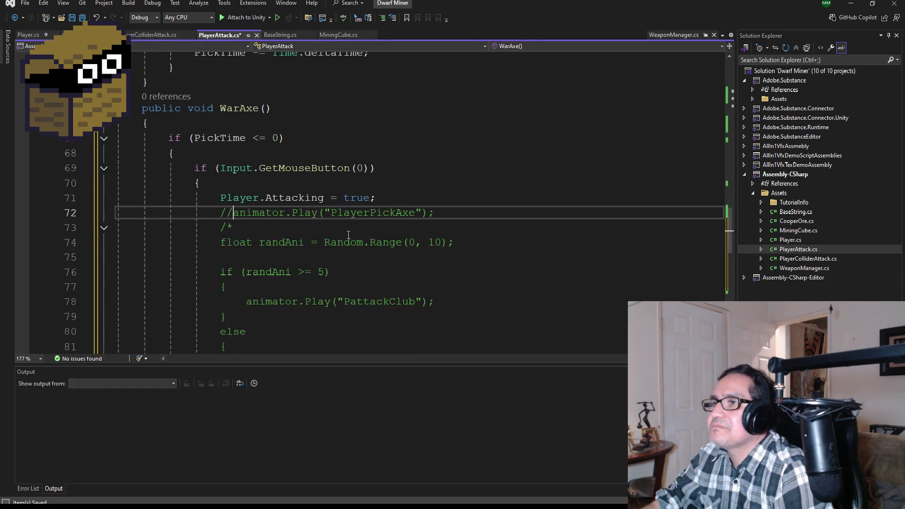
Step: Review Update, PickAxe and WarAxe in PlayerAttack.cs and save the script
scroll(295, 249, up, 1)
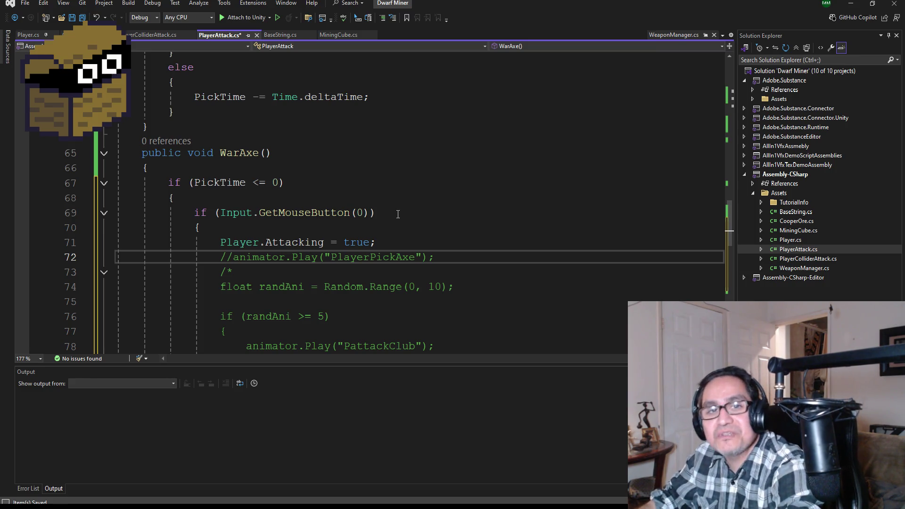
scroll(398, 214, up, 20)
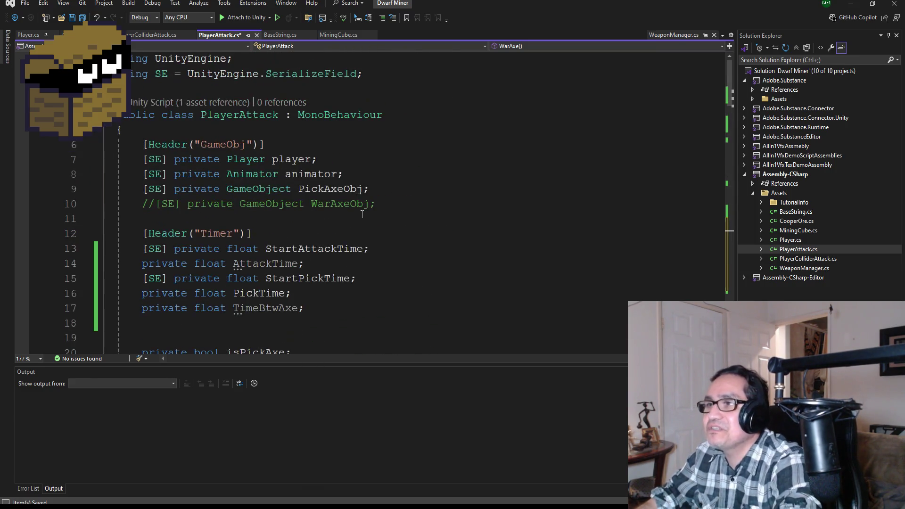
scroll(319, 196, down, 3)
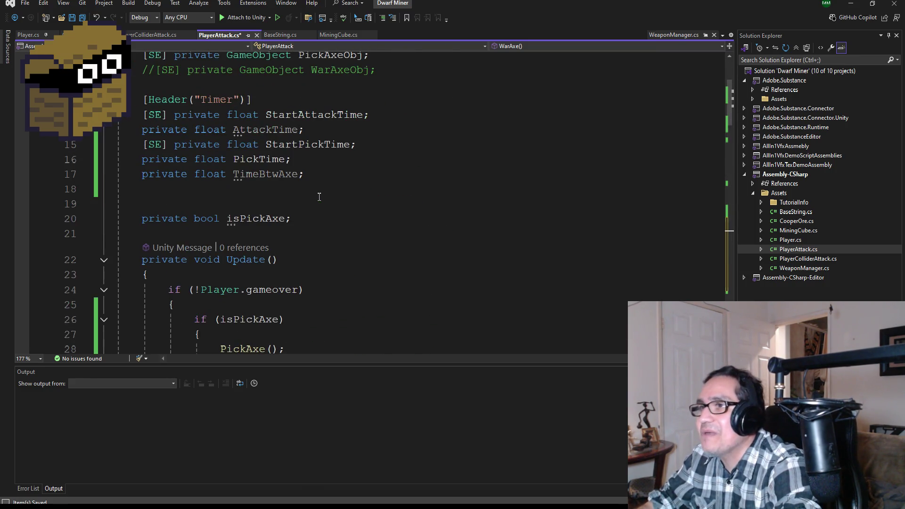
click(82, 18)
Step: Read through the rest of PlayerAttack.cs further down the file
scroll(365, 296, down, 4)
scroll(371, 289, down, 3)
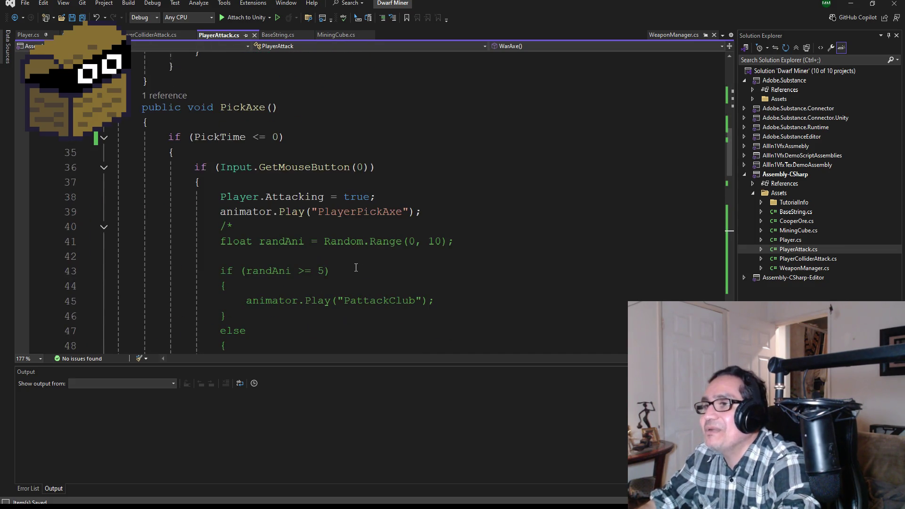
scroll(363, 259, down, 1)
scroll(383, 272, up, 3)
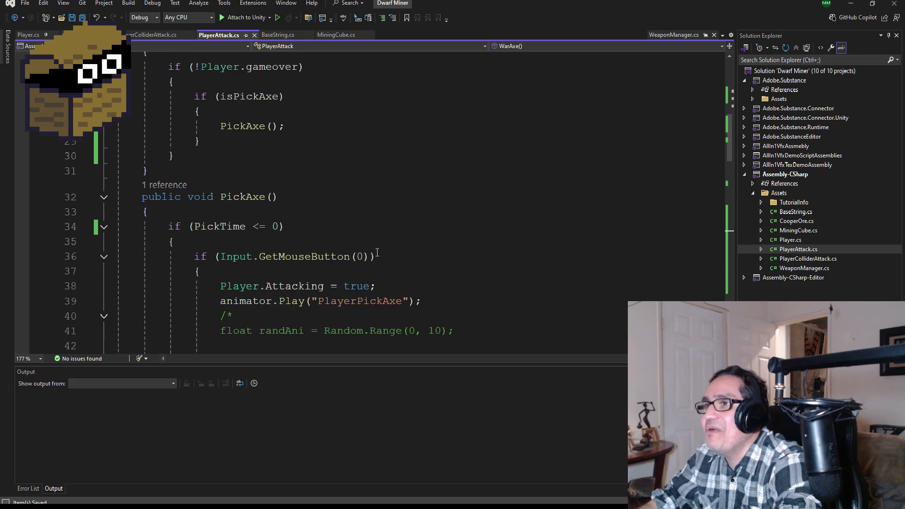
scroll(371, 253, up, 3)
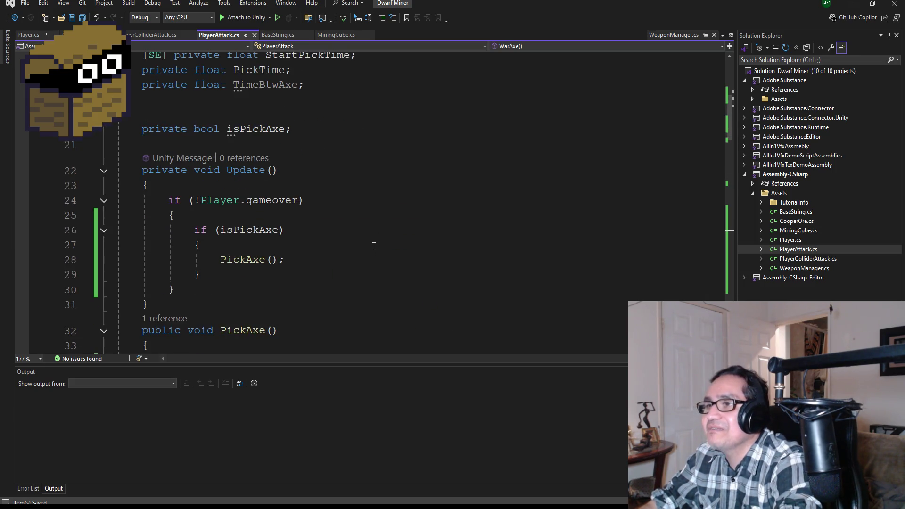
scroll(368, 254, down, 2)
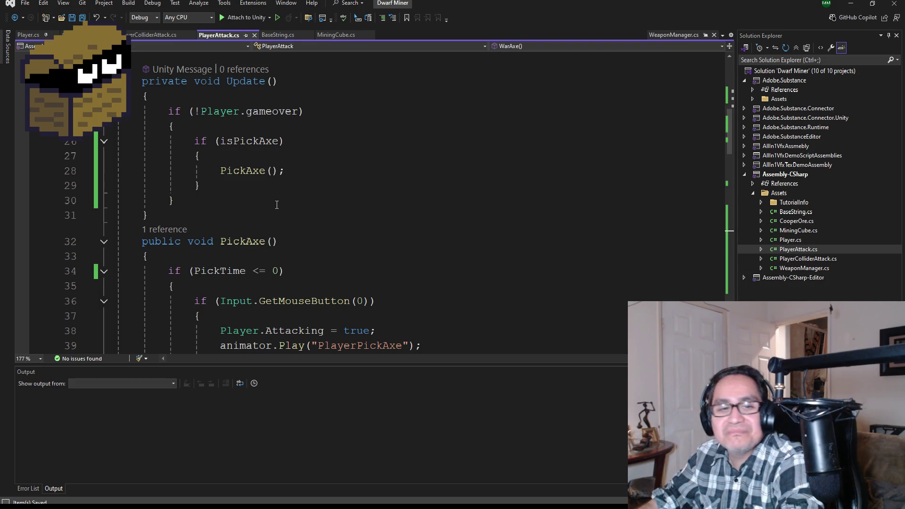
scroll(283, 226, down, 8)
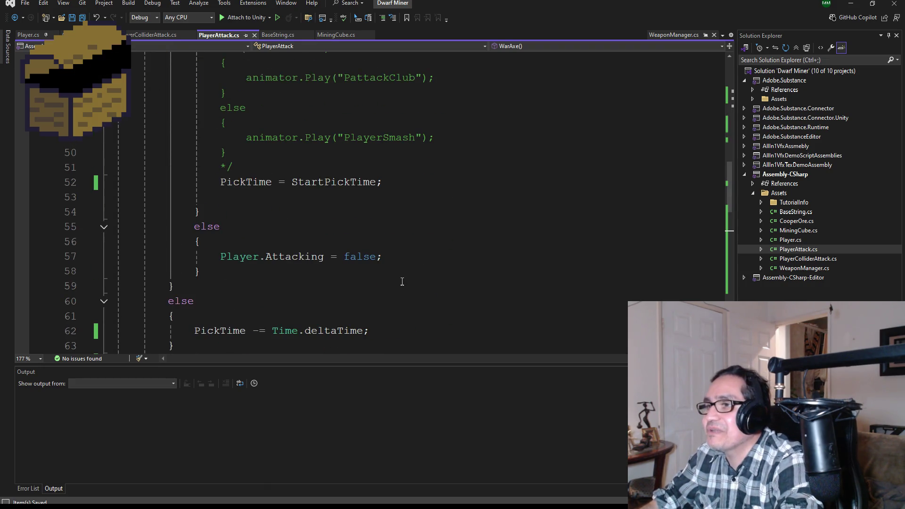
scroll(402, 282, down, 4)
scroll(127, 161, down, 1)
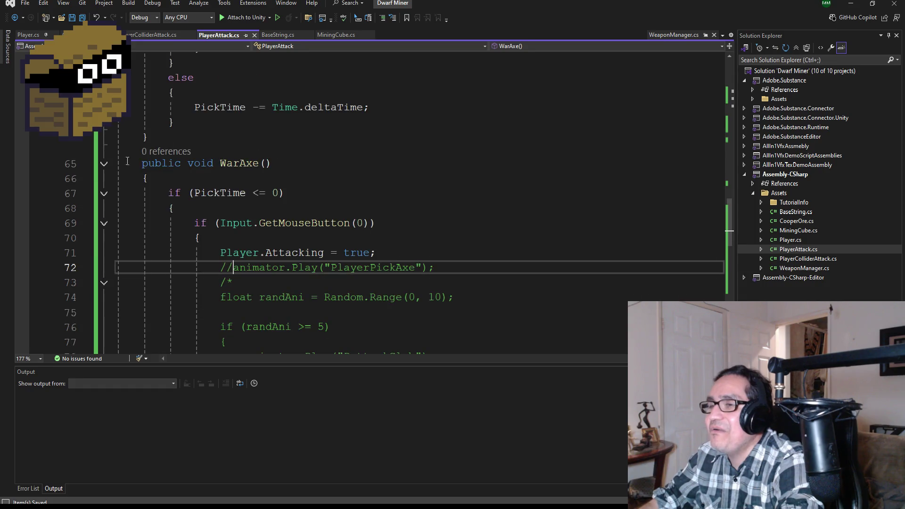
Step: Change the WarAxe() condition to test AttackTime instead of PickTime
double_click(206, 193)
text(Att)
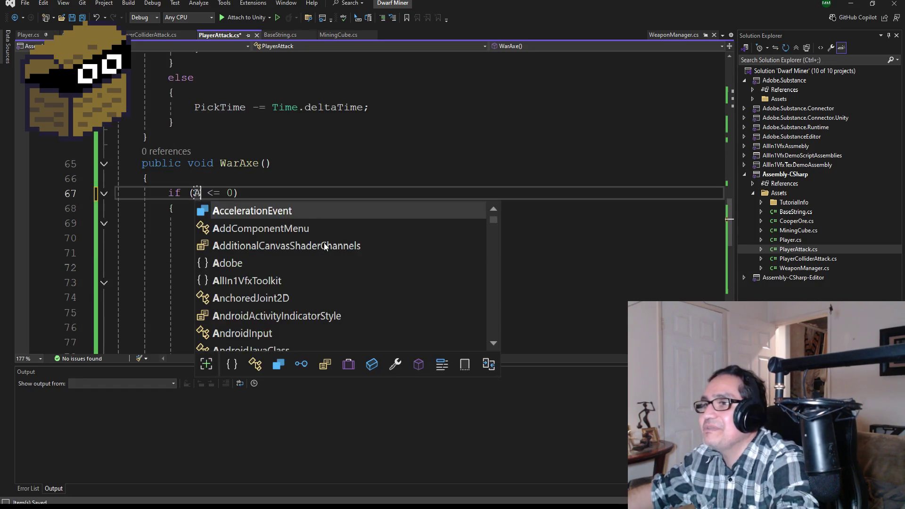
key(Tab)
scroll(314, 274, down, 3)
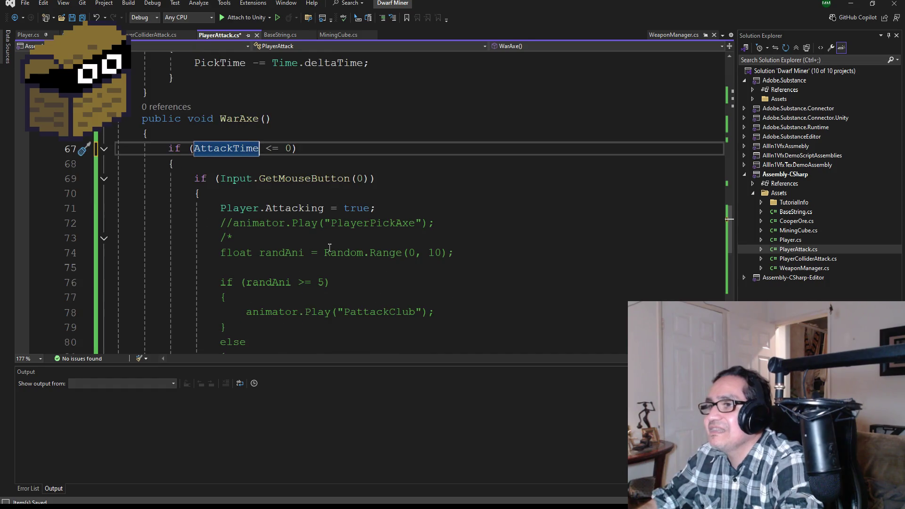
scroll(314, 274, down, 2)
Step: Make line 85 reset AttackTime to StartAttackTime instead of PickTime to StartPickTime
double_click(261, 237)
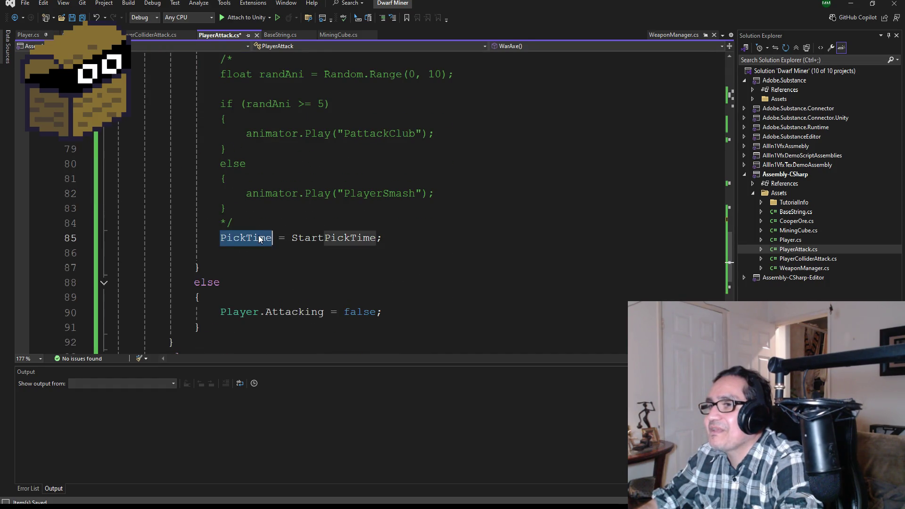
text(Att)
key(Tab)
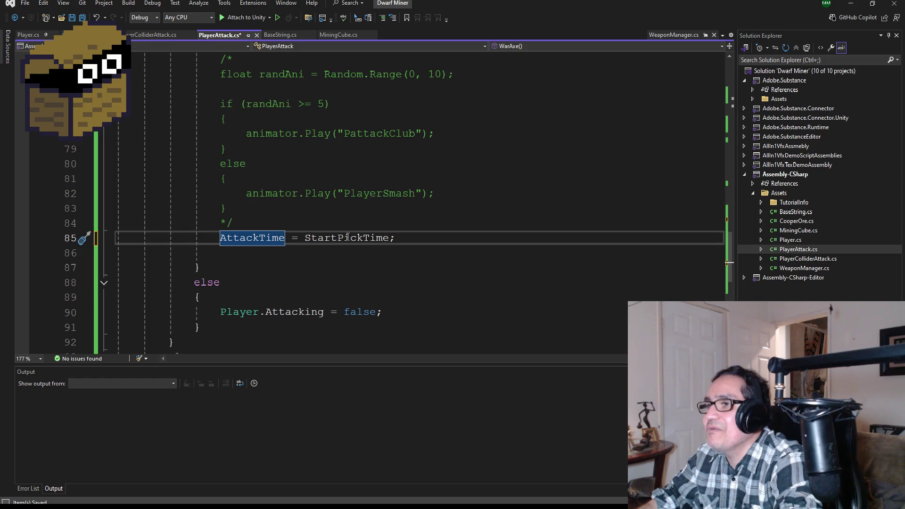
click(389, 239)
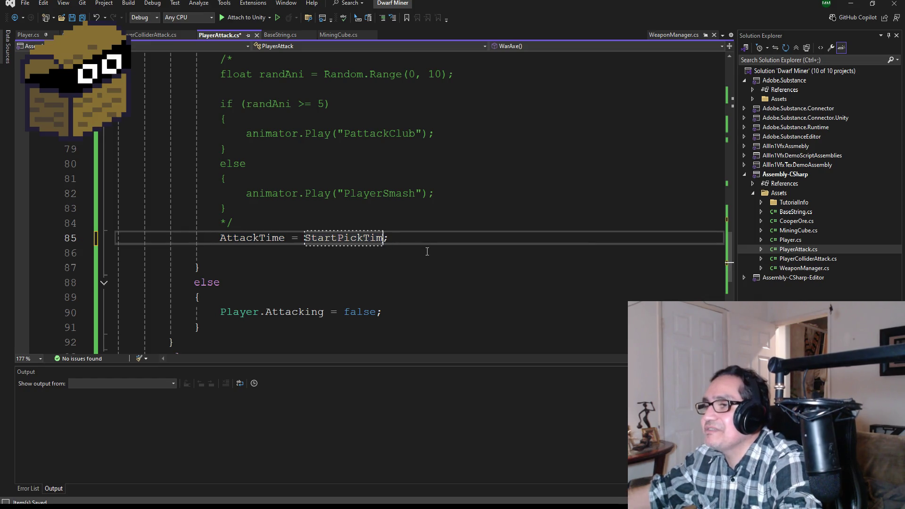
key(BackSpace)
key(BackSpace)
key(BackSpace)
text(Att)
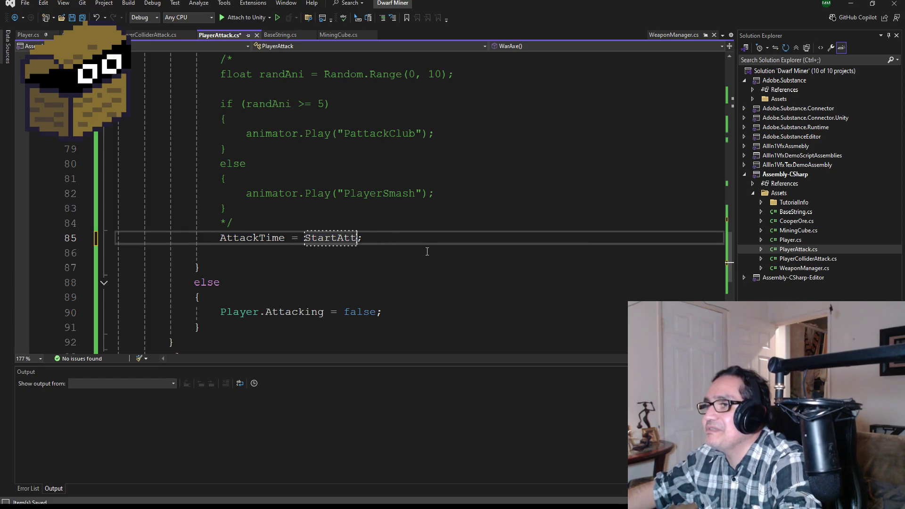
key(BackSpace)
key(BackSpace)
key(BackSpace)
key(BackSpace)
key(BackSpace)
text(S)
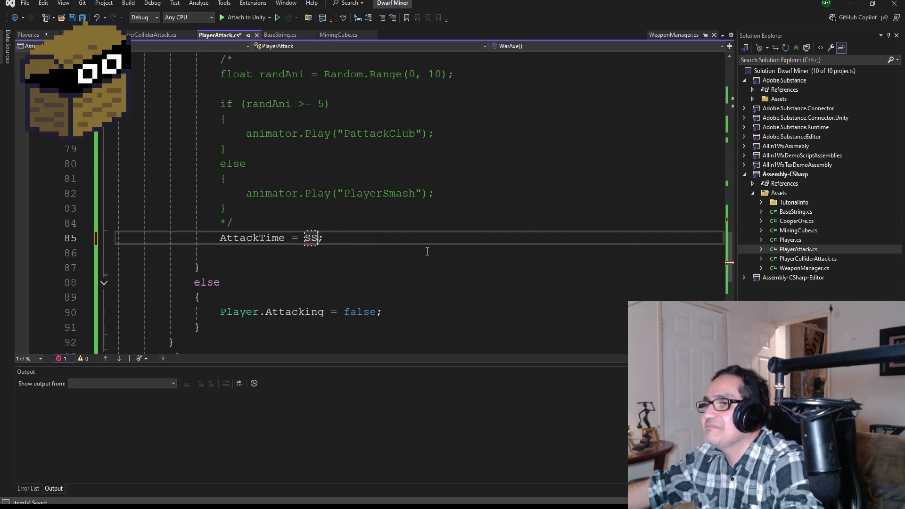
key(BackSpace)
text(tartA)
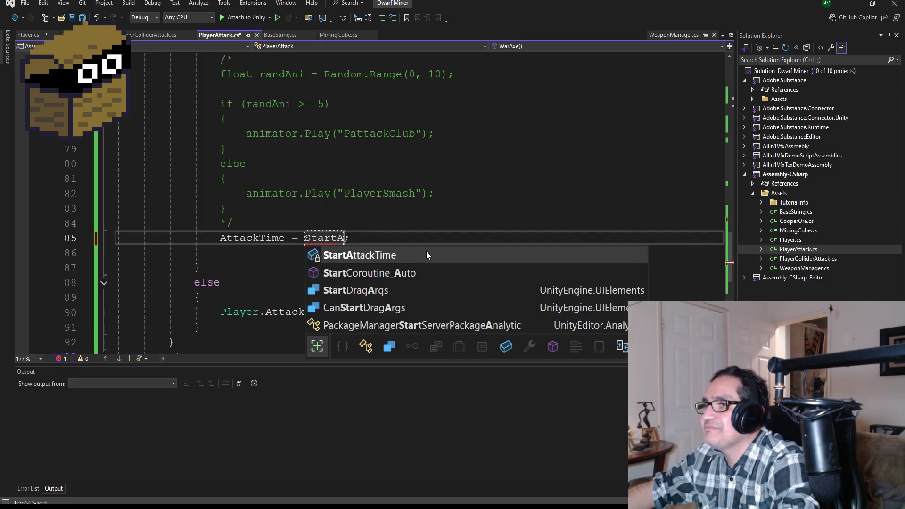
key(Tab)
Step: Count AttackTime down in the decrement line and save PlayerAttack.cs
scroll(326, 283, down, 2)
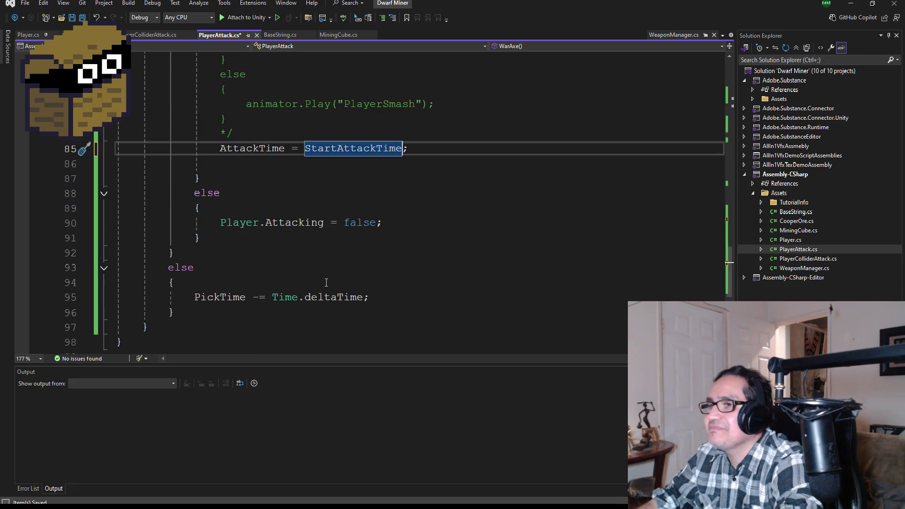
double_click(225, 296)
text(Att)
key(Tab)
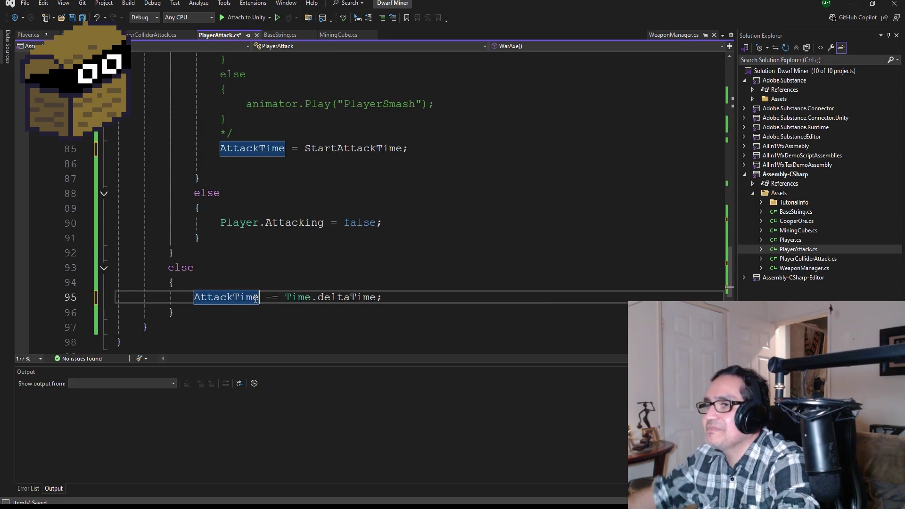
scroll(216, 239, down, 3)
scroll(216, 239, up, 18)
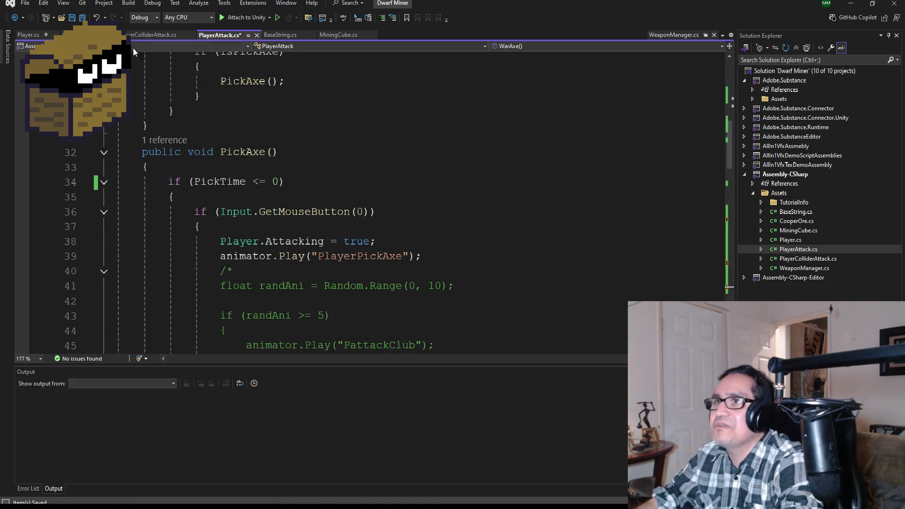
key(ctrl+s)
scroll(133, 52, up, 3)
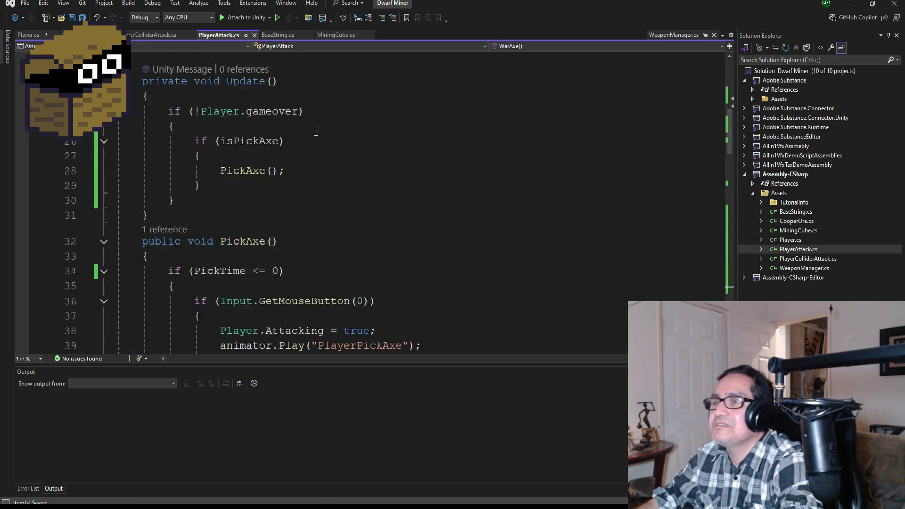
Step: Return to Unity's main scene from WarAxeProj and check the PickAxe in the dwarf's hand
click(851, 4)
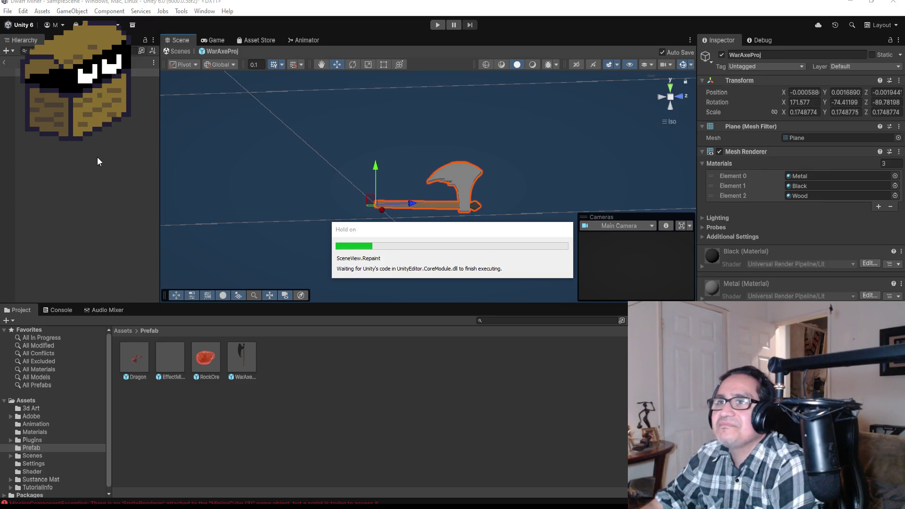
click(4, 61)
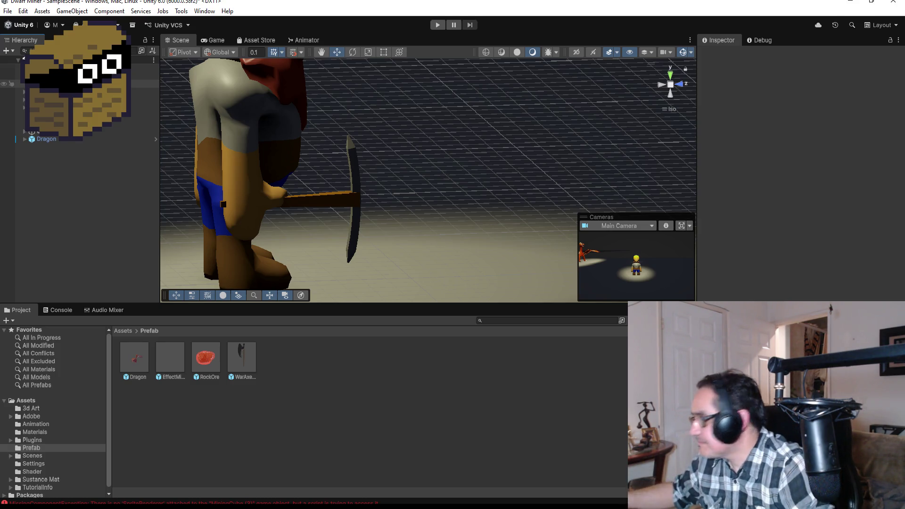
click(70, 91)
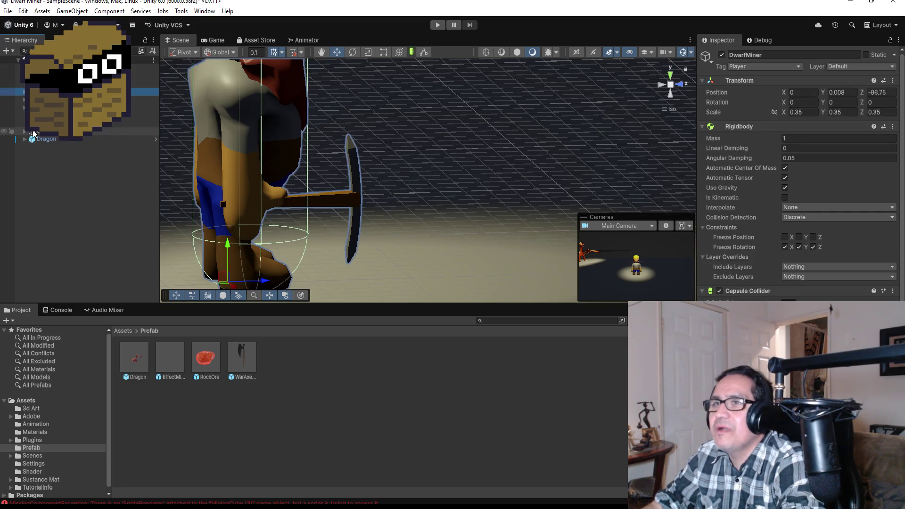
alt+click(24, 92)
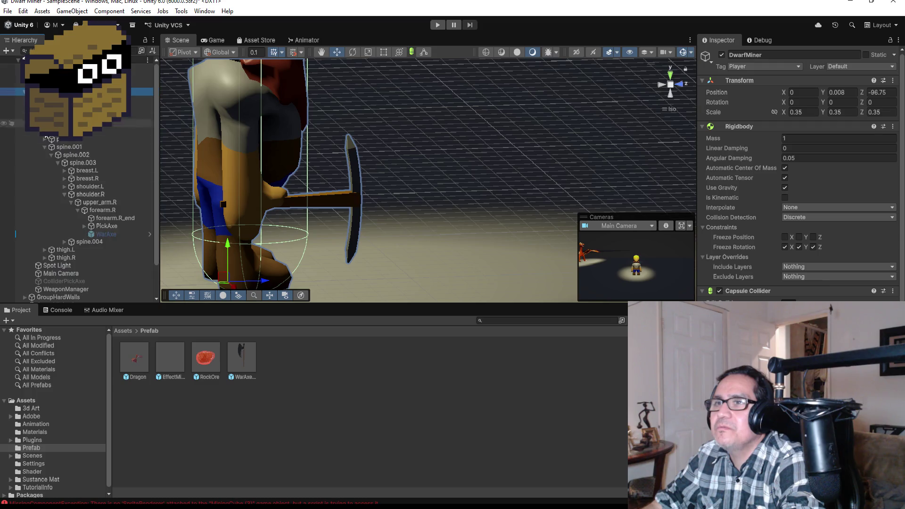
click(107, 226)
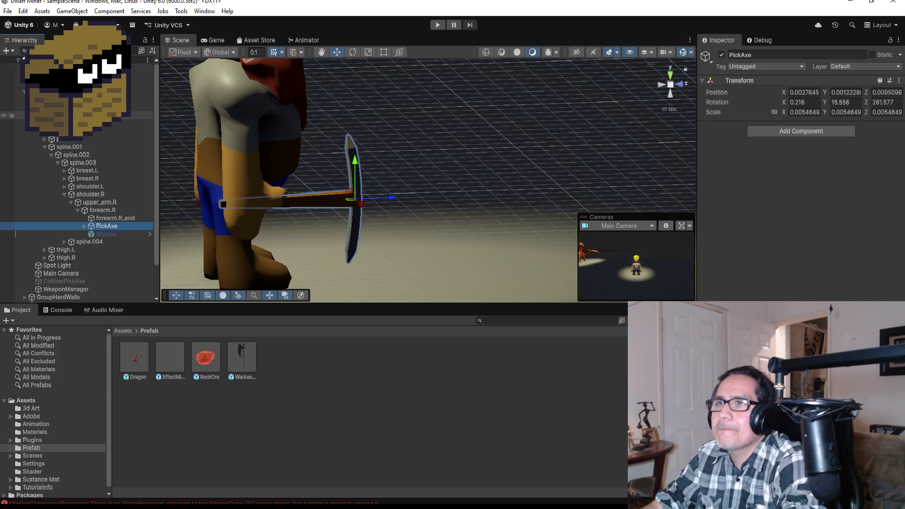
click(31, 115)
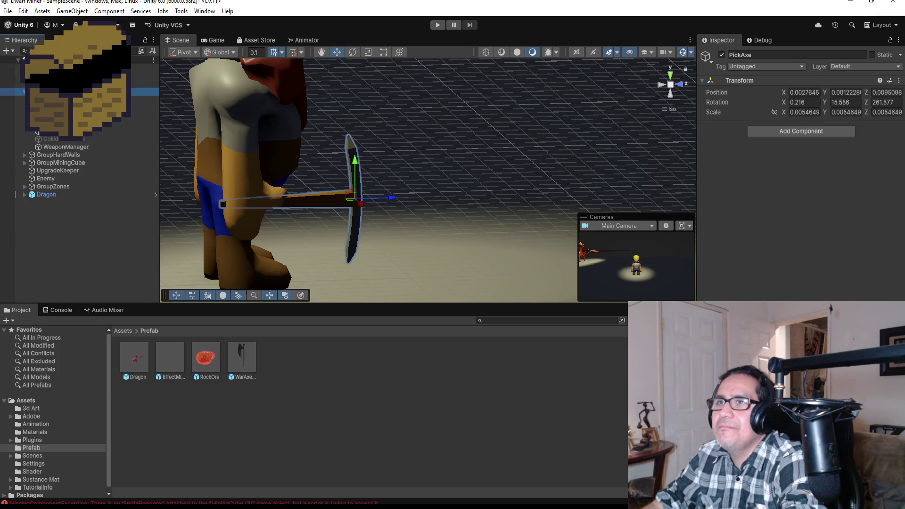
Step: Review DwarfMiner's components and metarig, then enter Play mode
click(76, 91)
scroll(802, 174, down, 1)
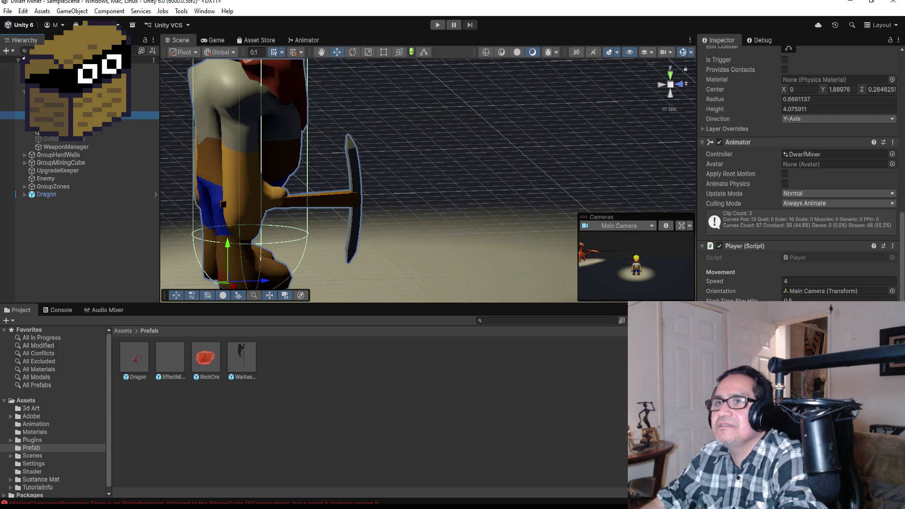
click(80, 115)
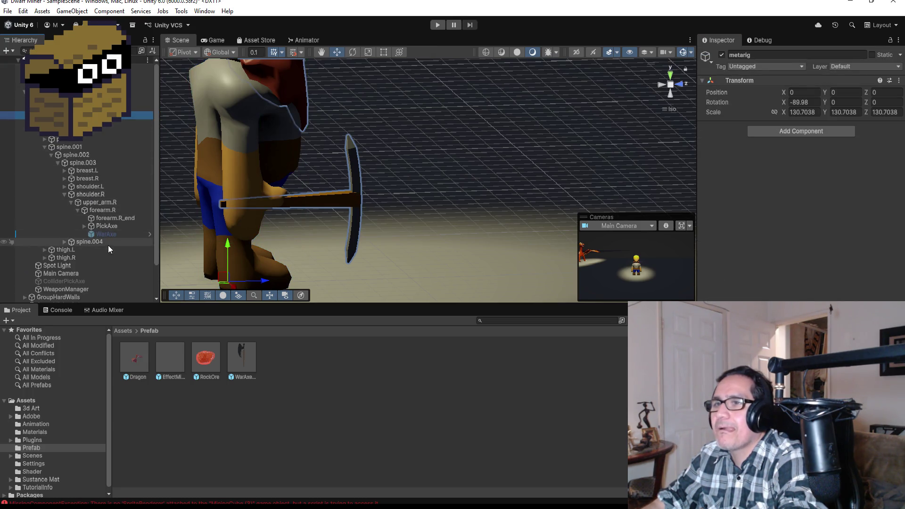
click(438, 25)
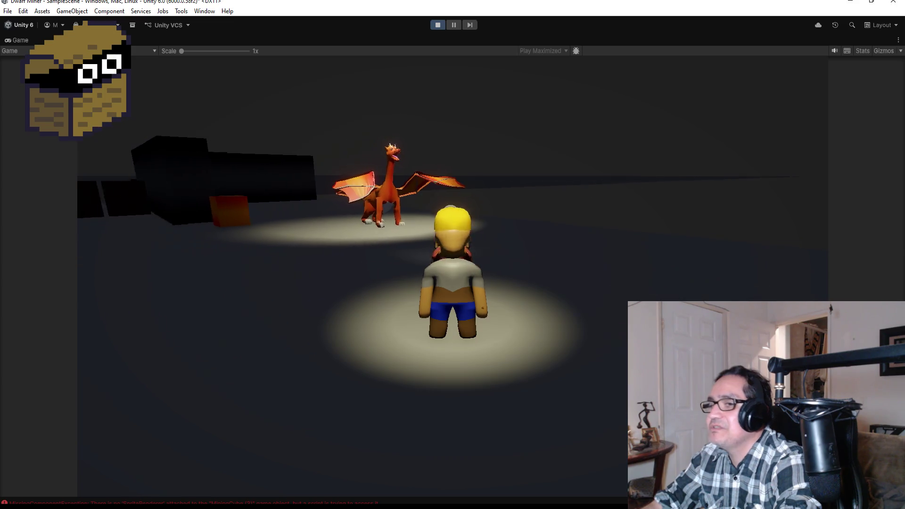
Step: Turn the game camera with A, then stop Play mode
key(a)
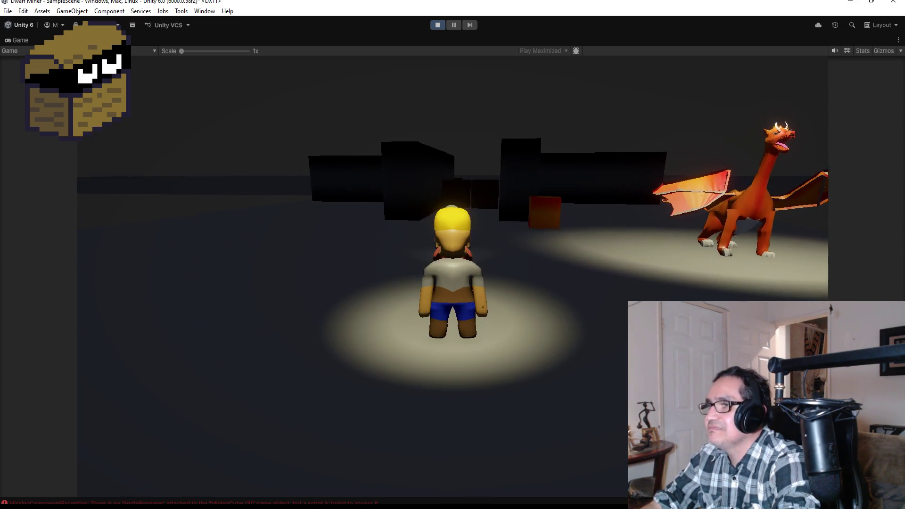
click(438, 25)
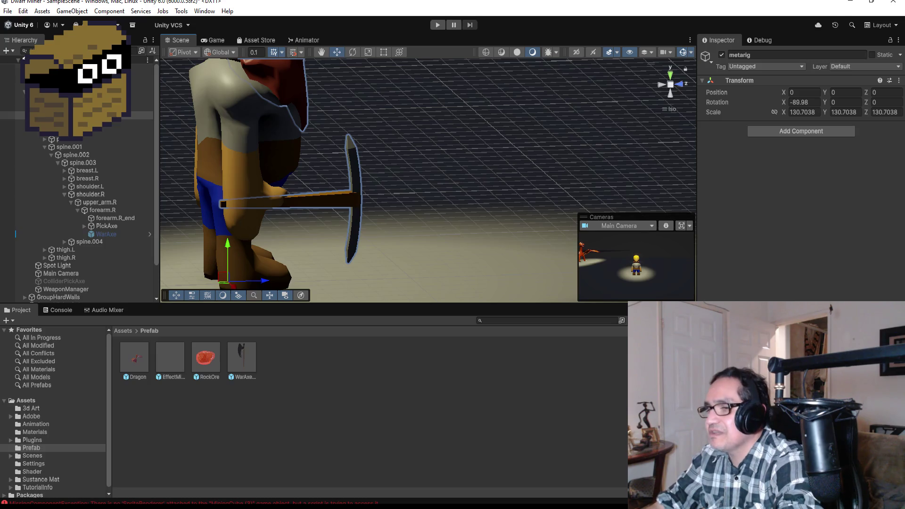
Step: In PlayerAttack.cs, remove the blank line near isPickAxe and make room above Update
click(232, 471)
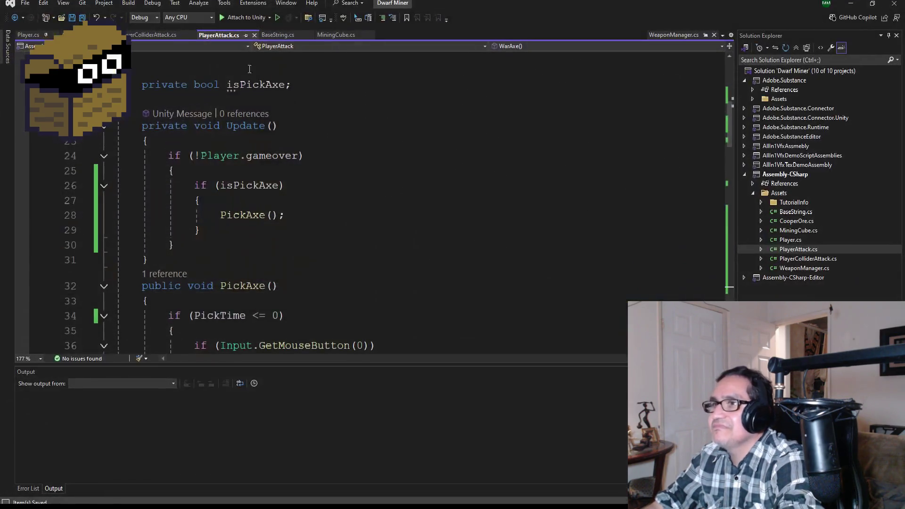
scroll(295, 212, up, 1)
scroll(316, 238, down, 3)
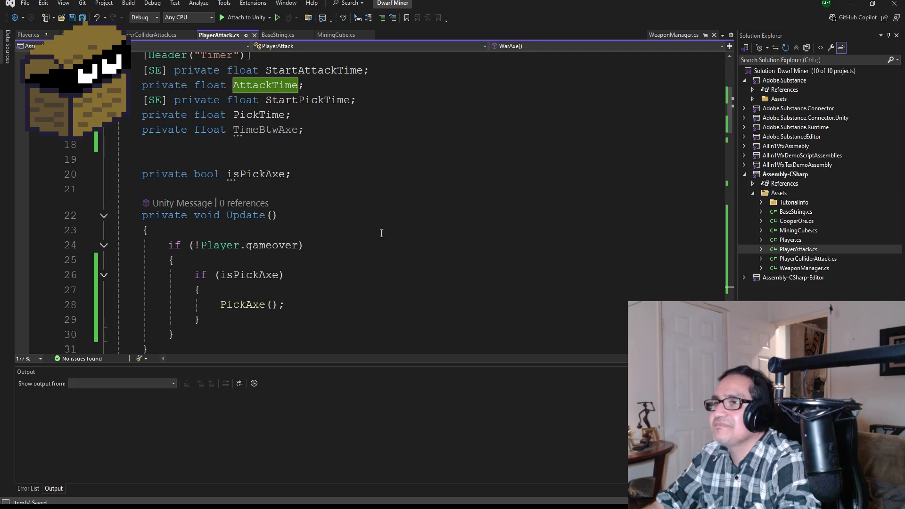
scroll(319, 195, down, 1)
click(219, 116)
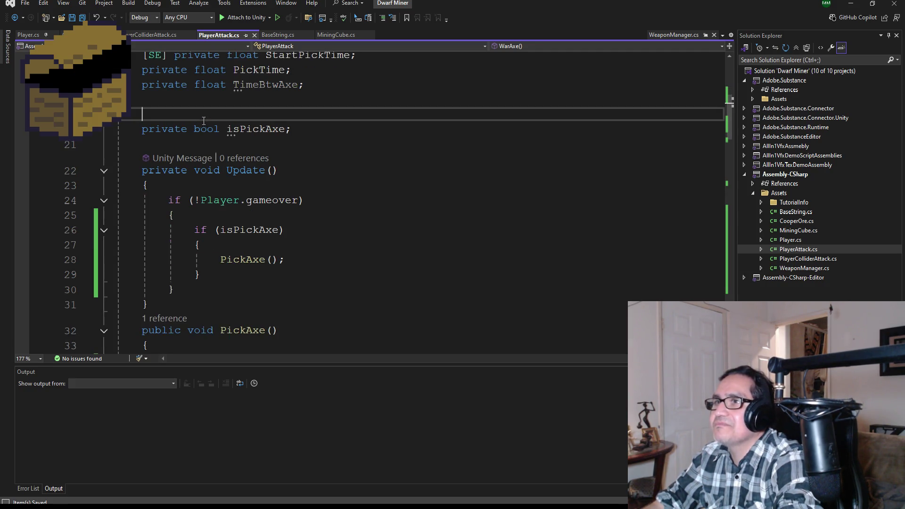
key(BackSpace)
key(Down)
key(Down)
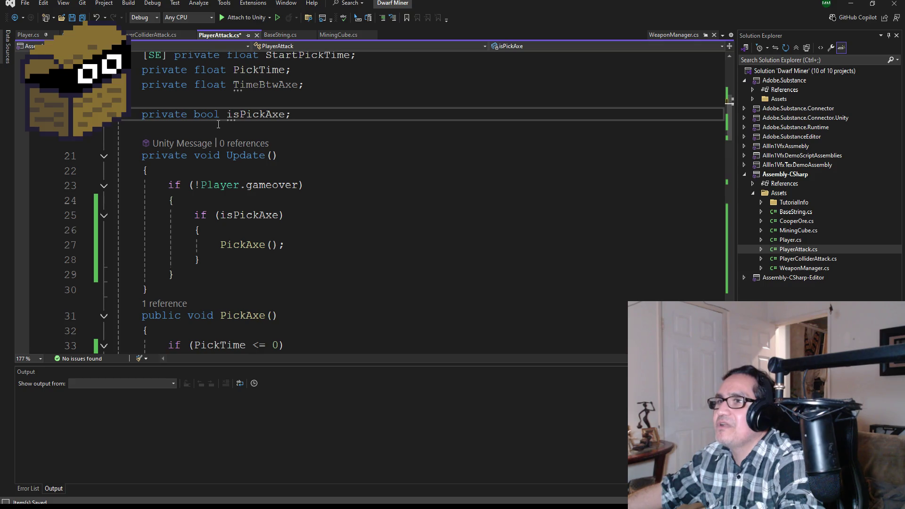
key(Return)
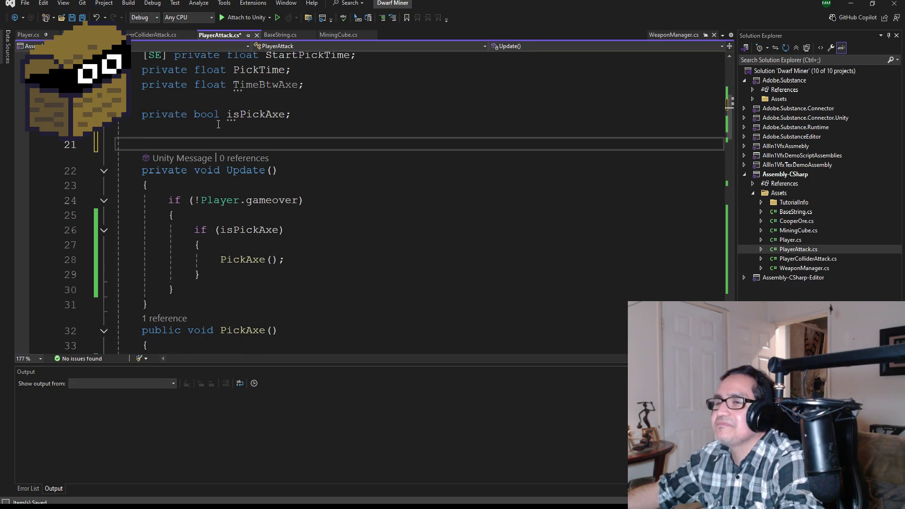
key(Return)
key(Up)
Step: Add a void Start() method that sets isPickAxe = true; and save the script
text(void S)
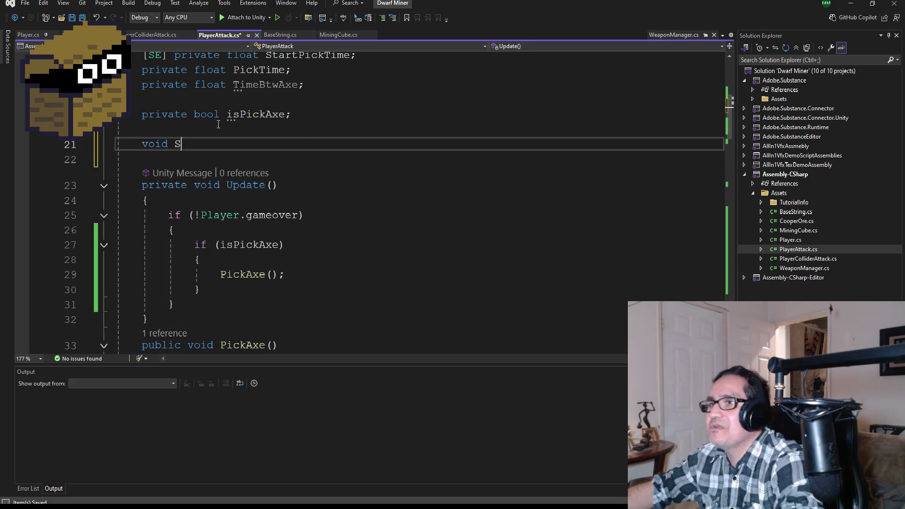
text(tart)
key(Tab)
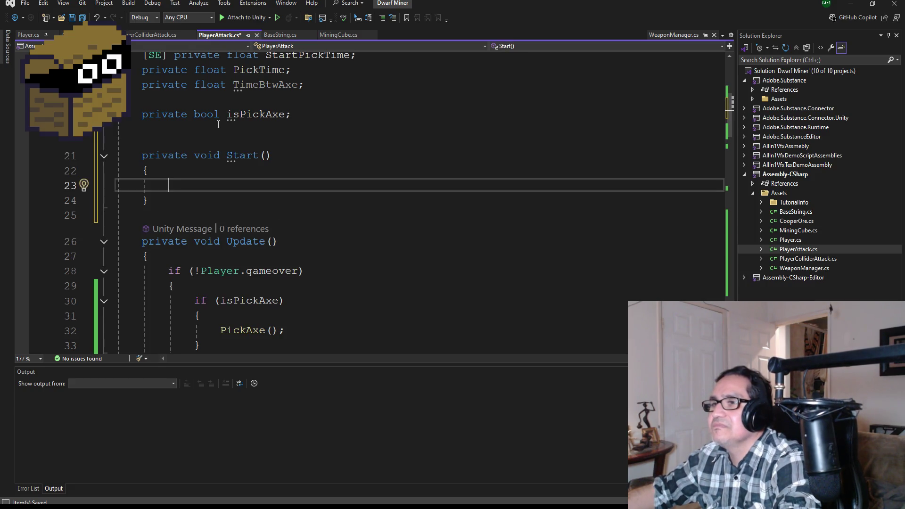
text(Pick)
key(BackSpace)
key(BackSpace)
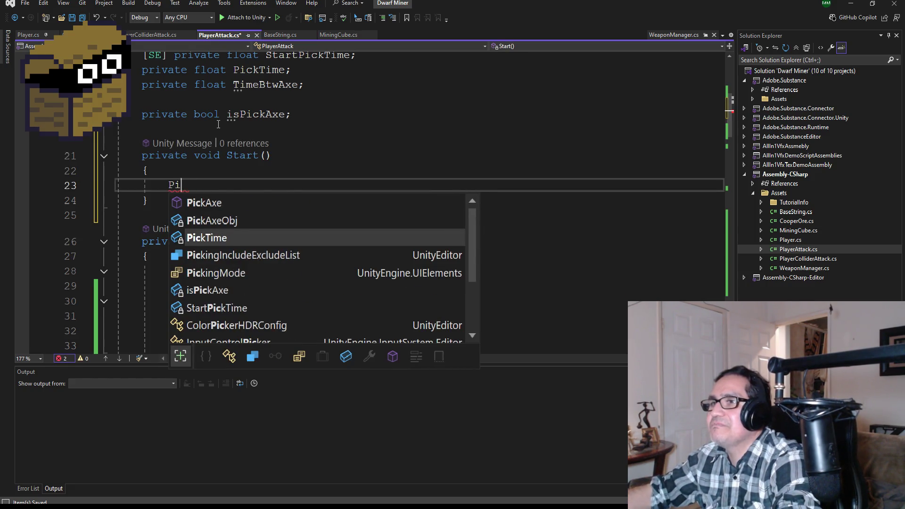
key(BackSpace)
key(BackSpace)
text(isPi)
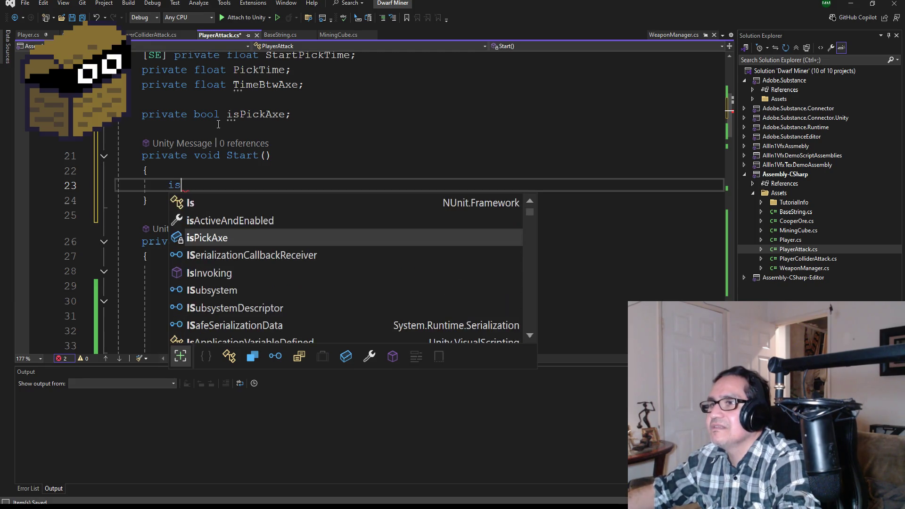
key(Tab)
text(true;)
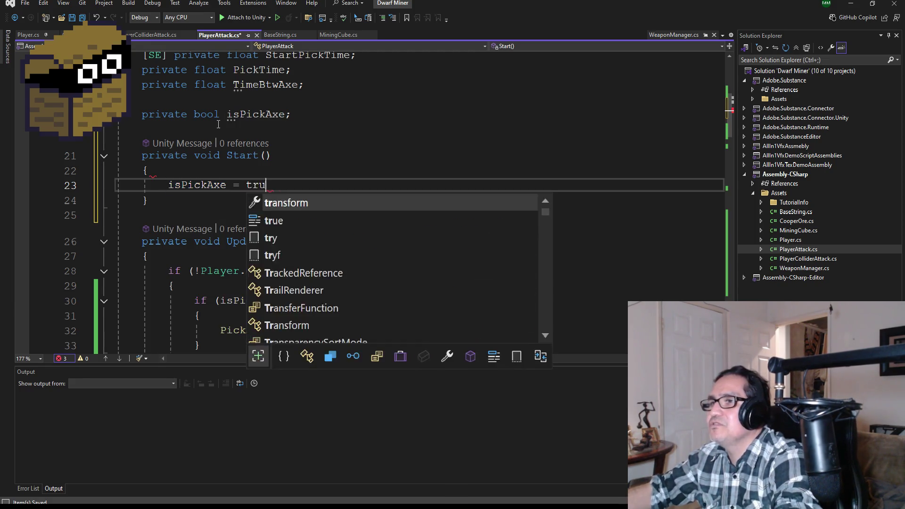
click(83, 17)
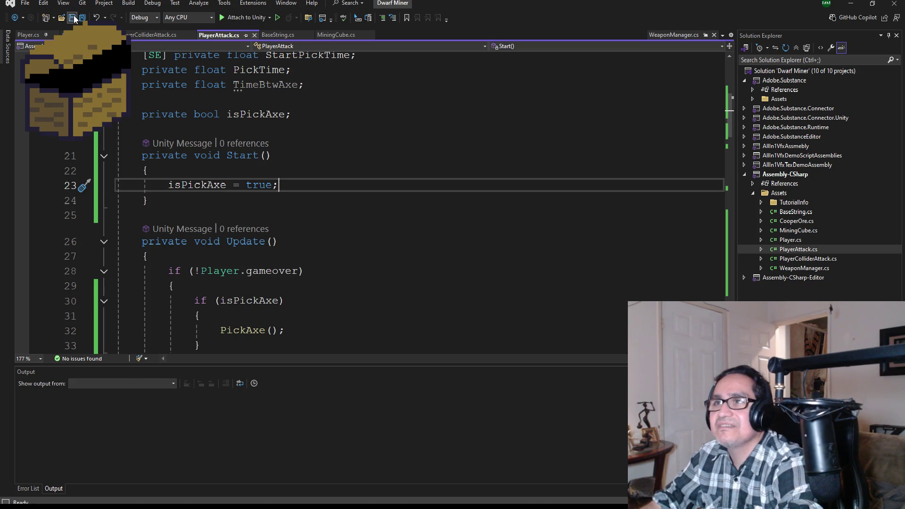
Step: Back in Unity, run a Play test where the dwarf raises its pickaxe, then stop
click(851, 3)
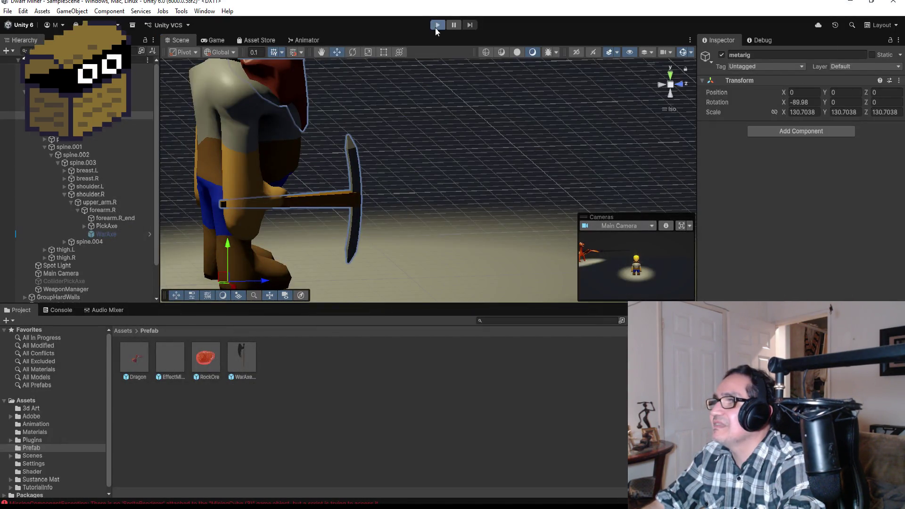
click(435, 28)
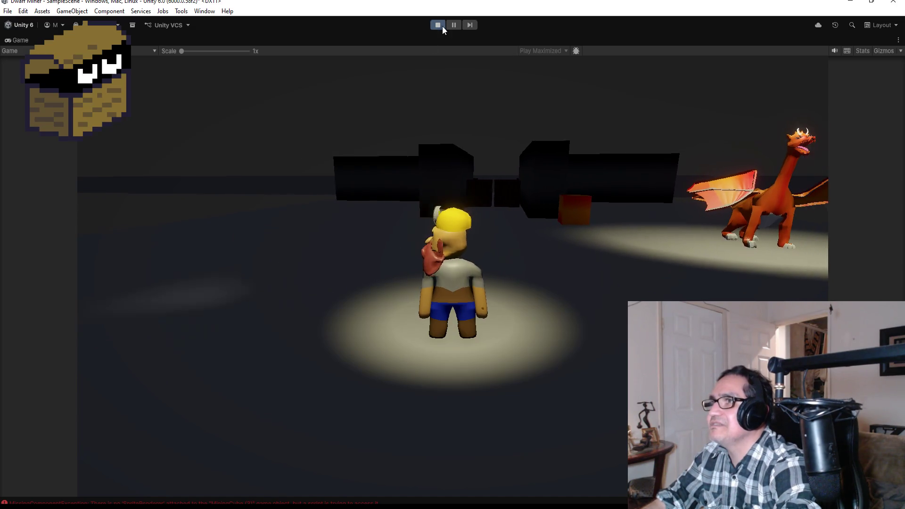
click(443, 25)
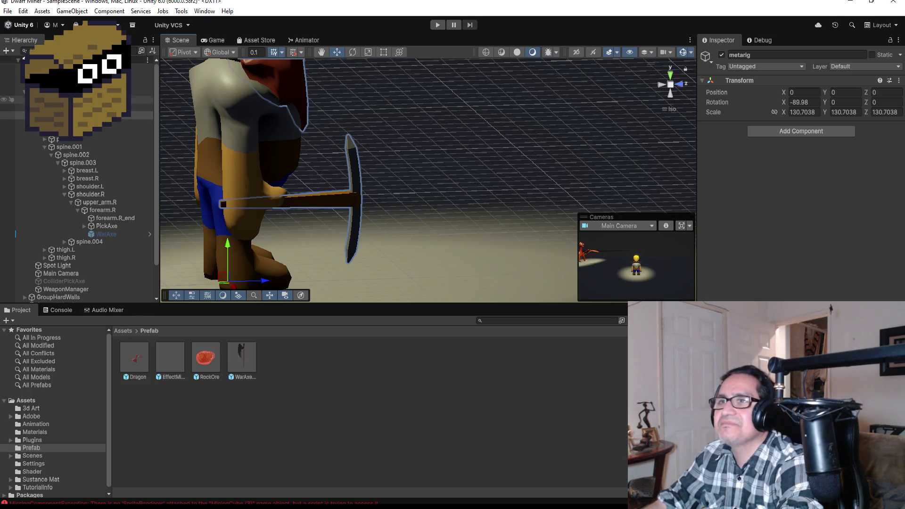
Step: Select DwarfMiner, play-test a click attack, stop, and scroll to its Player script component
click(70, 91)
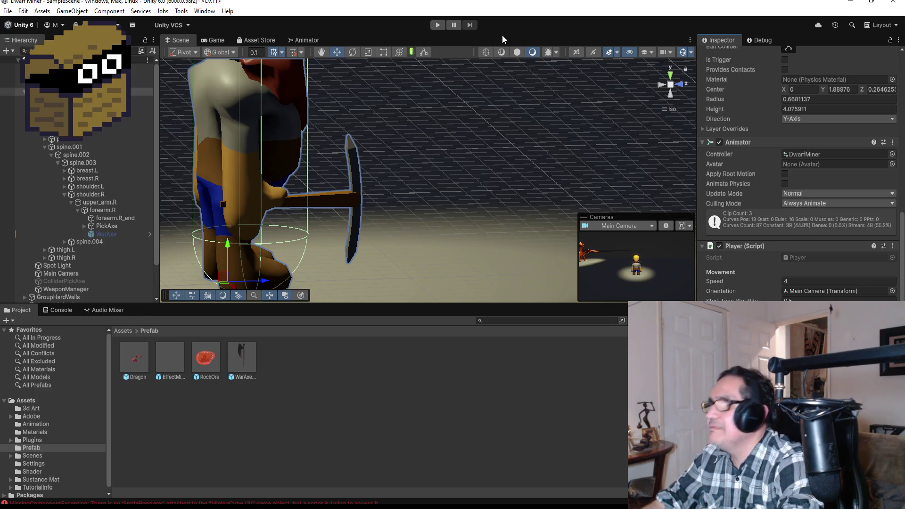
click(438, 26)
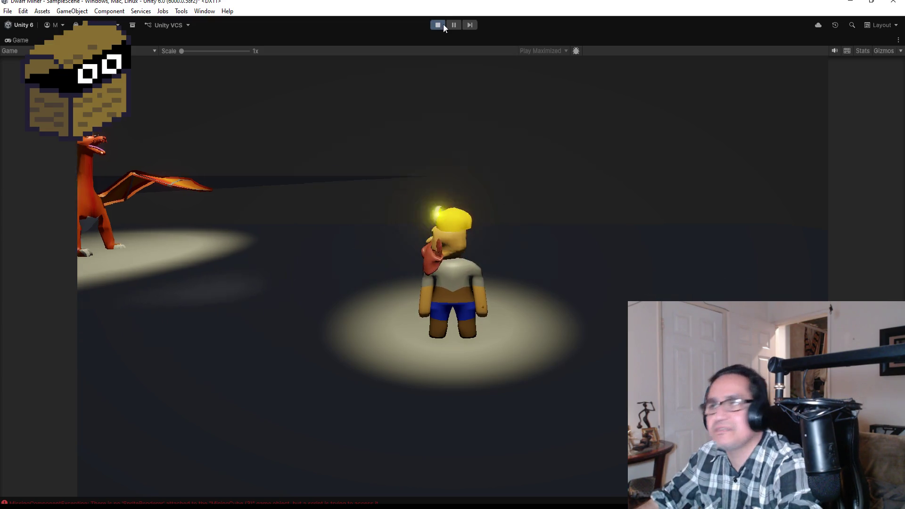
click(440, 261)
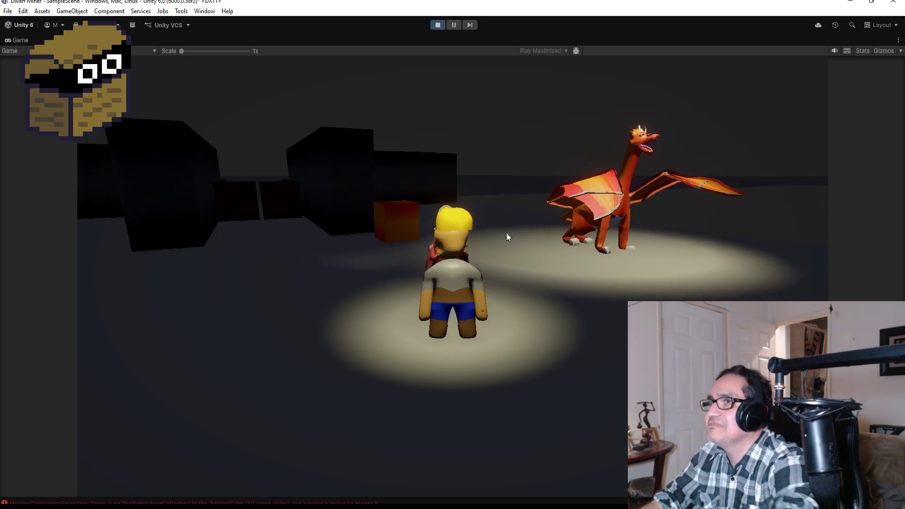
click(438, 24)
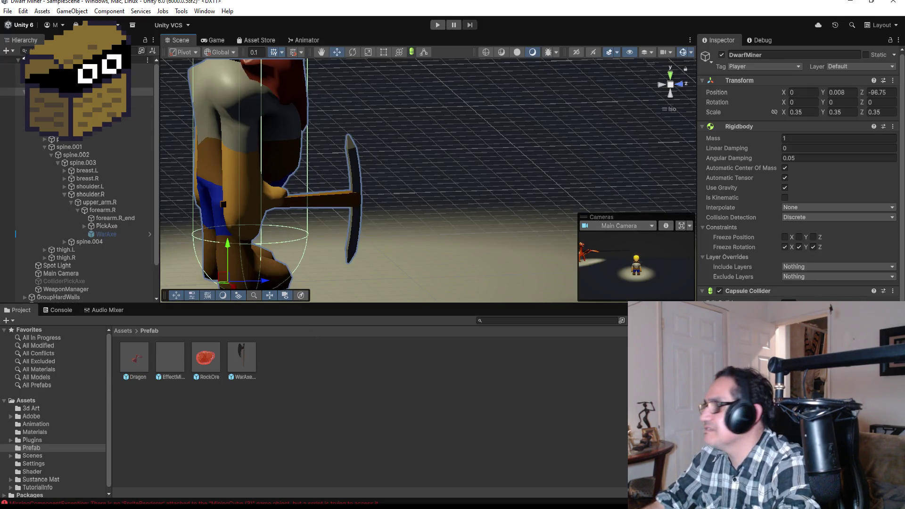
scroll(802, 189, down, 10)
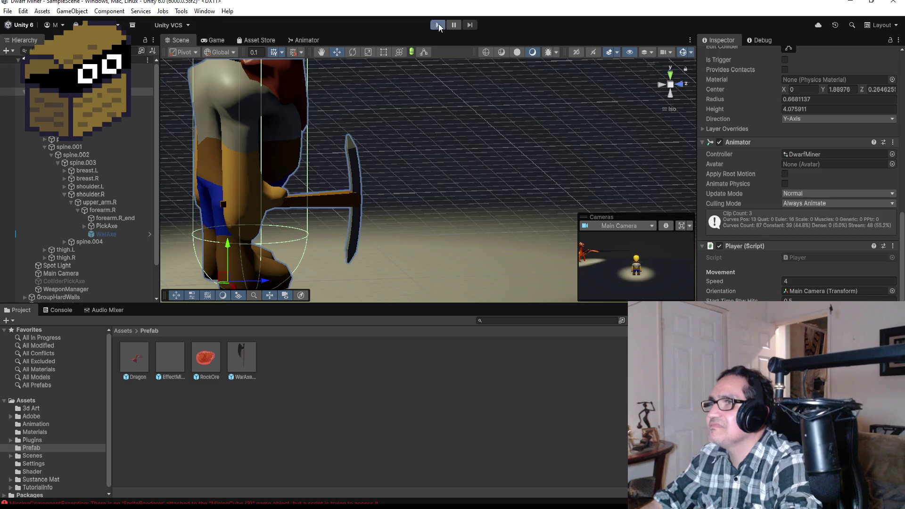
Step: Start Play mode, walk the dwarf down the corridor, and strike the first gold blocks
click(438, 25)
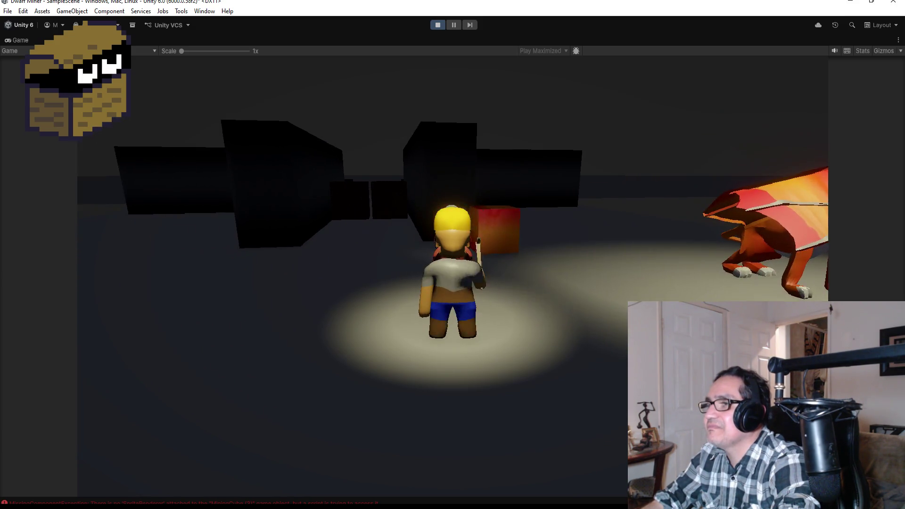
key(w)
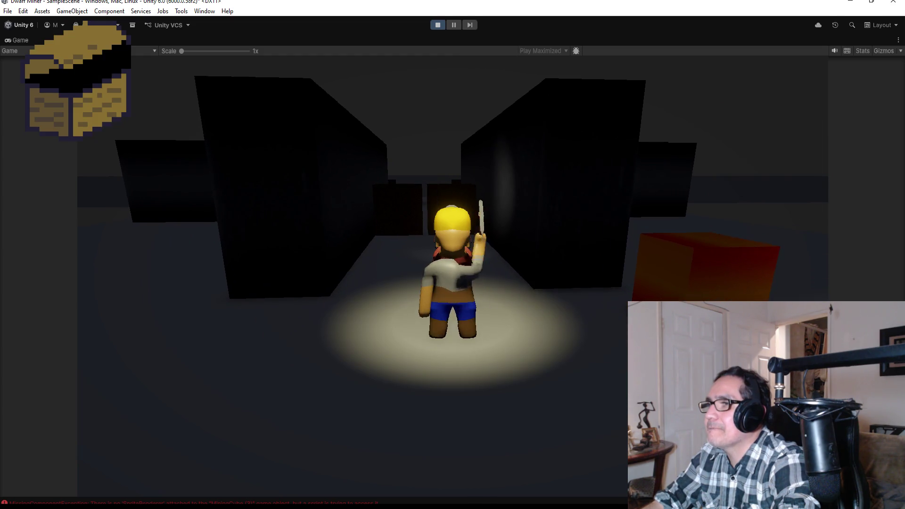
key(w)
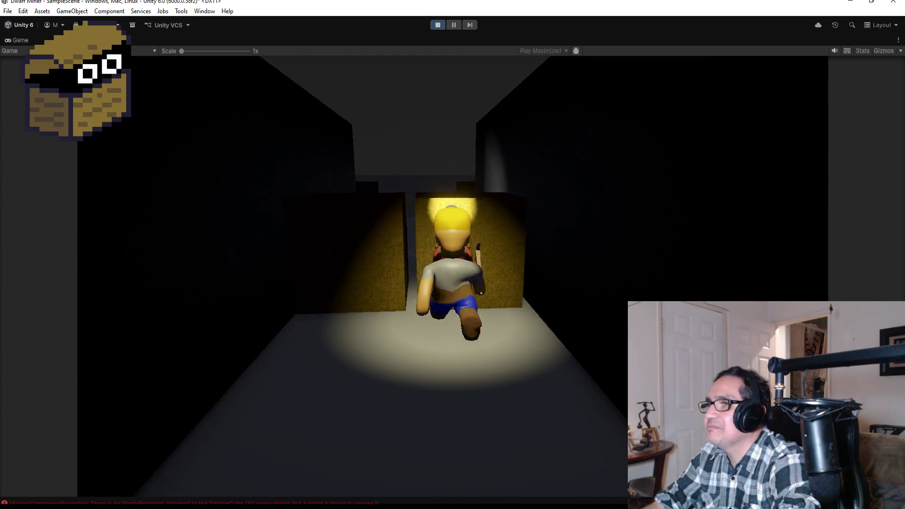
key(d)
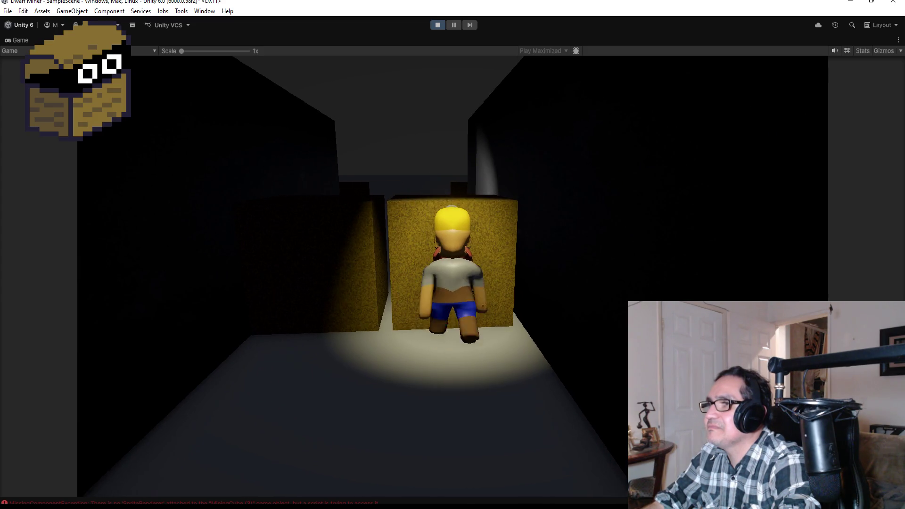
key(w)
key(space)
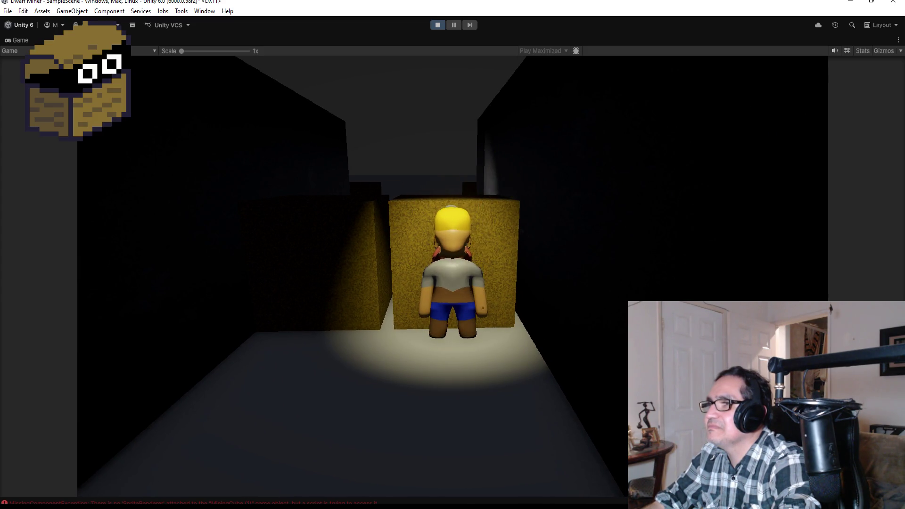
key(a)
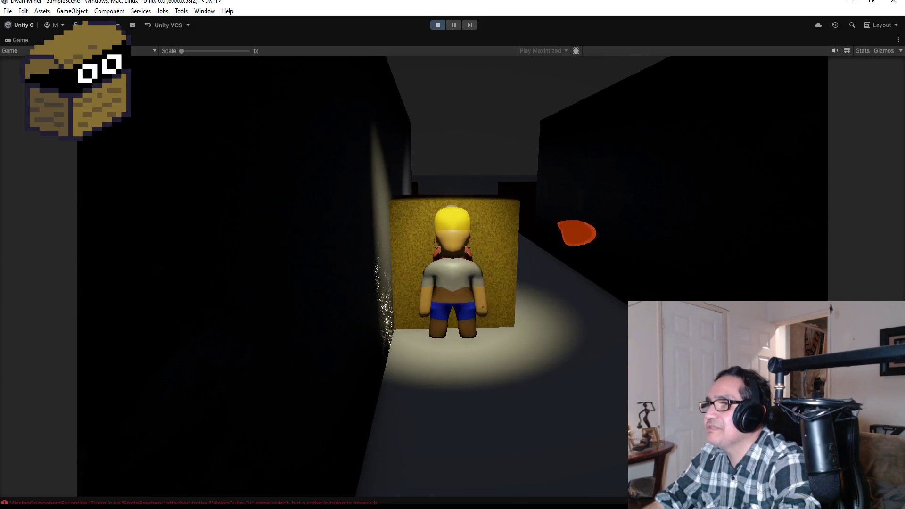
key(space)
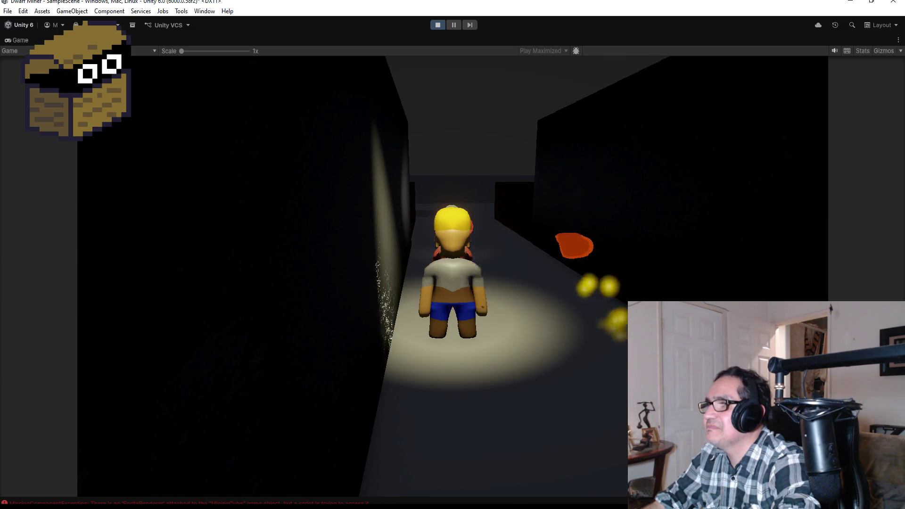
Step: Keep moving along the corridor mining more gold blocks, then stop the game
key(w)
key(d)
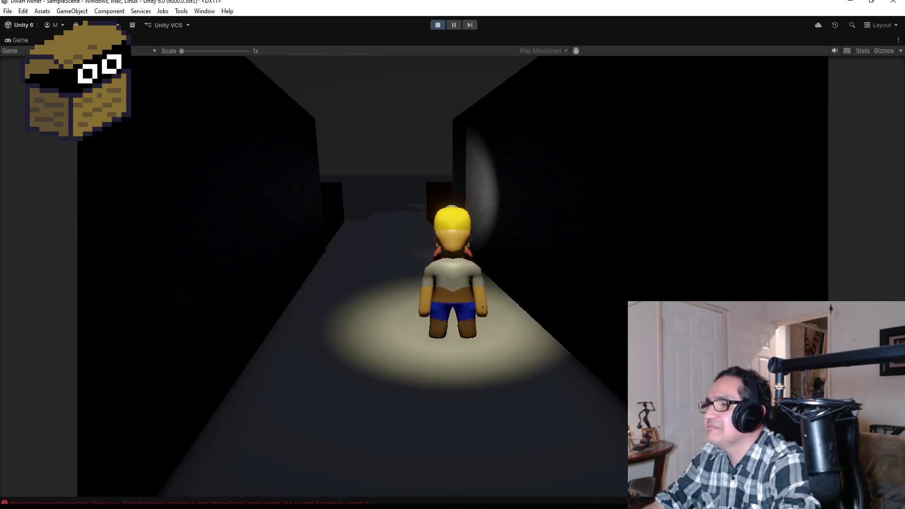
key(space)
key(w)
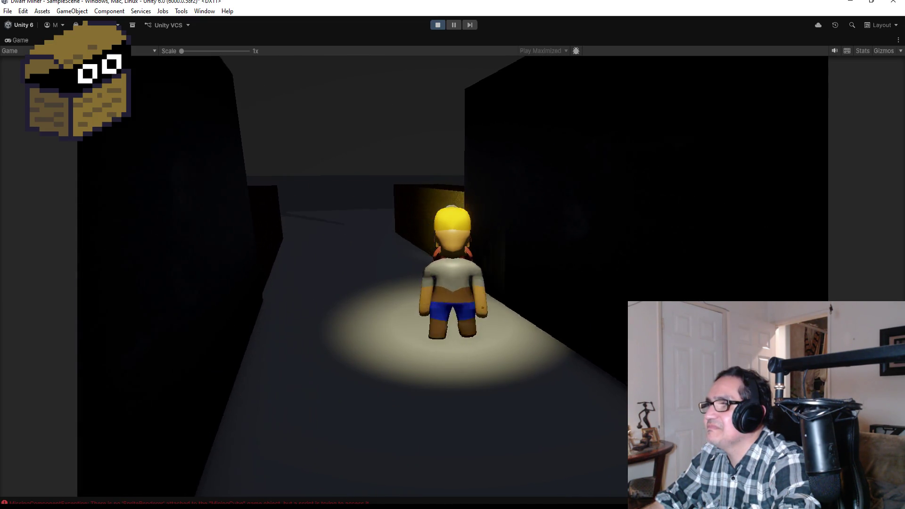
key(d)
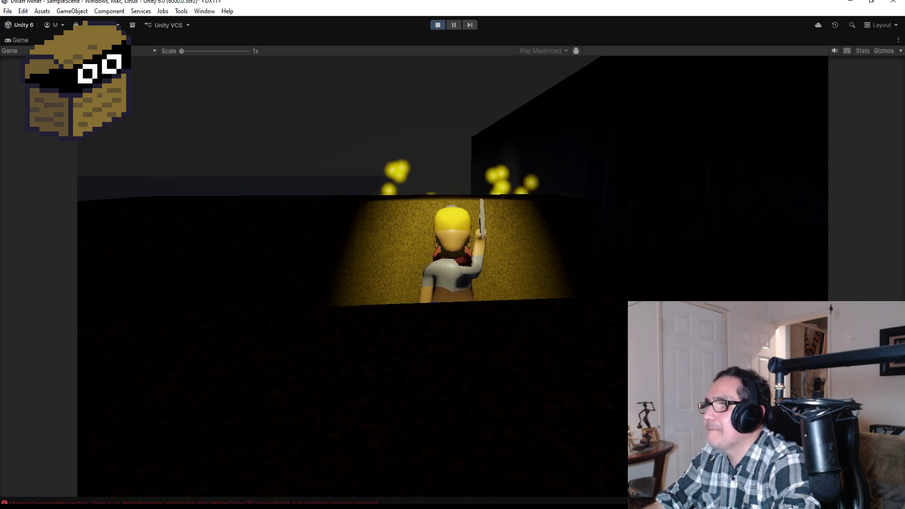
key(a)
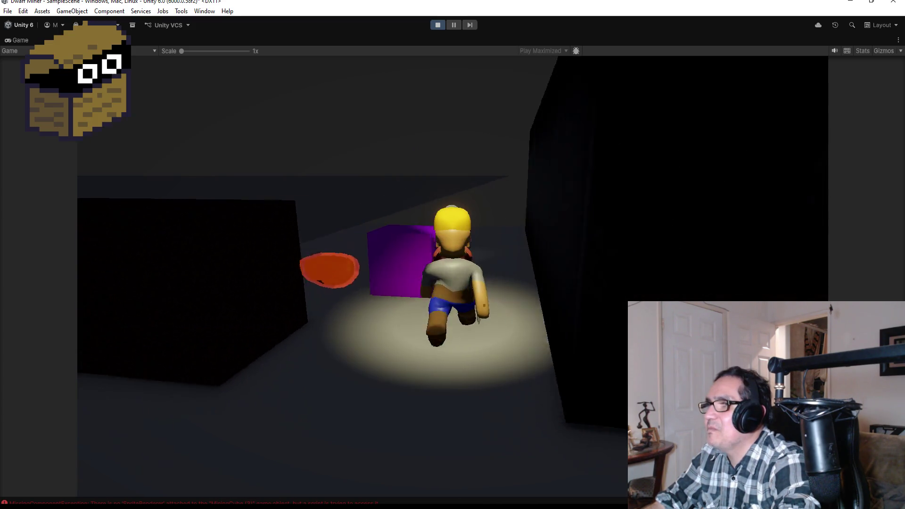
key(a)
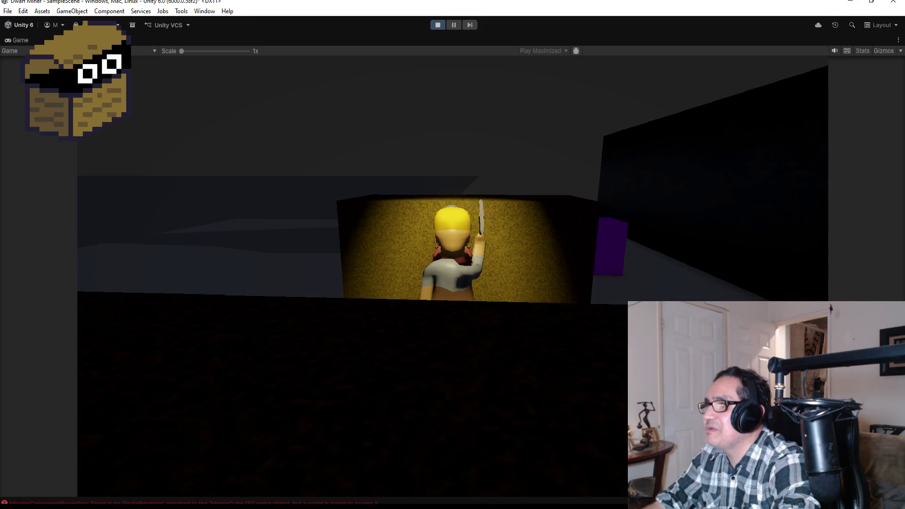
key(space)
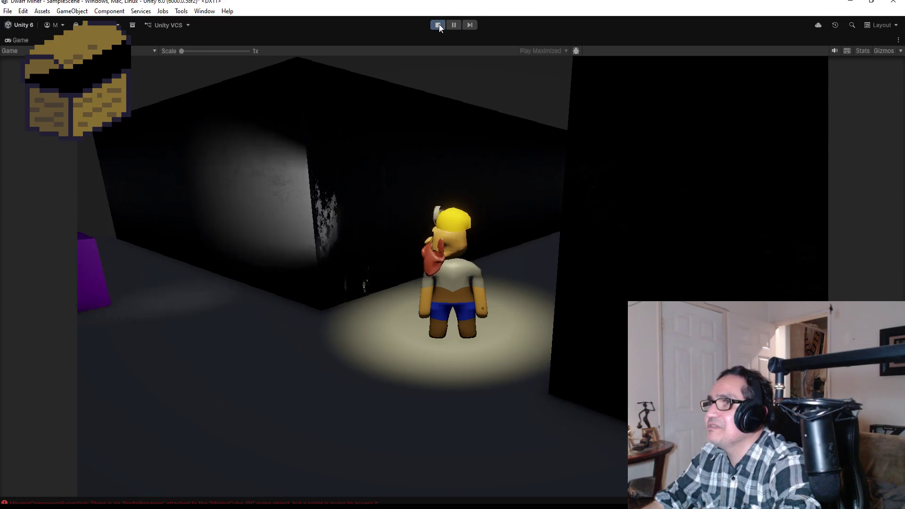
click(438, 25)
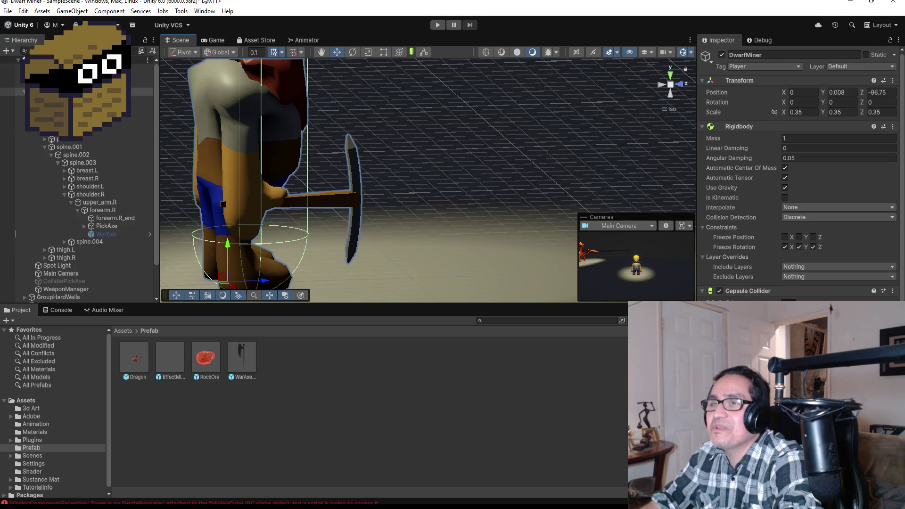
Step: Save the current scene with File > Save
click(8, 11)
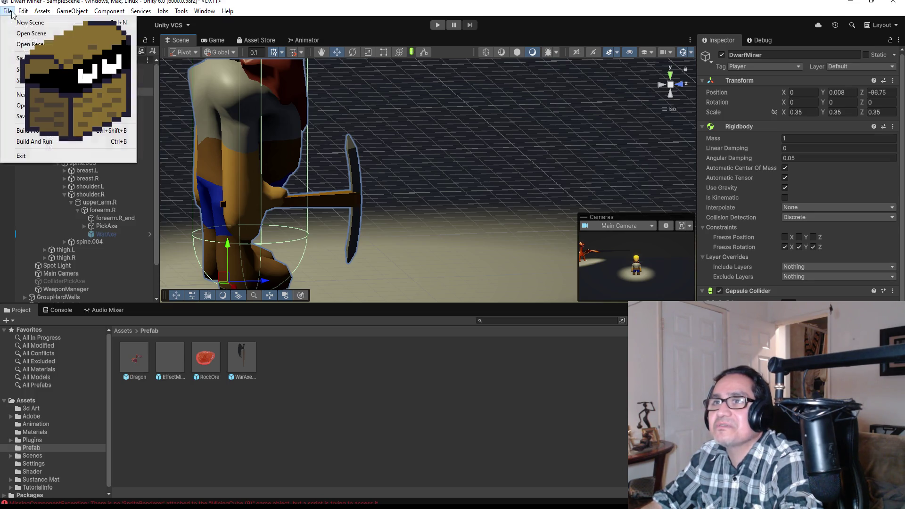
click(19, 58)
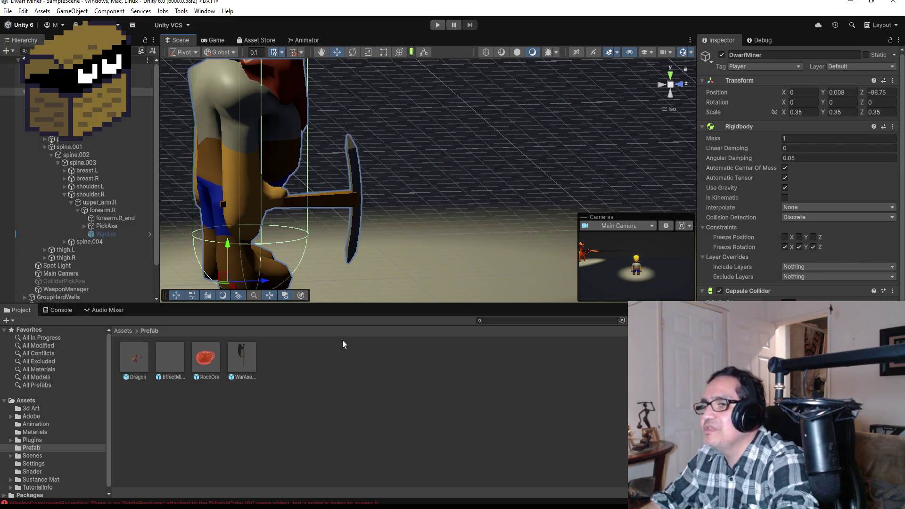
Step: Select the ColliderPickAxe object in the hierarchy and enable it
scroll(392, 208, down, 1)
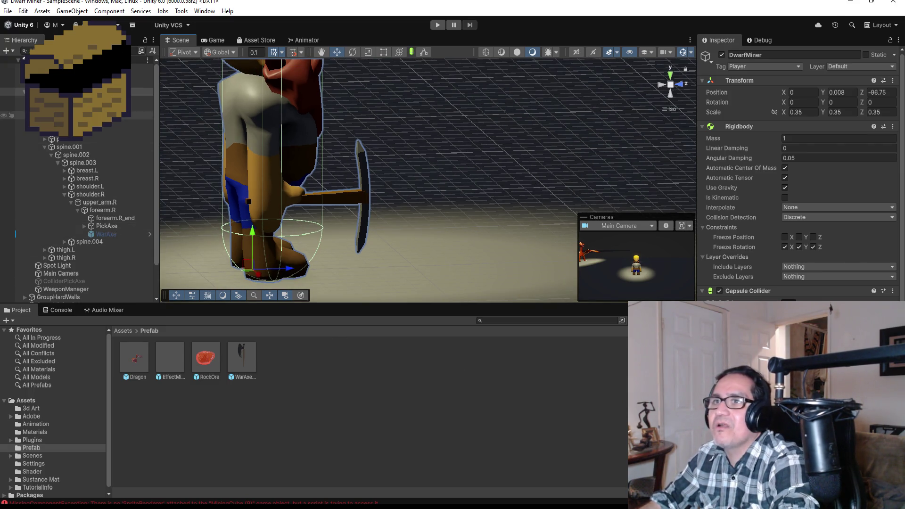
click(14, 115)
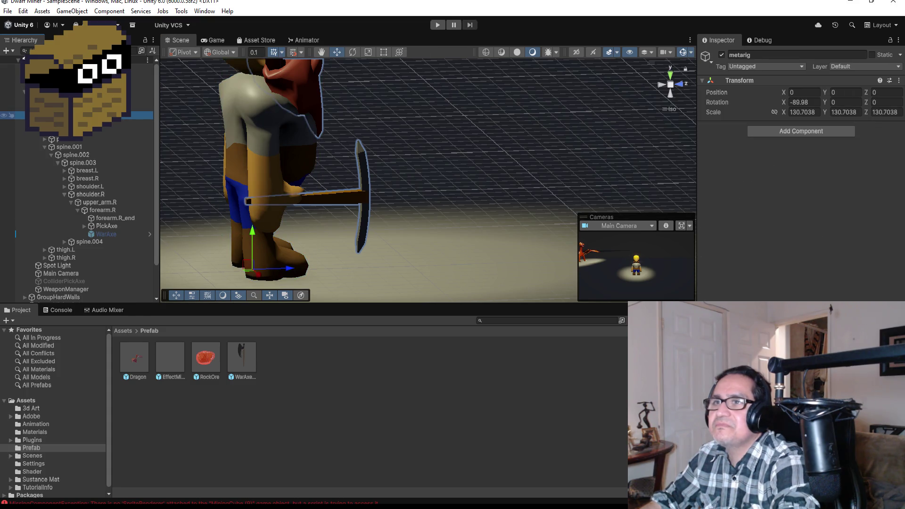
key(Left)
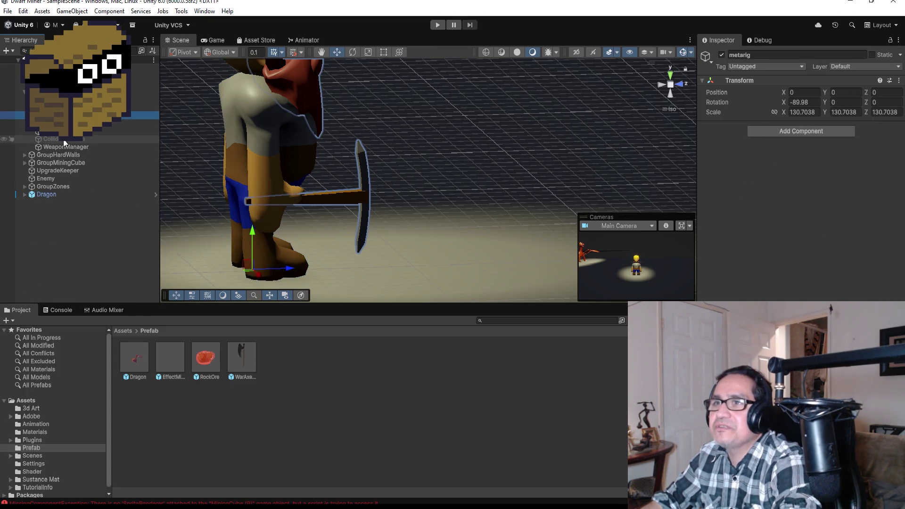
click(52, 139)
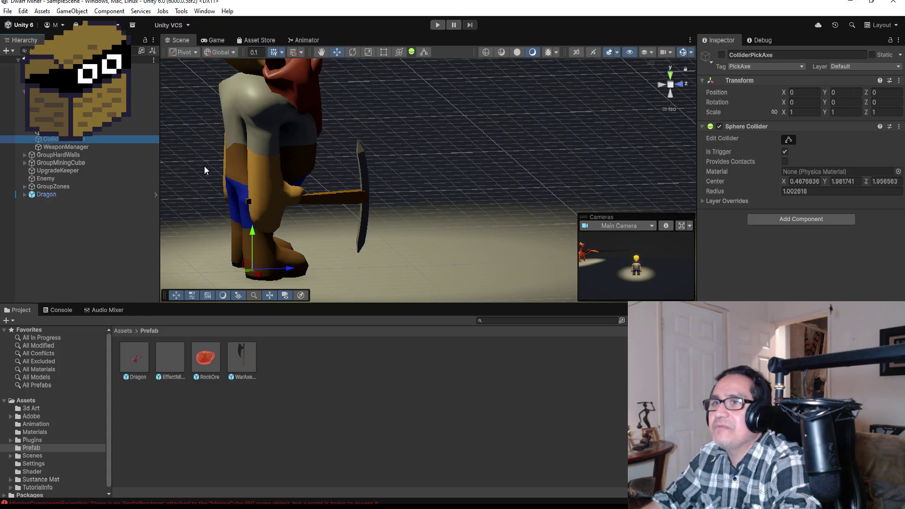
click(722, 55)
Step: Shrink the pickaxe sphere collider to a radius of about 0.742 using Edit Collider
mouse_move(598, 112)
mouse_down()
mouse_move(333, 161)
mouse_move(560, 101)
mouse_up()
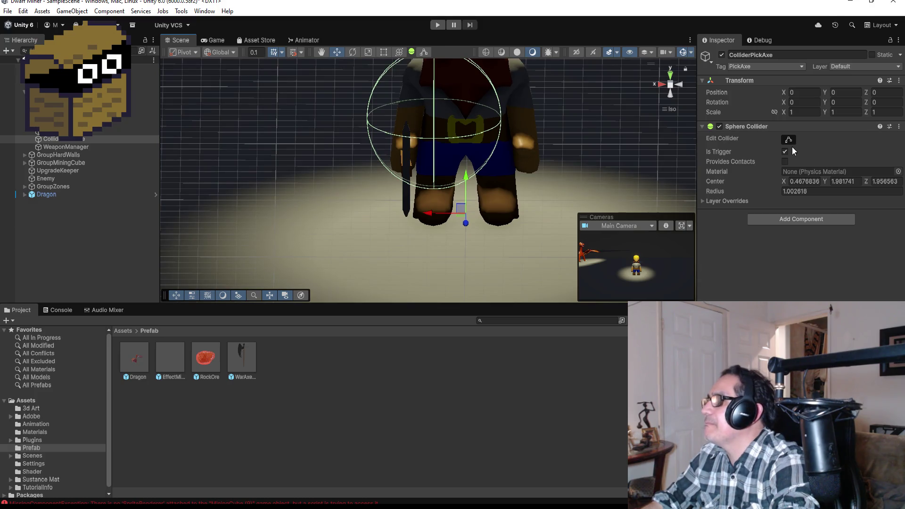
click(789, 140)
drag(503, 121, 461, 131)
drag(482, 159, 652, 153)
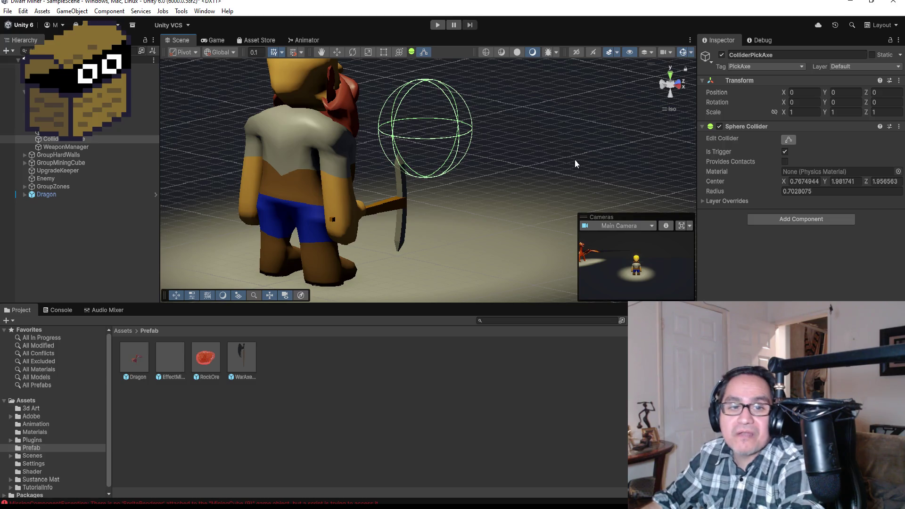
mouse_move(602, 139)
mouse_down()
mouse_move(299, 157)
mouse_move(232, 146)
mouse_move(357, 125)
mouse_move(118, 212)
mouse_up()
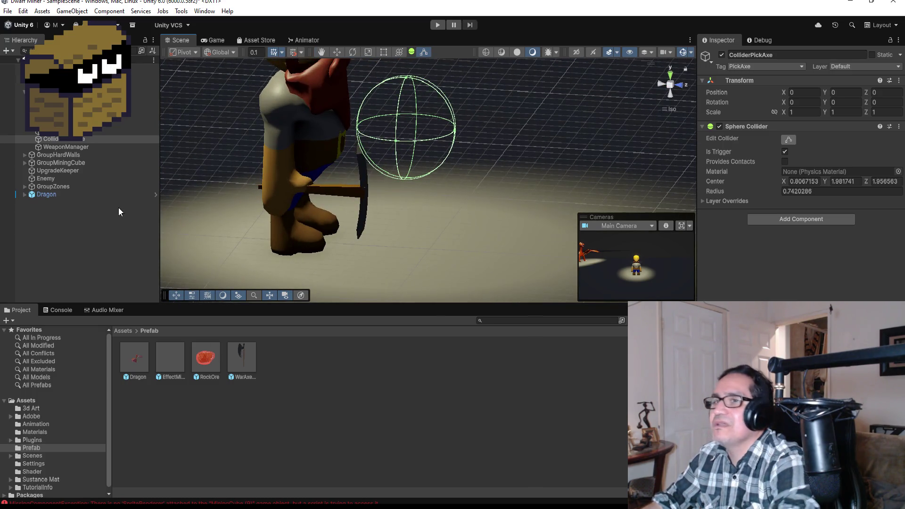
Step: Disable ColliderPickAxe, reselect DwarfMiner, and bring PlayerAttack.cs forward in Visual Studio
click(722, 54)
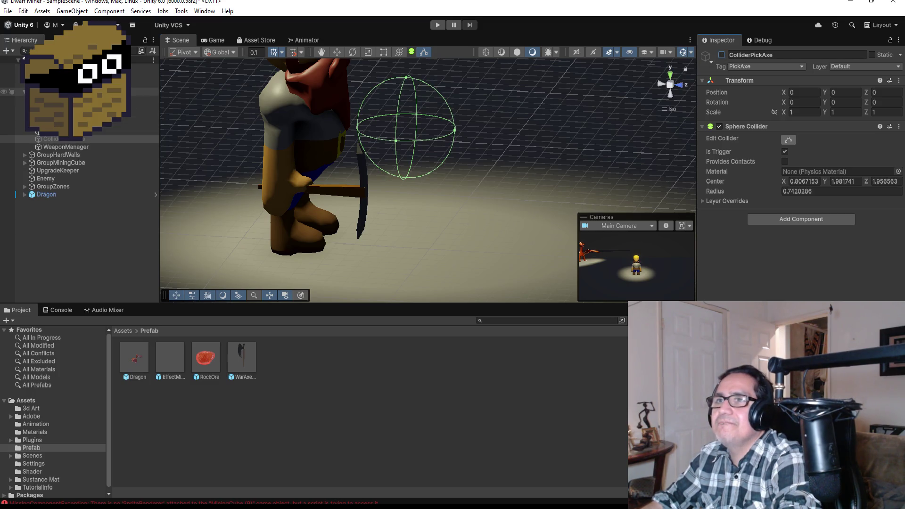
click(71, 92)
key(Left)
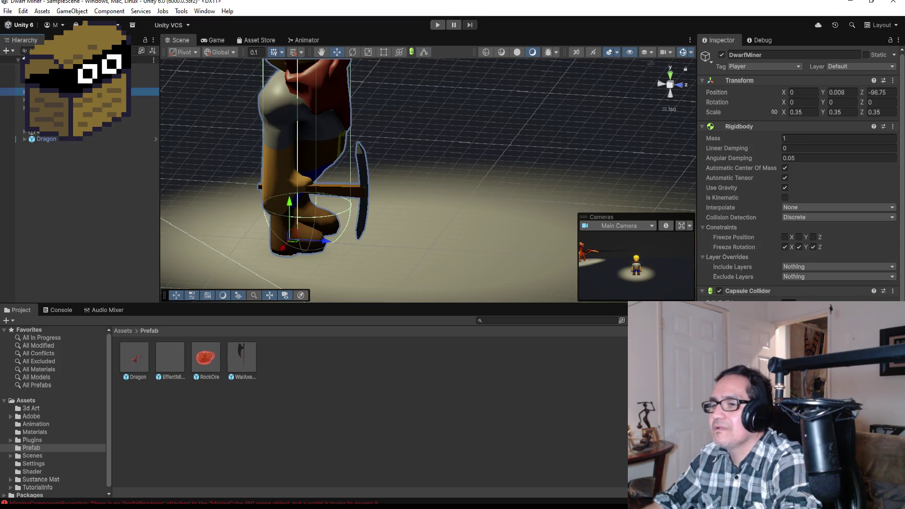
mouse_move(290, 503)
click(252, 470)
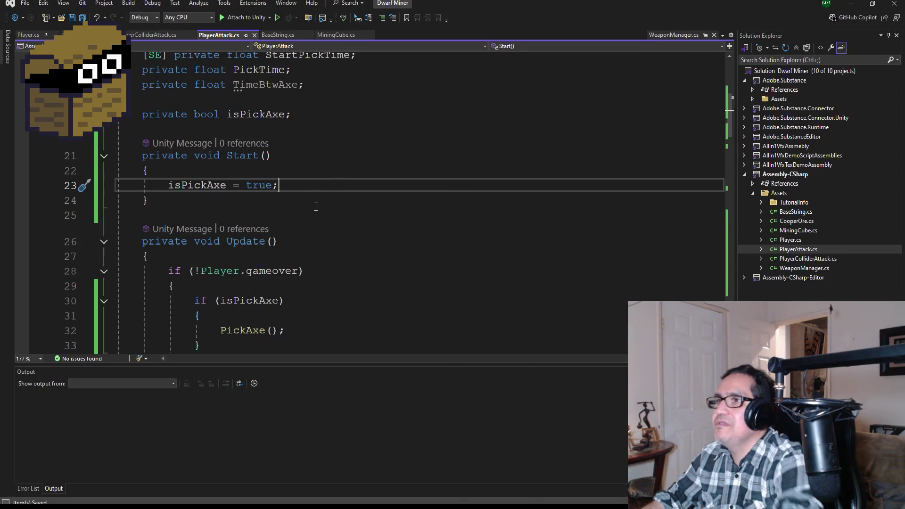
Step: Add else { WarAxe(); } after the if (isPickAxe) block in Update and save the script
scroll(313, 201, up, 5)
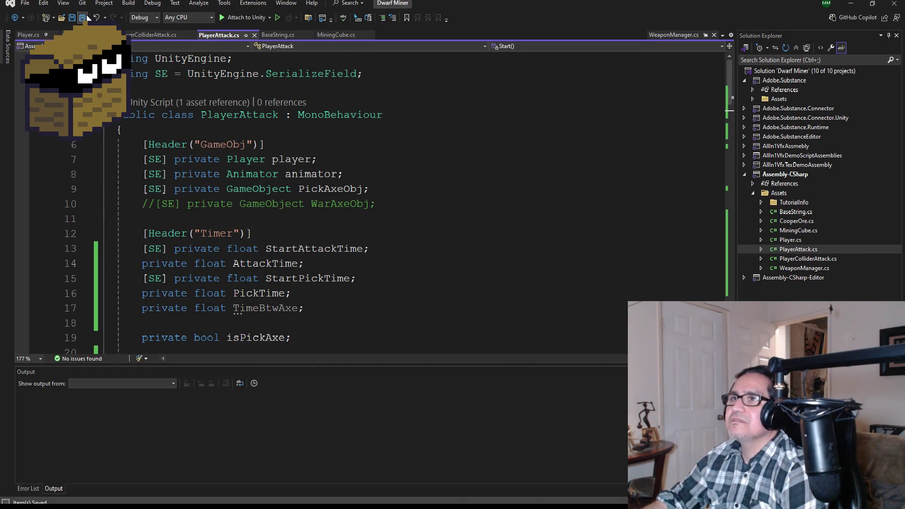
scroll(297, 284, down, 5)
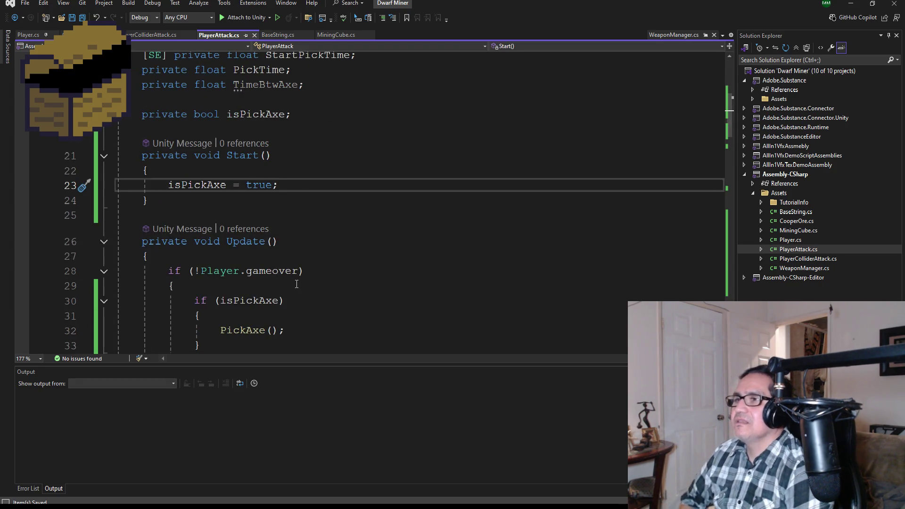
scroll(297, 284, down, 2)
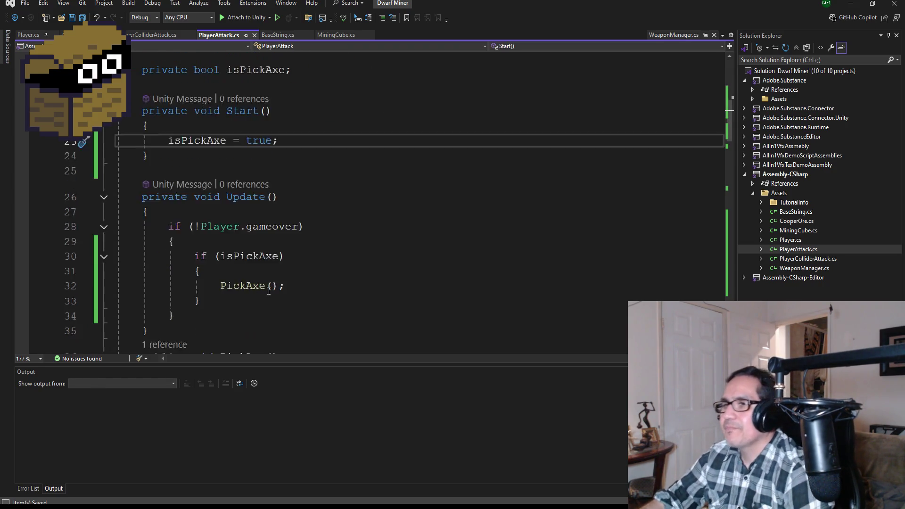
click(252, 262)
key(Return)
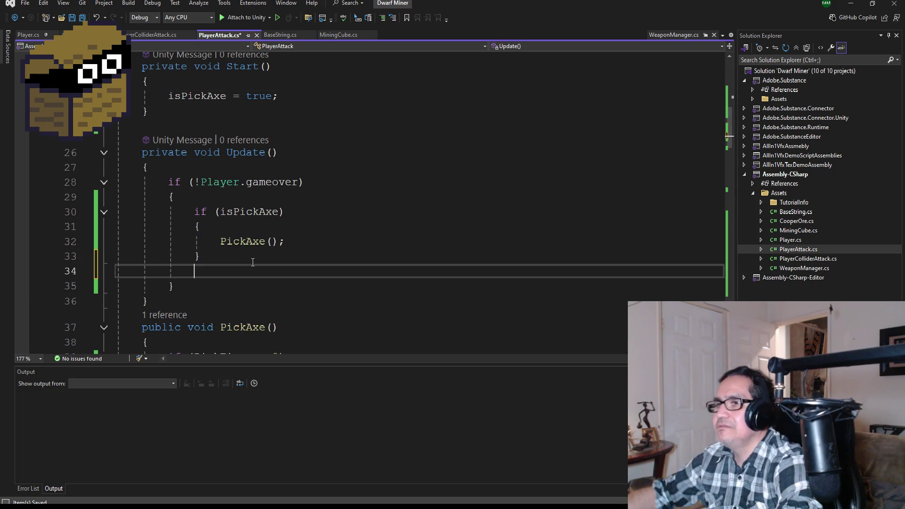
text(else)
key(Return)
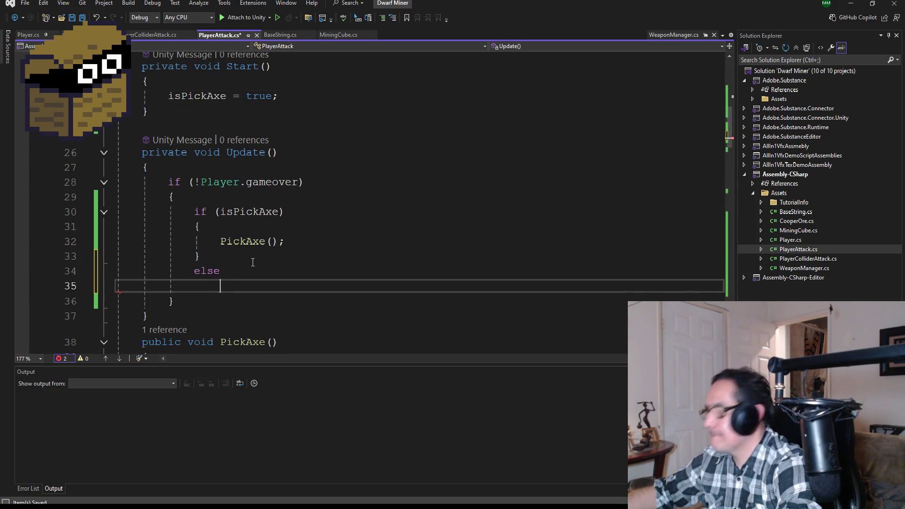
text({)
key(Return)
text(War)
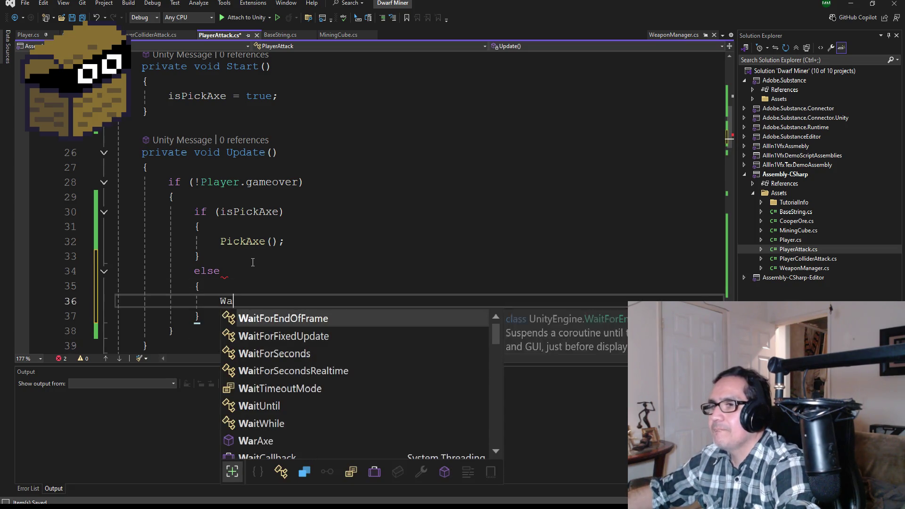
key(Tab)
text(()
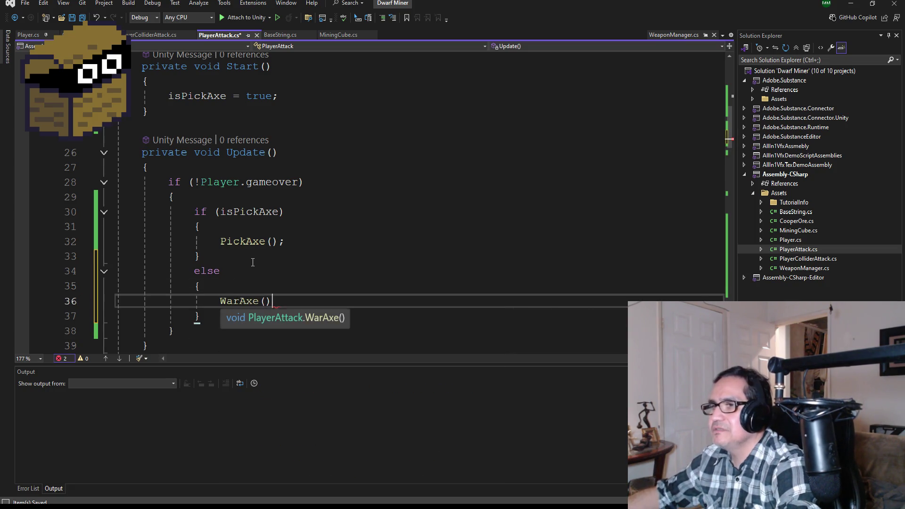
text()')
key(BackSpace)
text(;)
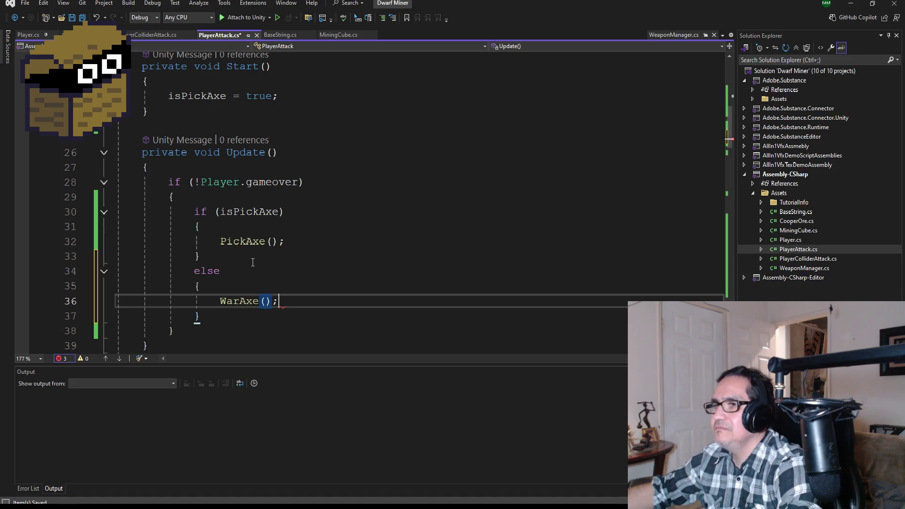
key(Down)
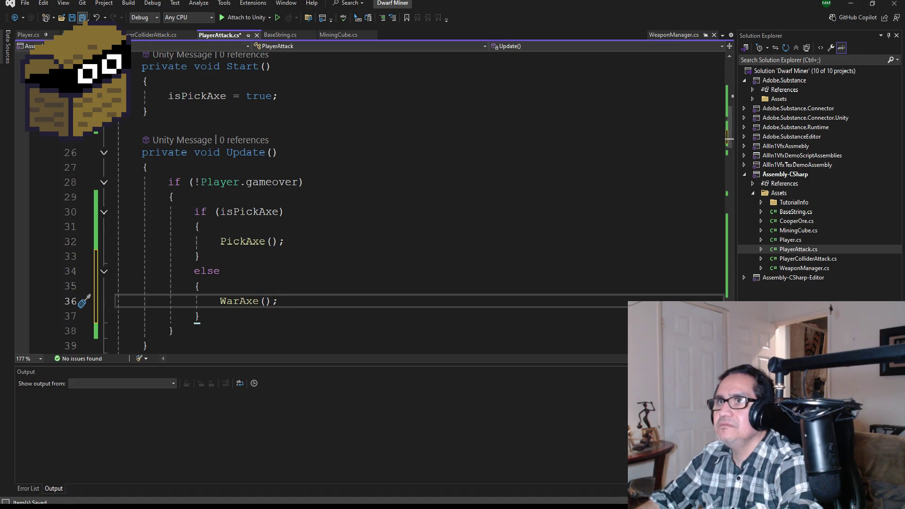
key(ctrl+s)
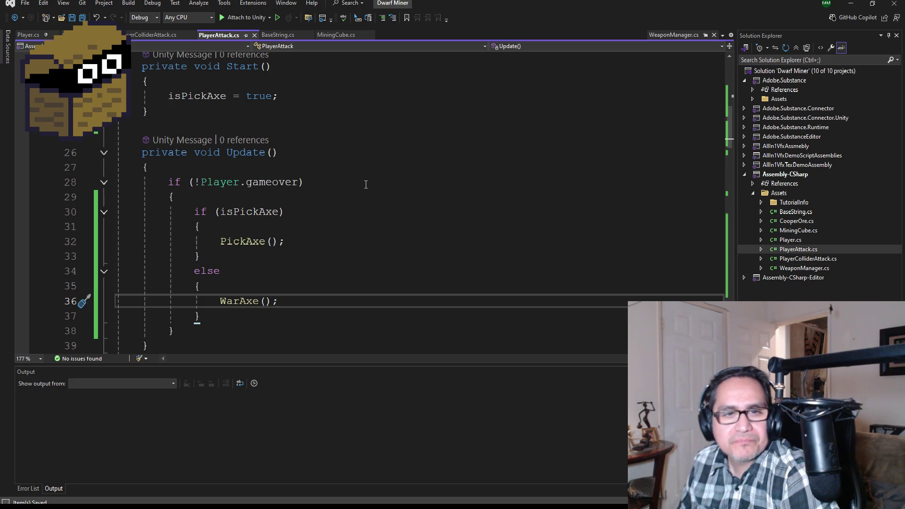
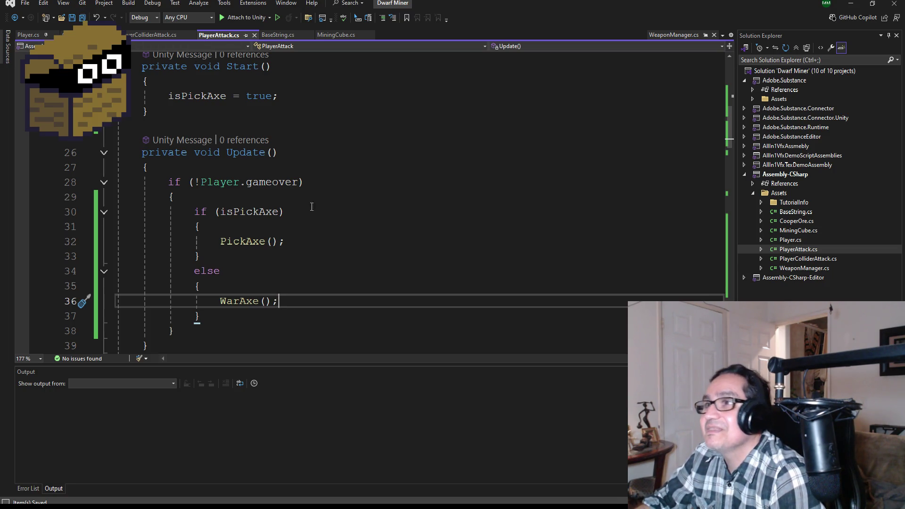
Step: Change the isPickAxe field in PlayerAttack.cs from private to public static and save
scroll(354, 234, up, 8)
scroll(330, 224, down, 8)
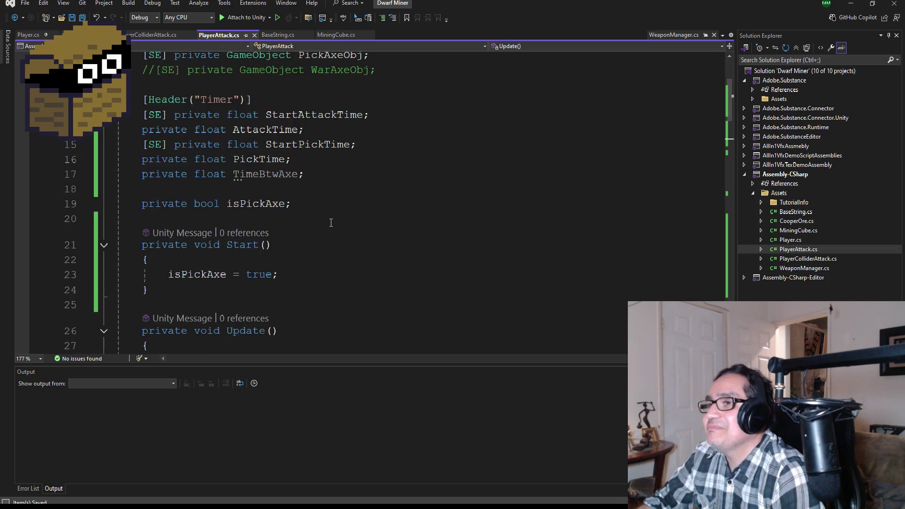
scroll(331, 224, up, 3)
scroll(364, 219, down, 3)
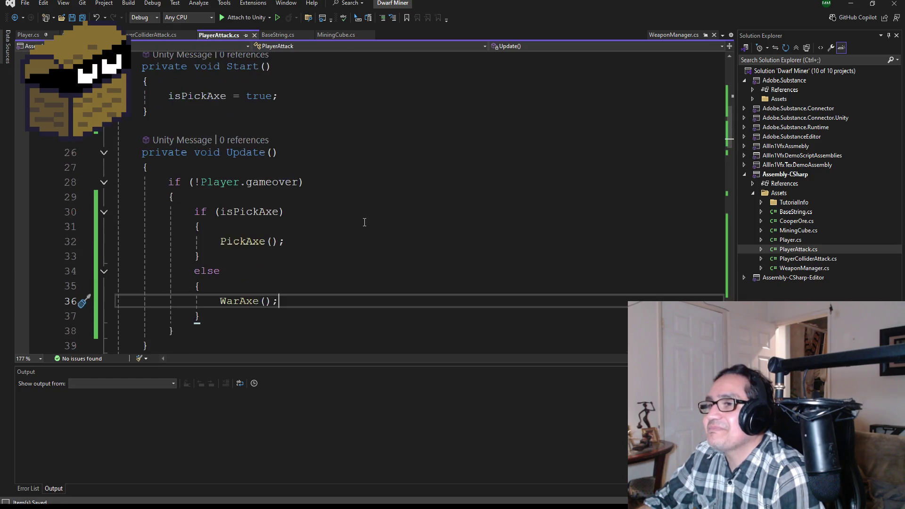
scroll(364, 218, up, 4)
scroll(364, 220, down, 3)
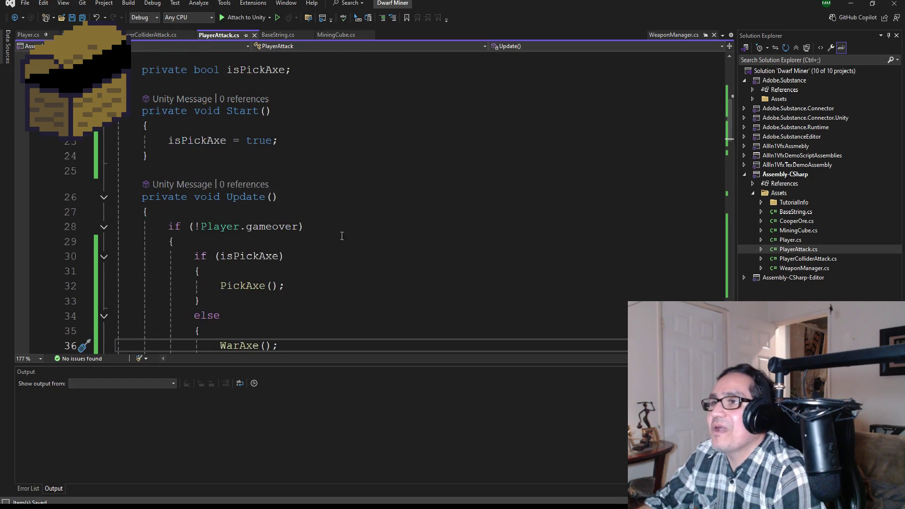
scroll(316, 244, up, 3)
double_click(177, 204)
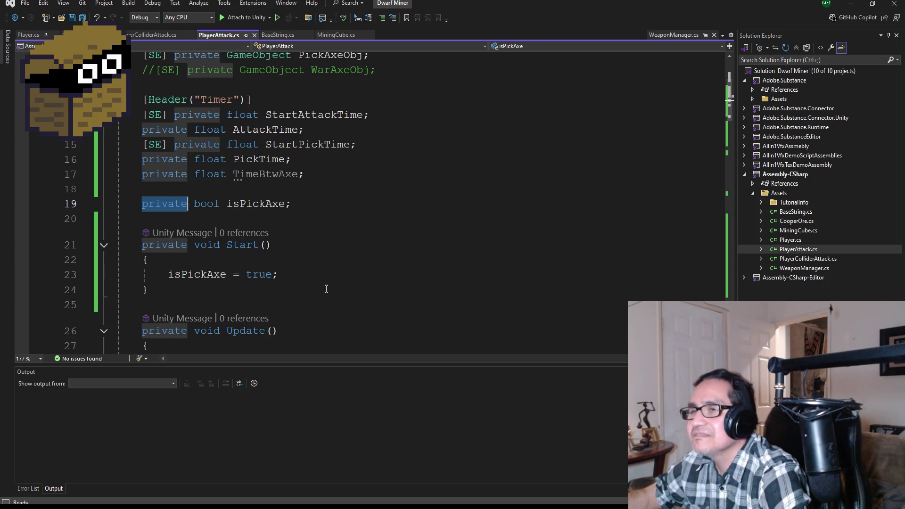
text(public static)
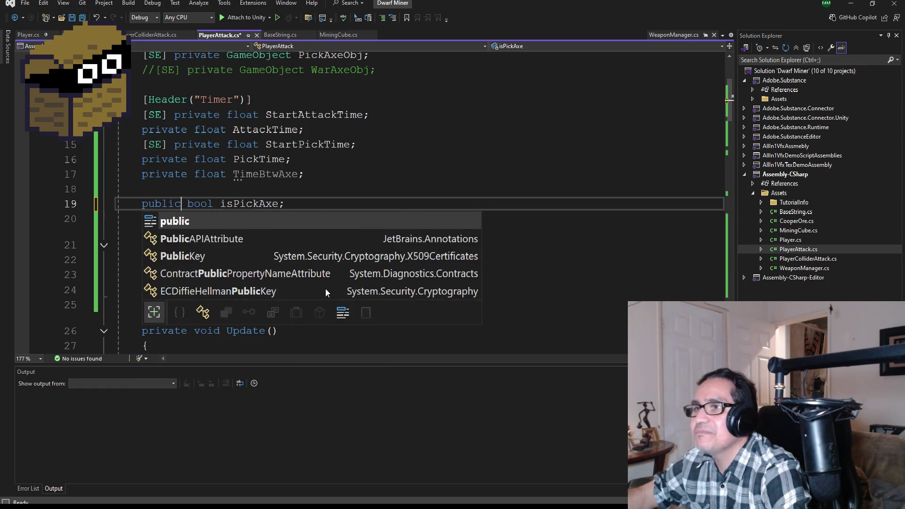
click(310, 158)
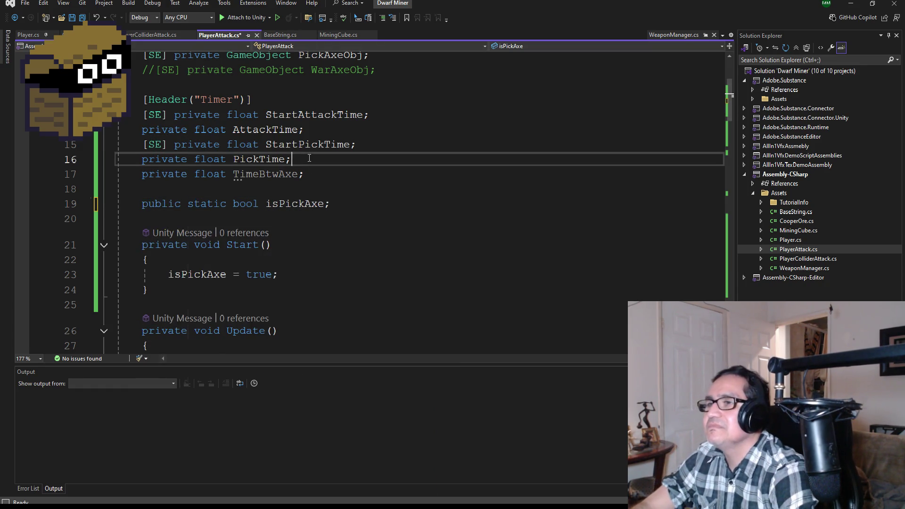
key(ctrl+s)
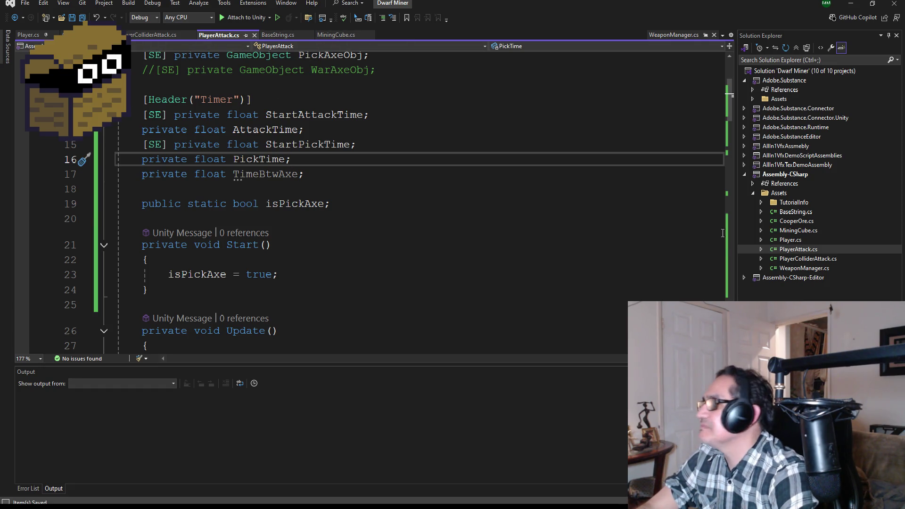
Step: Open WeaponManager.cs, delete its template Start and Update methods, and save it
double_click(804, 267)
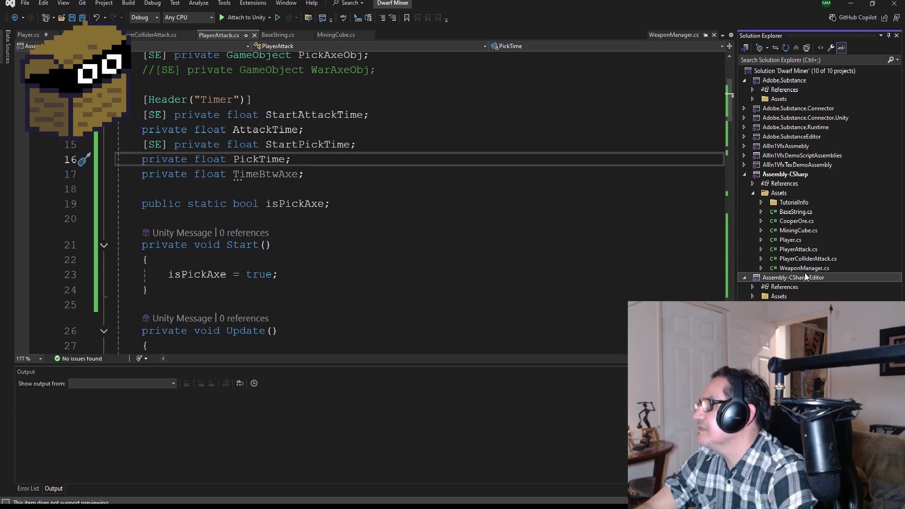
click(745, 278)
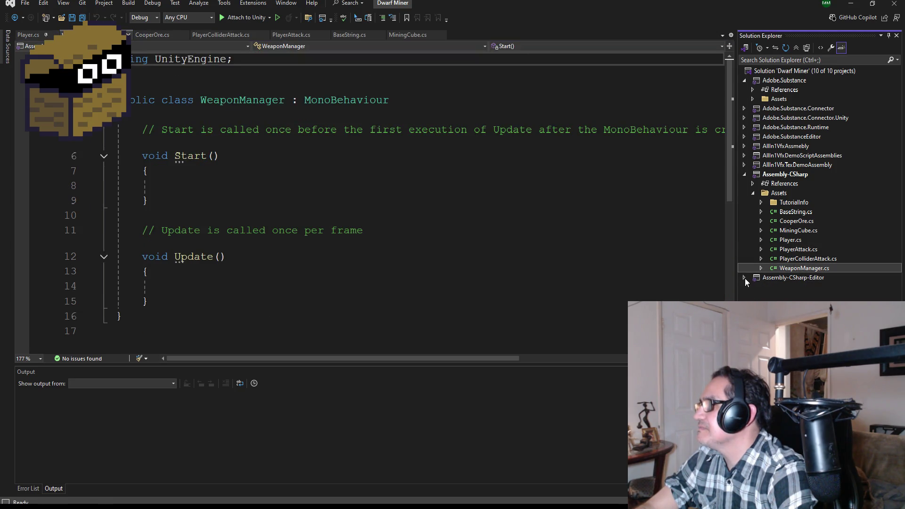
drag(192, 296, 118, 128)
key(Delete)
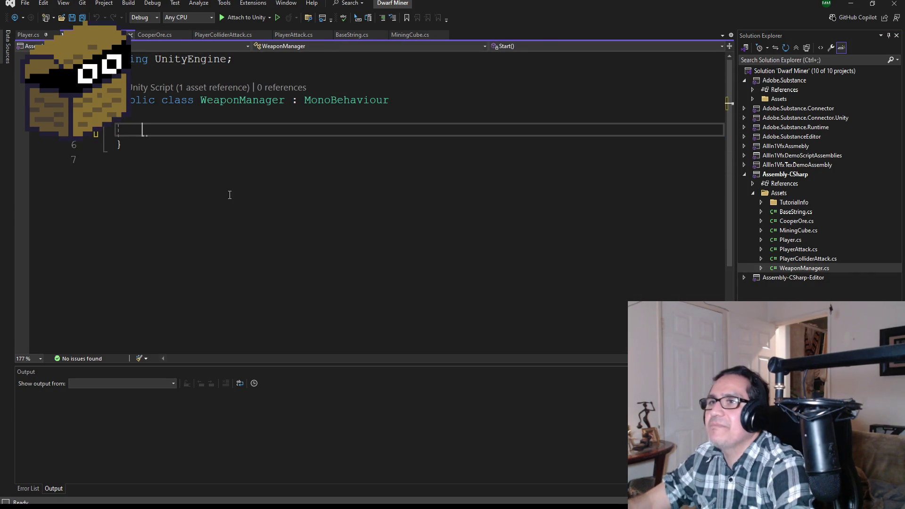
click(88, 18)
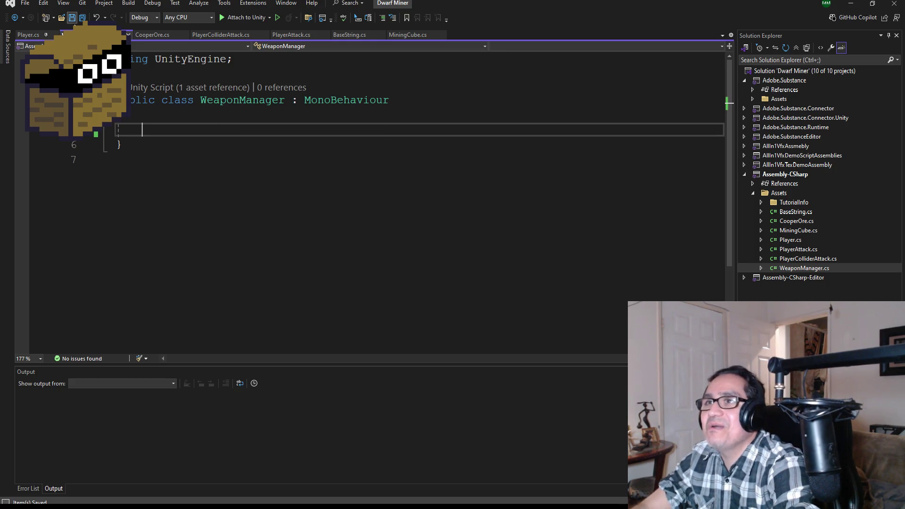
Step: Copy the SerializeField using alias from Player.cs and paste it below WeaponManager's UnityEngine using line
click(161, 38)
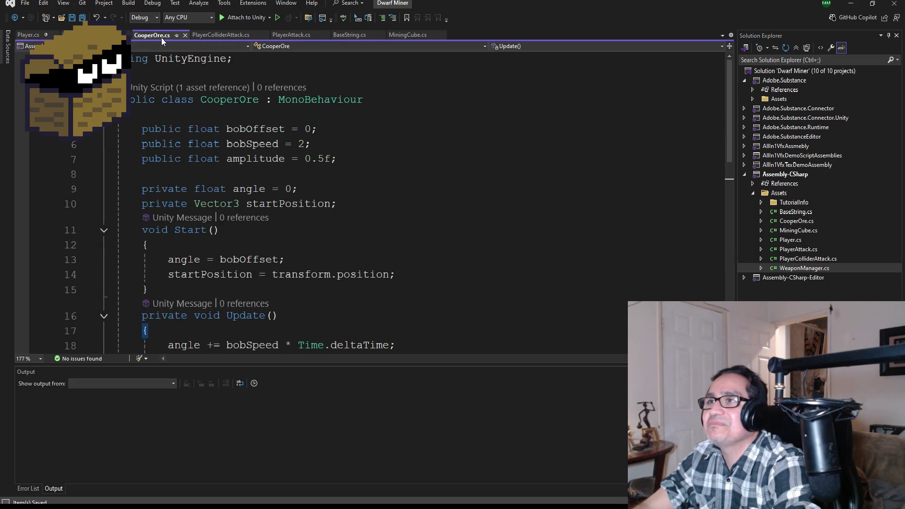
click(28, 35)
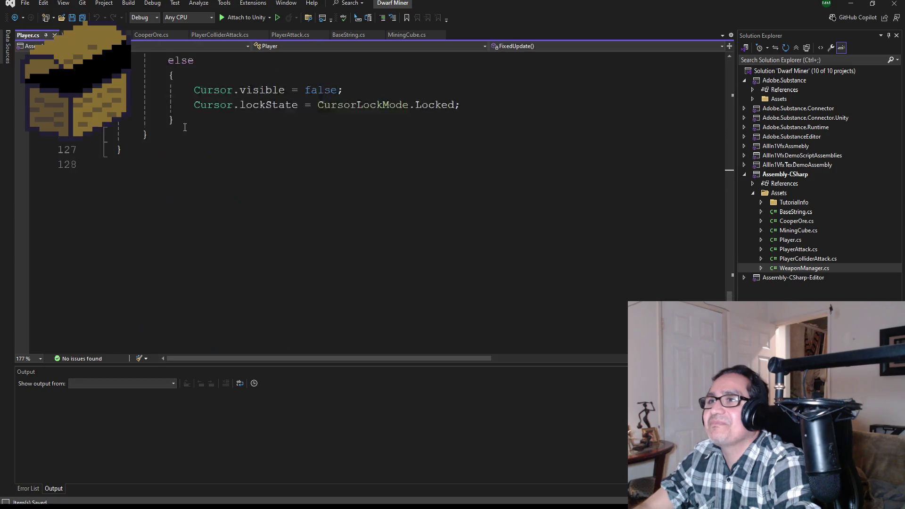
scroll(184, 127, up, 20)
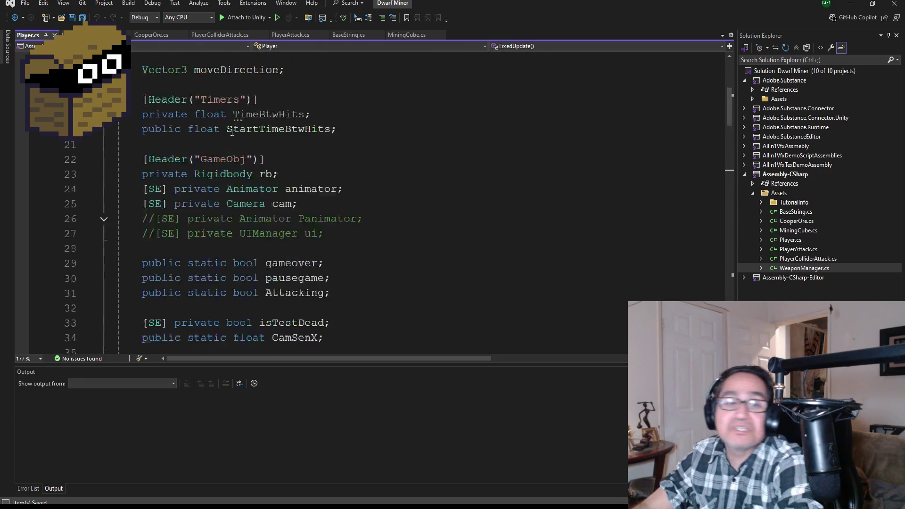
scroll(232, 131, up, 5)
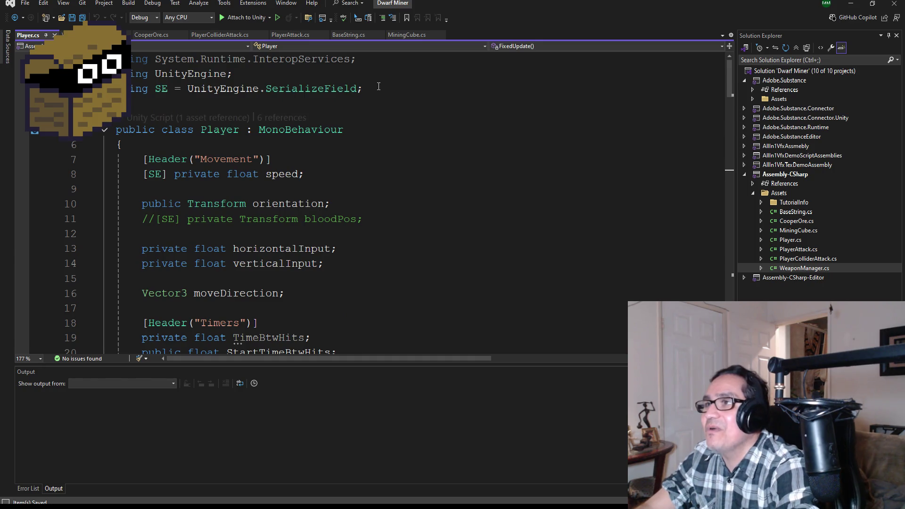
drag(378, 89, 128, 89)
key(ctrl+c)
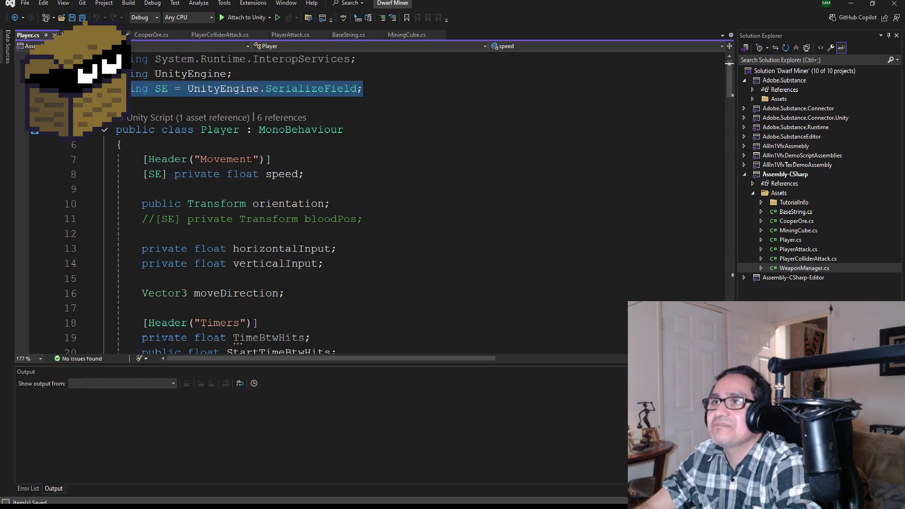
click(94, 34)
click(165, 70)
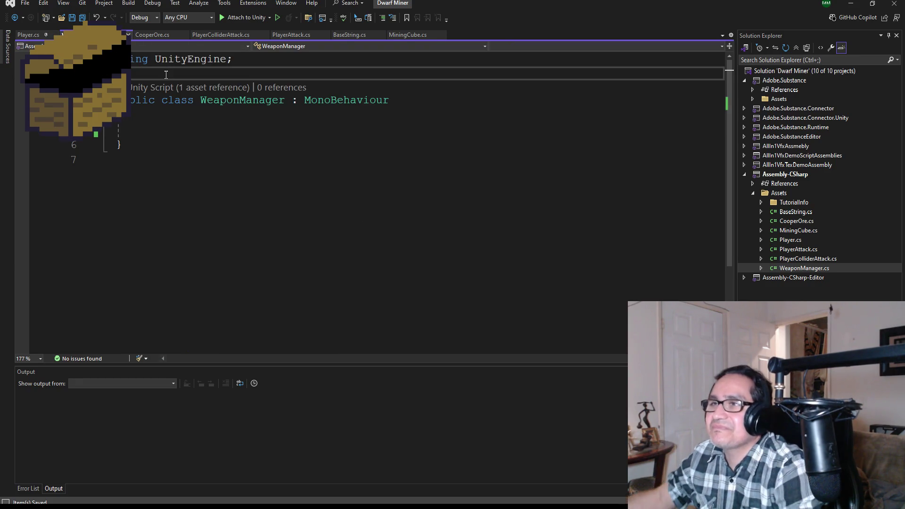
key(Return)
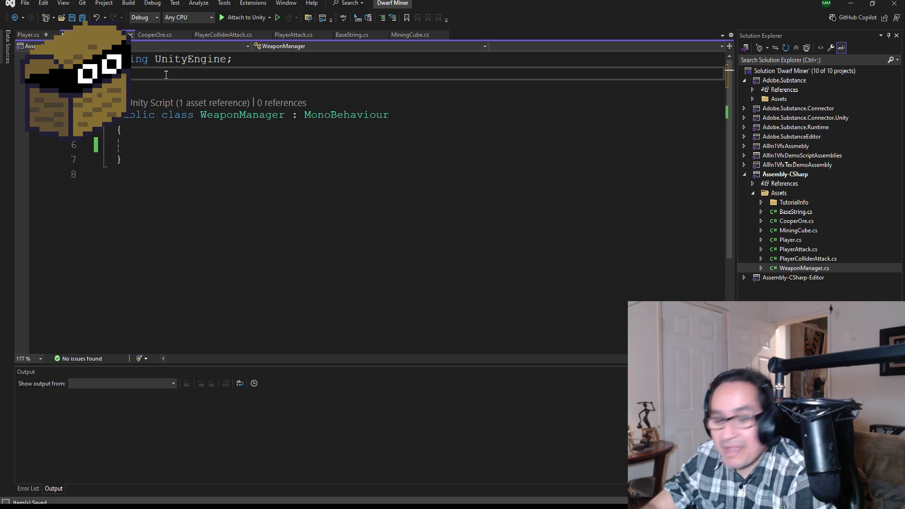
key(ctrl+v)
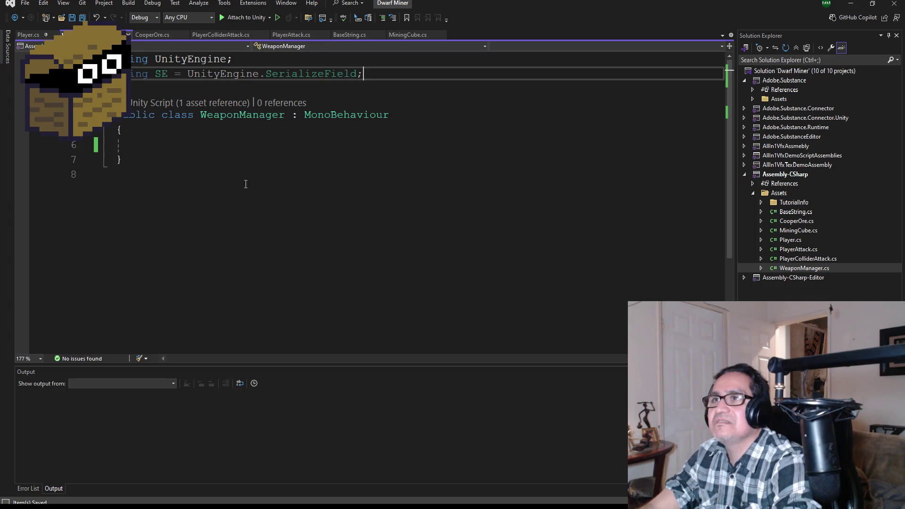
click(173, 148)
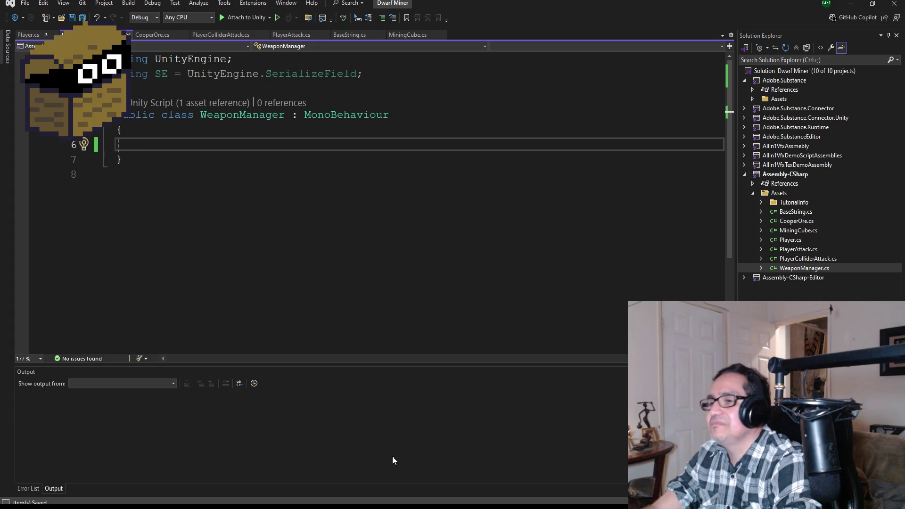
click(339, 472)
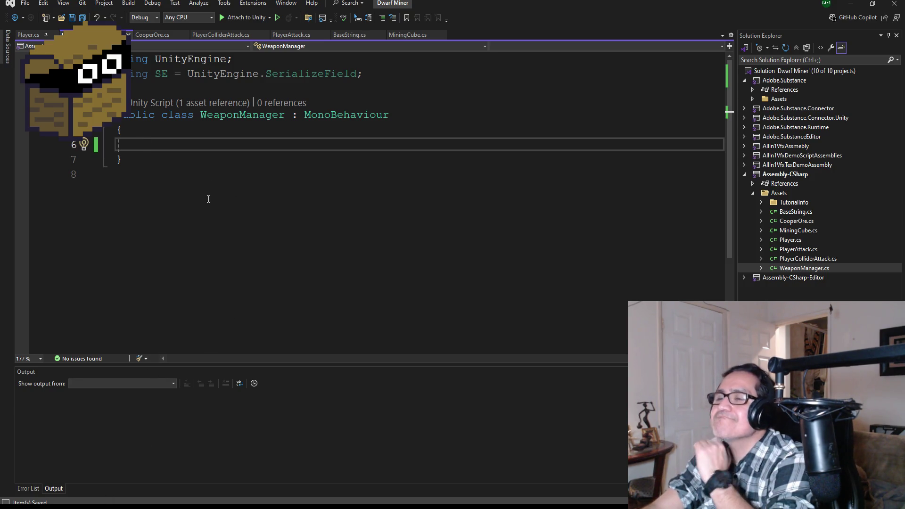
click(31, 36)
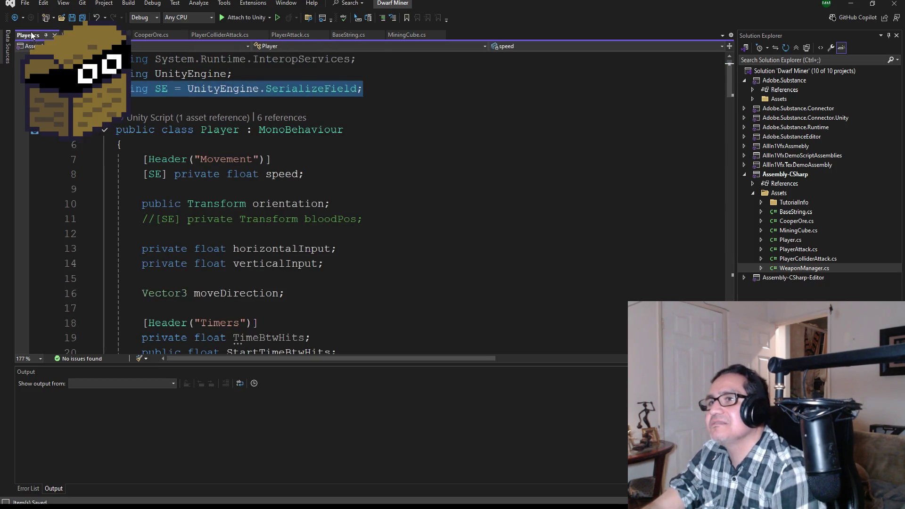
click(92, 34)
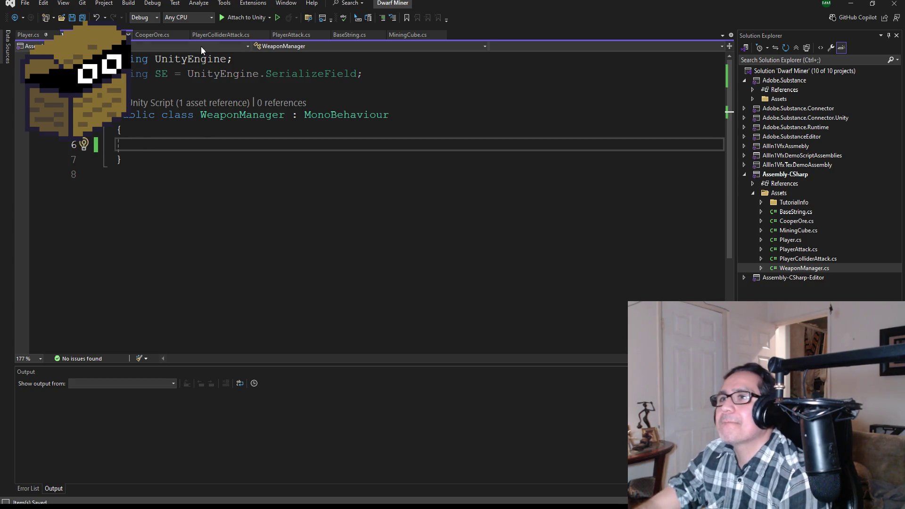
double_click(801, 249)
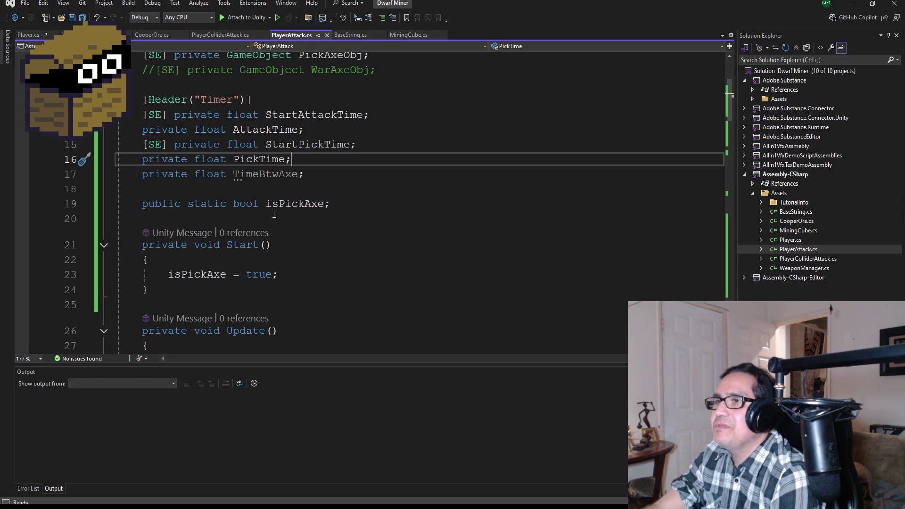
scroll(274, 215, down, 3)
scroll(314, 213, up, 5)
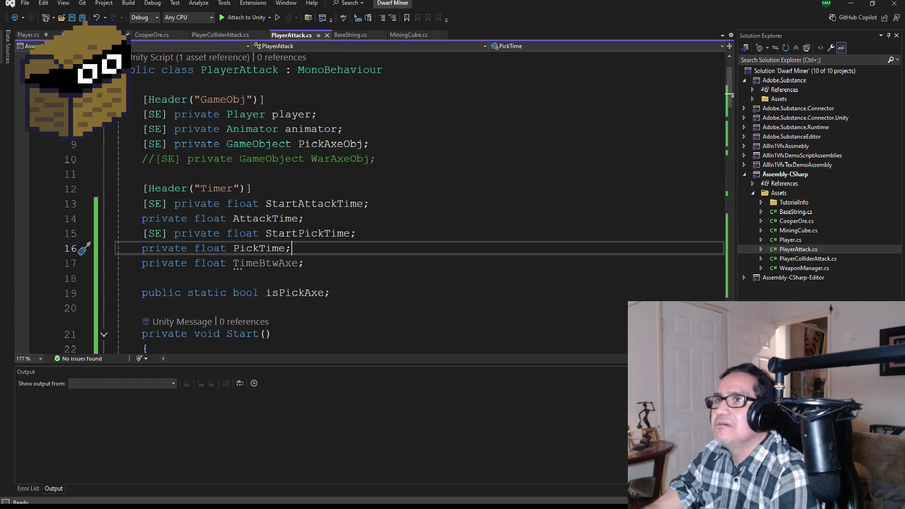
click(94, 35)
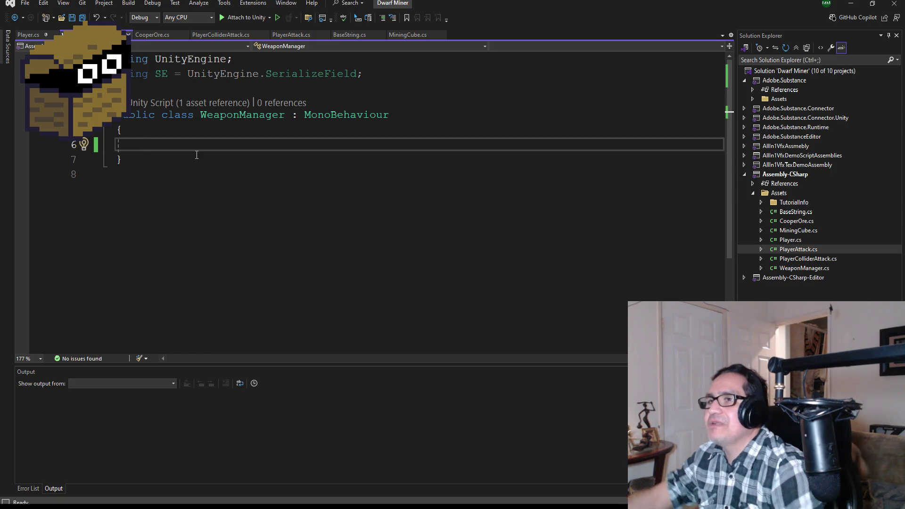
Step: Add an Update method to WeaponManager and start an if statement inside it
text(void Up)
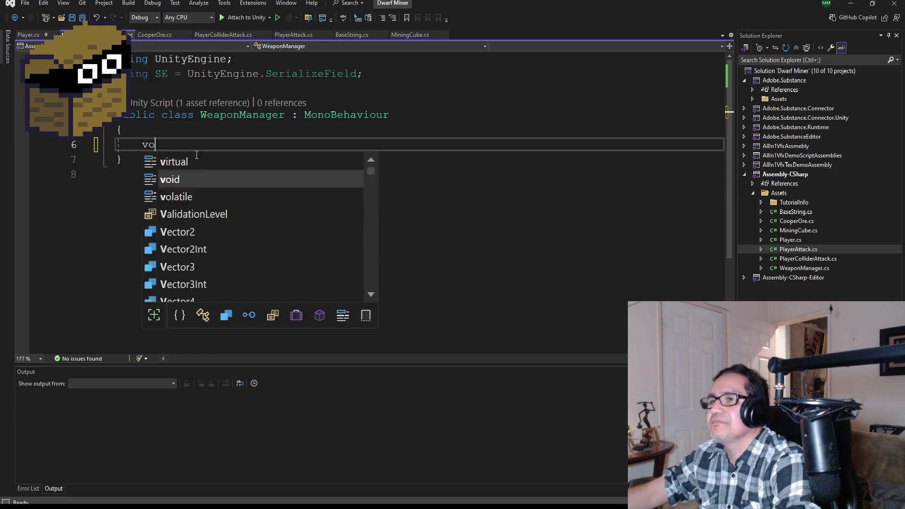
key(Tab)
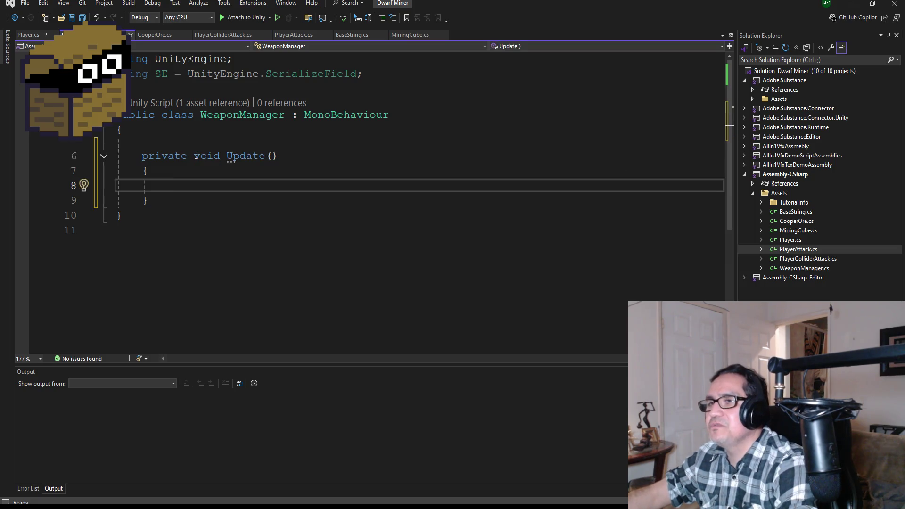
text(if()
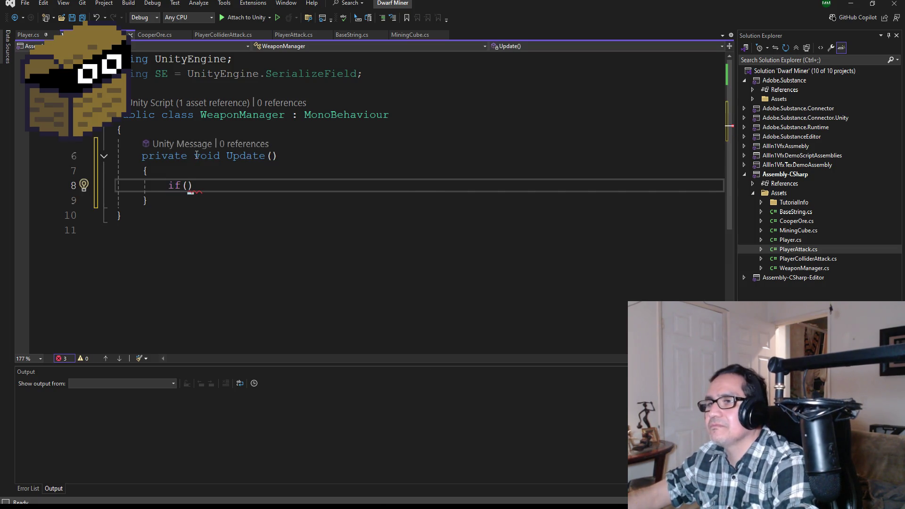
Step: Declare serialized private GameObject fields PickAxeObj and WarAxeObj above Update
click(196, 156)
key(Up)
key(Return)
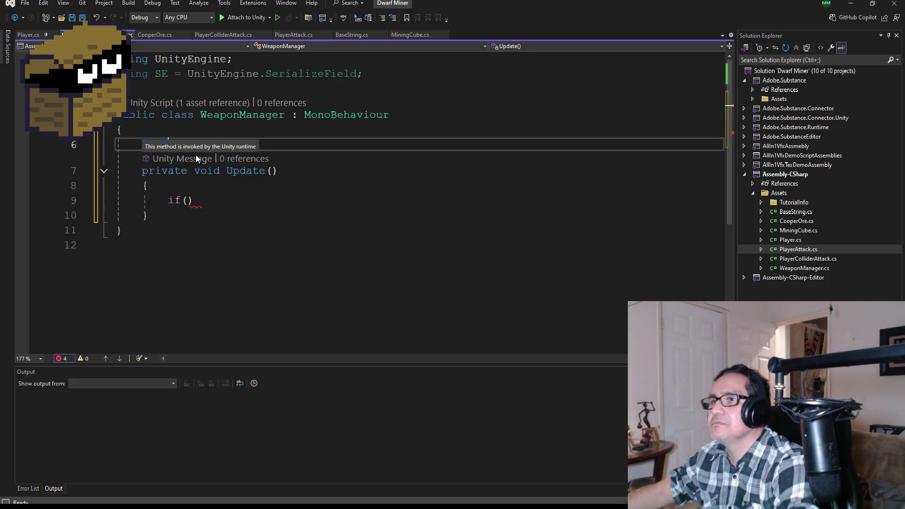
text([SE])
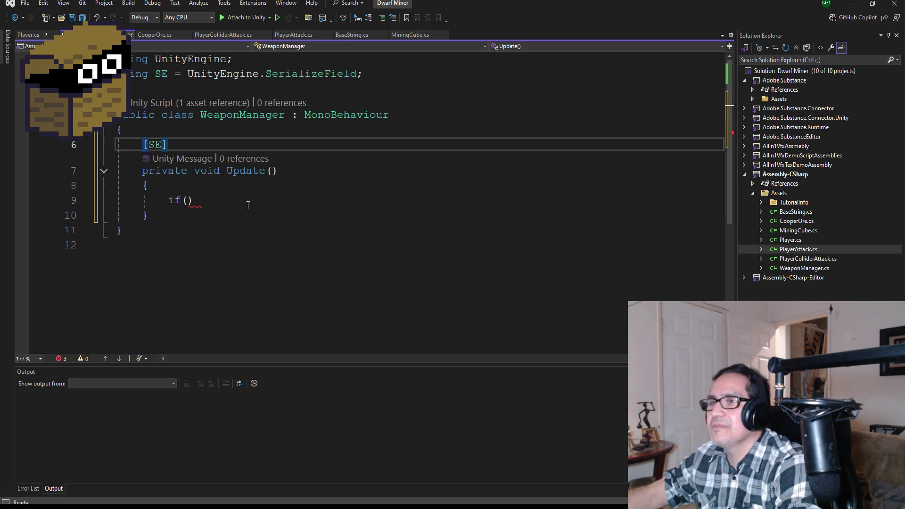
text(private)
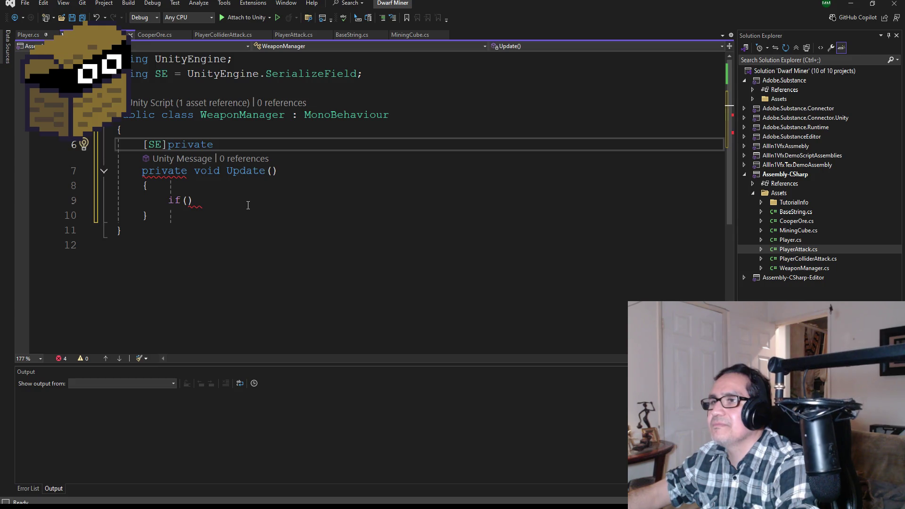
text(Pi)
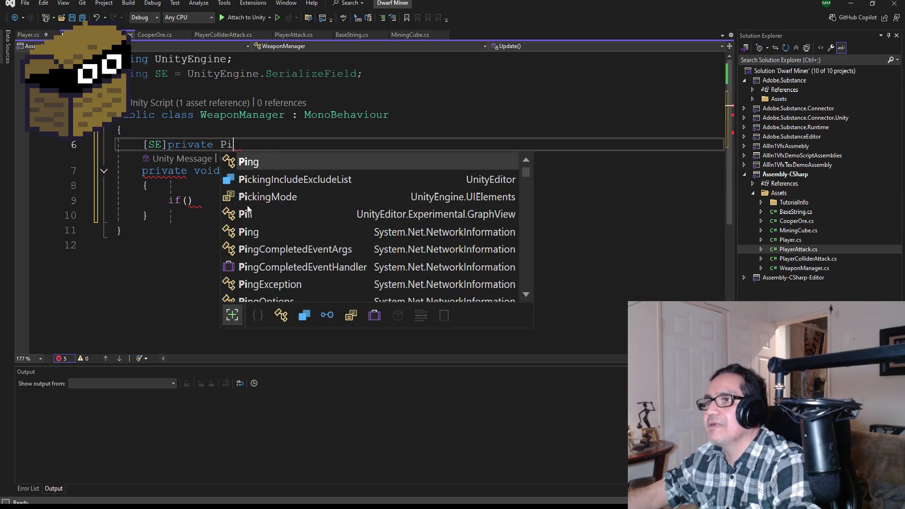
text(ckAxeObj;)
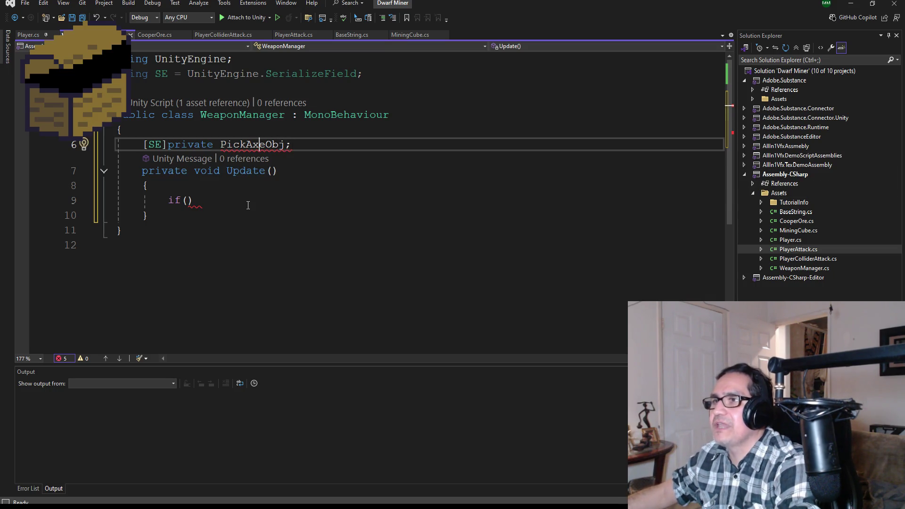
text(Gam)
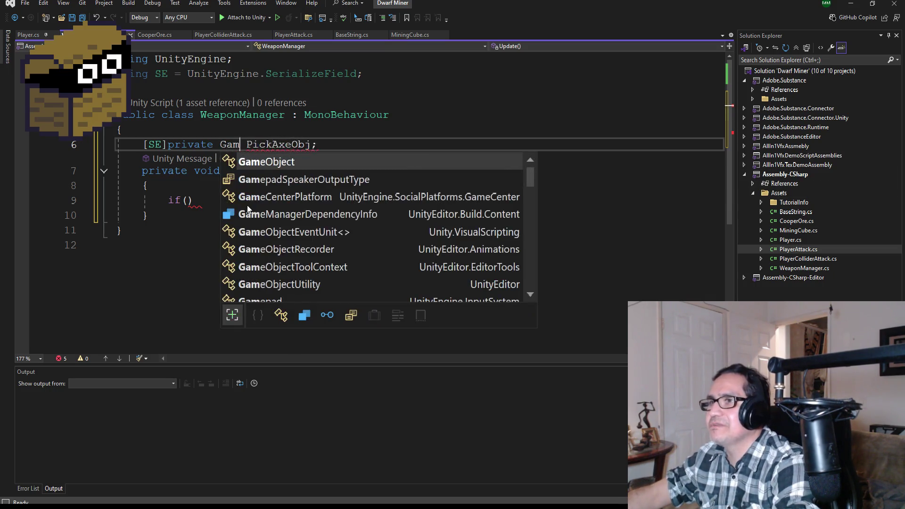
key(space)
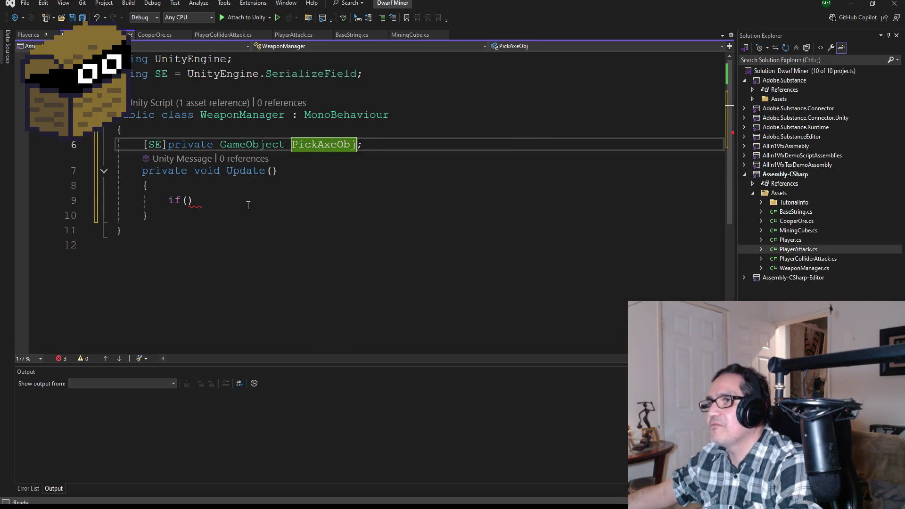
key(End)
key(Return)
text([SE]pri)
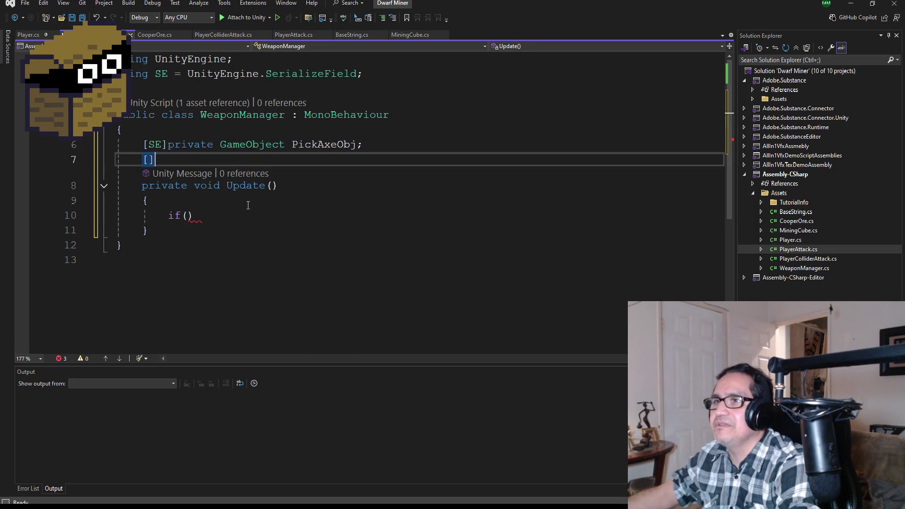
text(vate Gam)
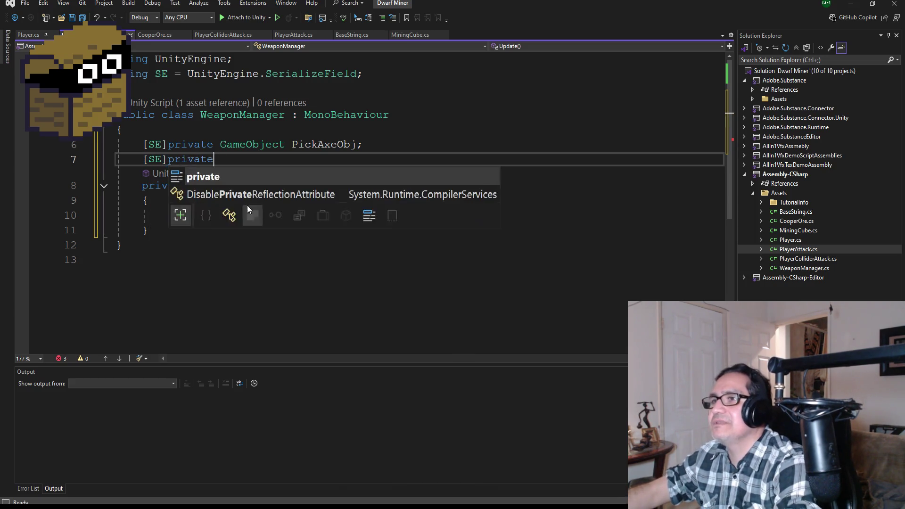
key(space)
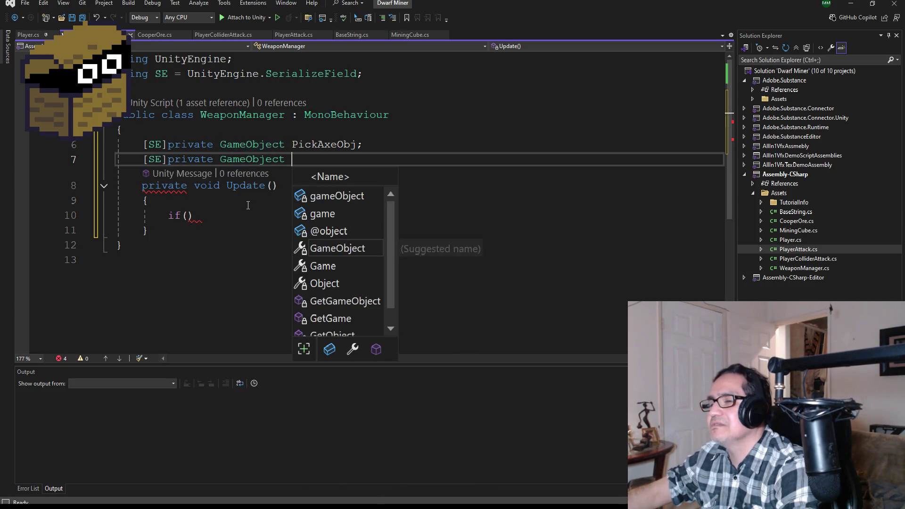
text(WarAxe)
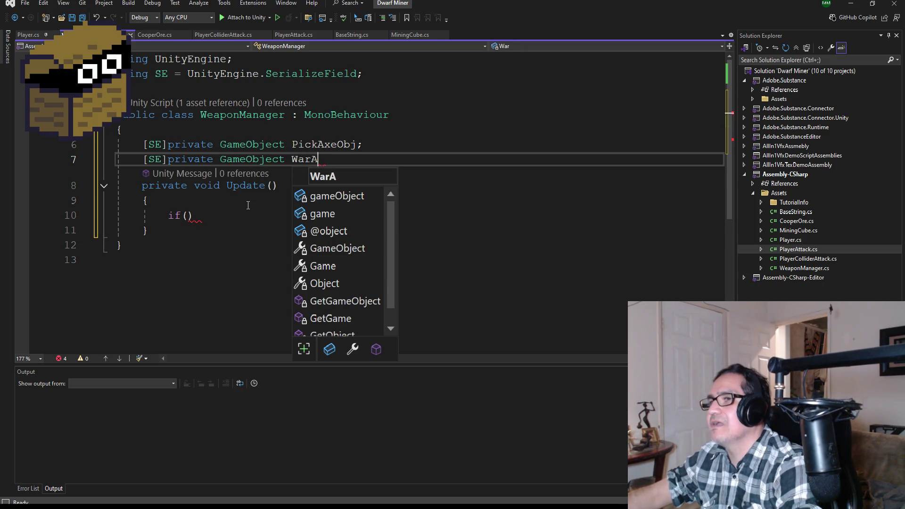
text(Obj;)
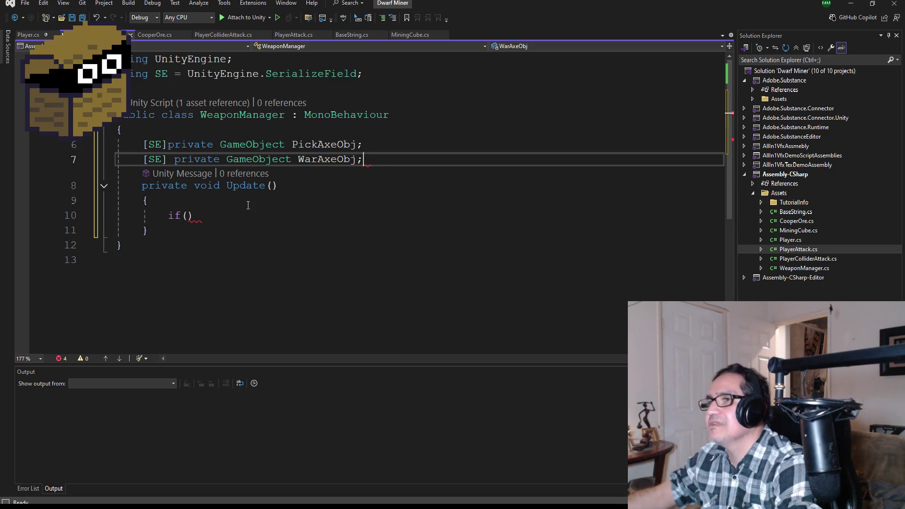
key(Down)
key(Down)
key(Down)
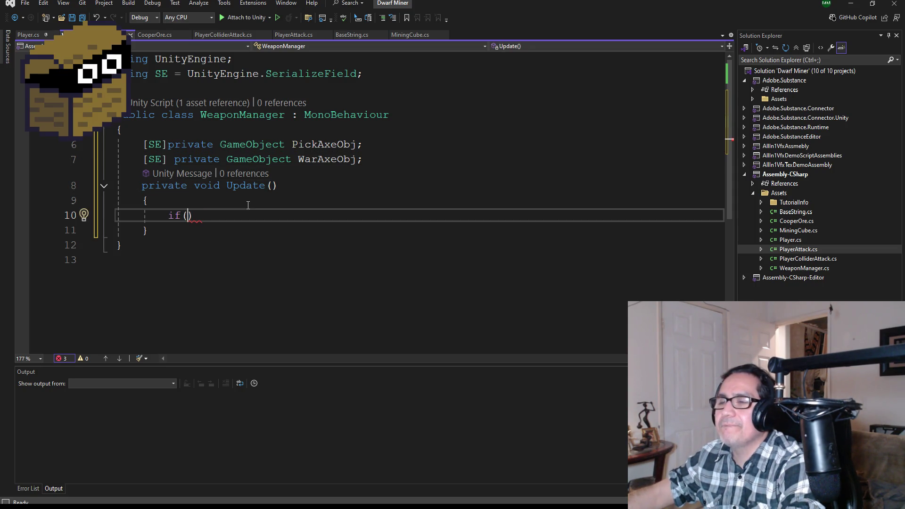
Step: Make the Update if test PlayerAttack.isPickAxe with an empty body, then switch to File Explorer
text(PlayerA)
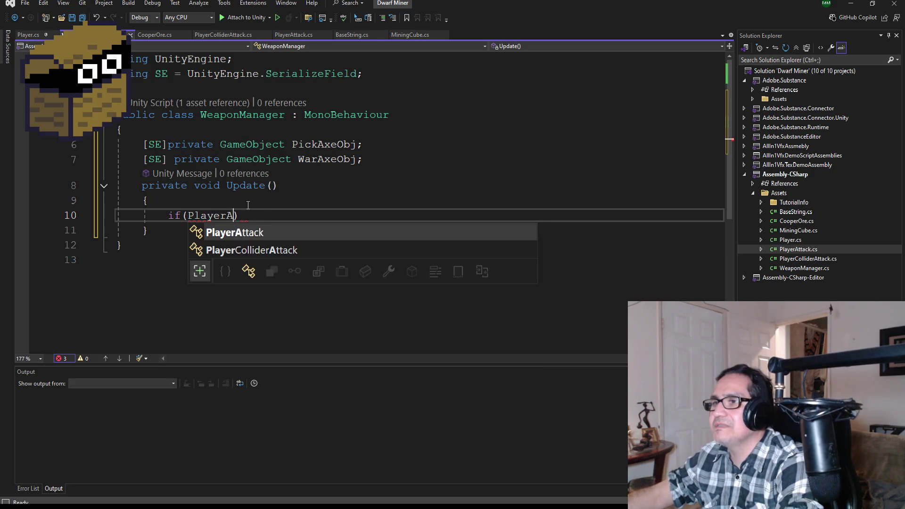
key(Tab)
text(.p)
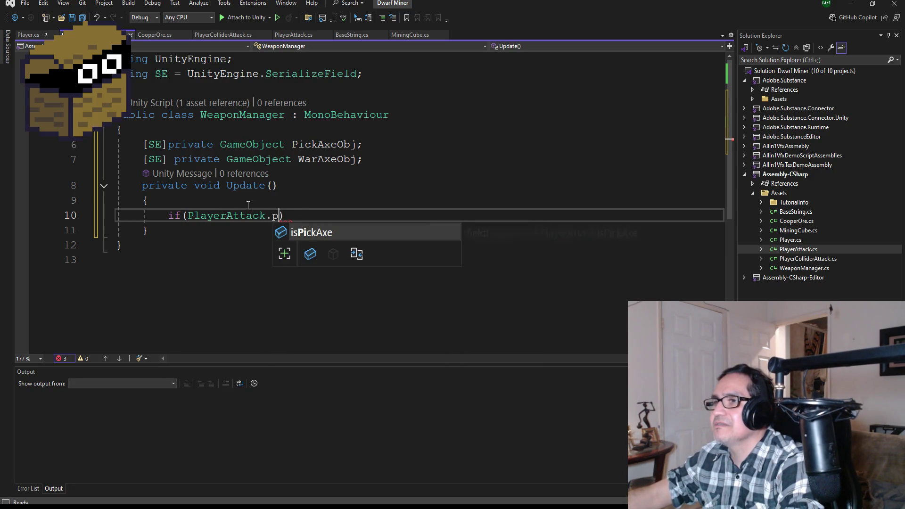
key(BackSpace)
key(Tab)
key(End)
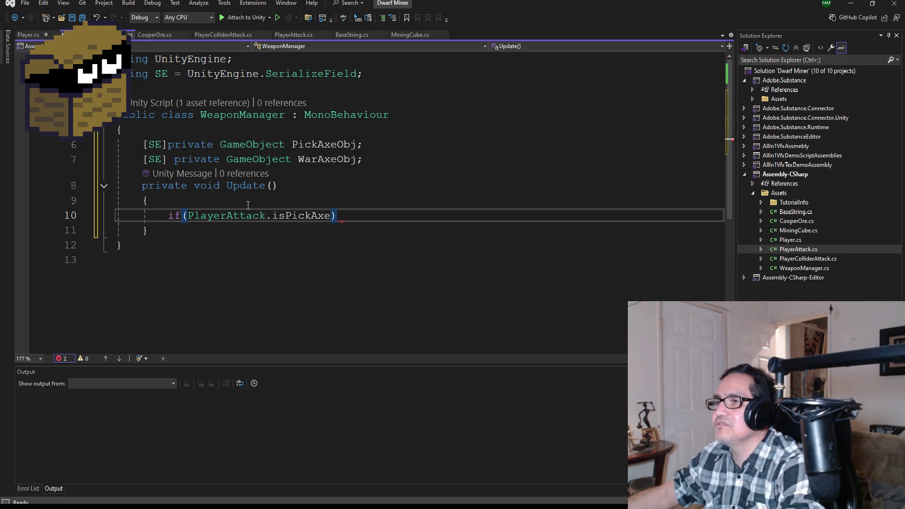
key(Return)
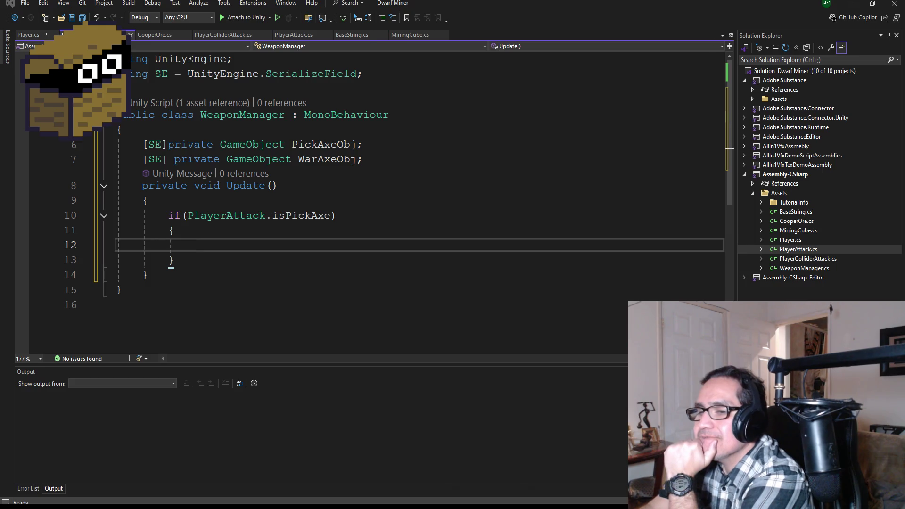
key(alt+Tab)
scroll(414, 211, up, 3)
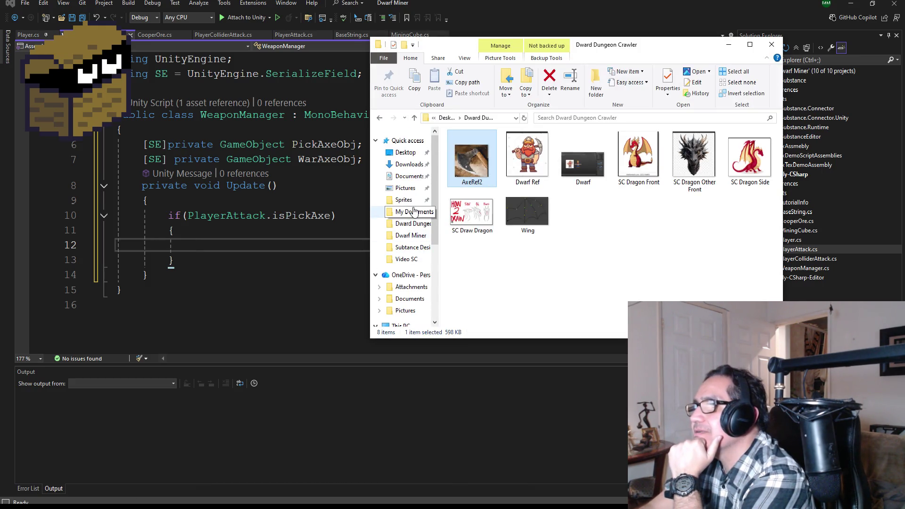
Step: Open the Vacation Gone Wrong Mig solution from My Documents > Unity in Visual Studio
click(414, 211)
scroll(488, 282, down, 6)
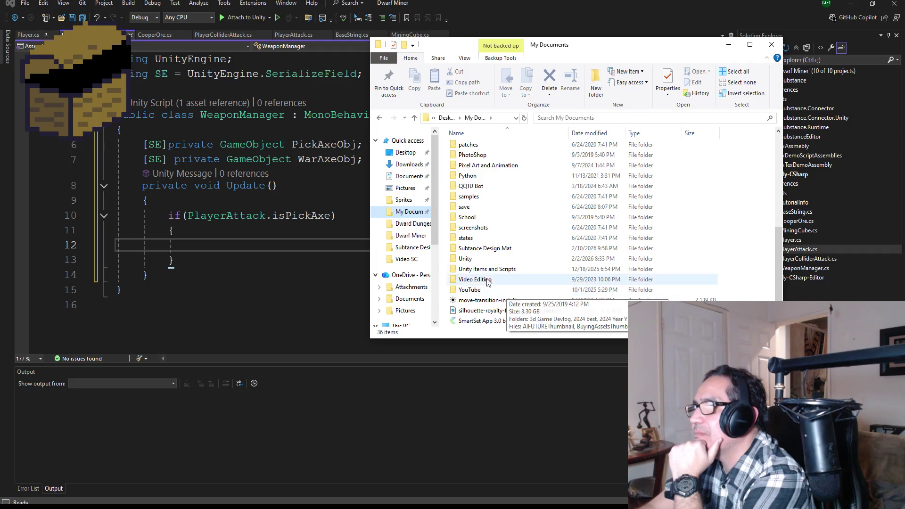
double_click(483, 259)
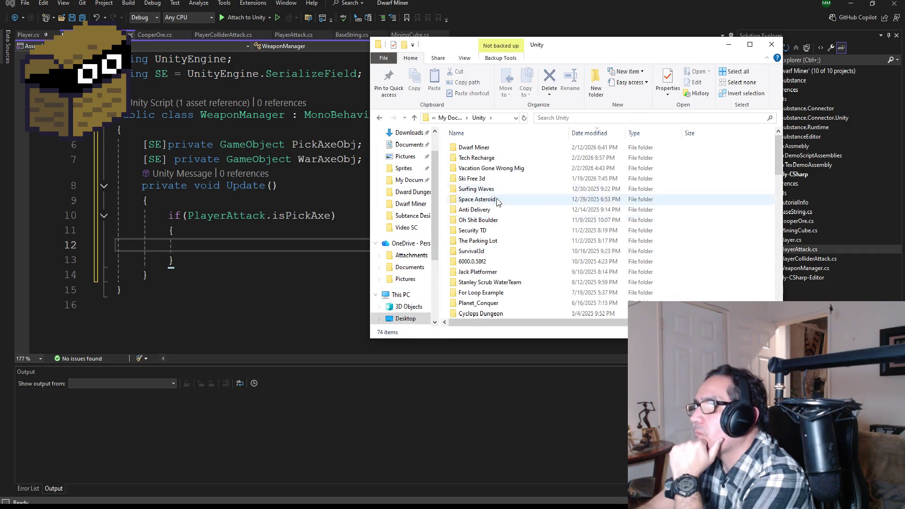
double_click(491, 168)
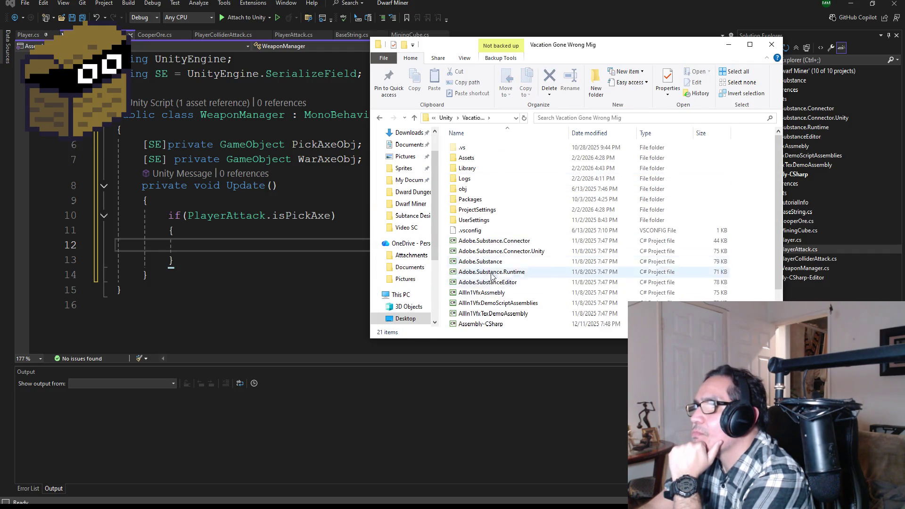
scroll(491, 276, down, 2)
double_click(491, 323)
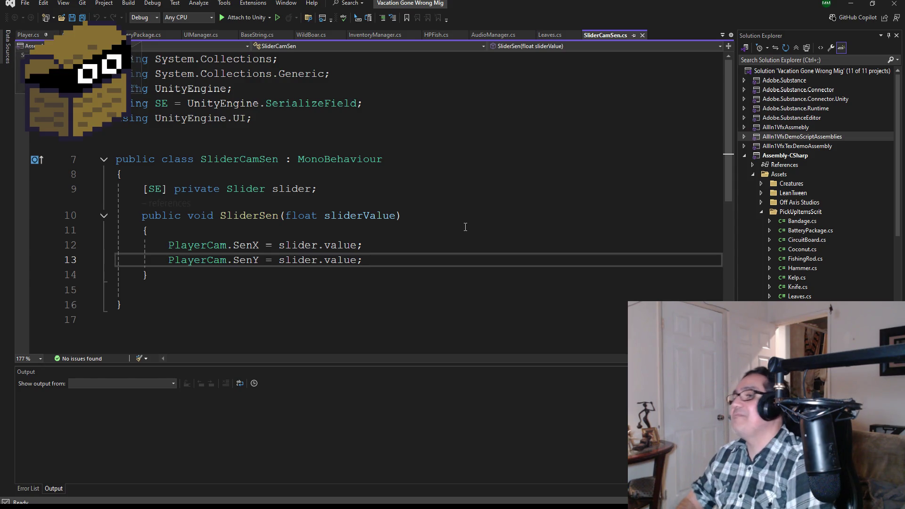
Step: Find PlayerAttack.cs in the Vacation Gone Wrong Mig Solution Explorer and open it
scroll(876, 242, down, 3)
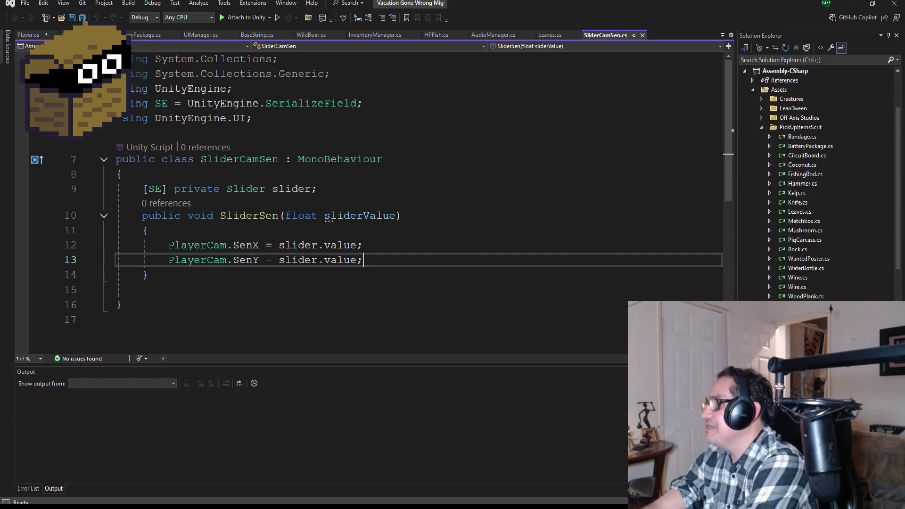
scroll(815, 184, down, 10)
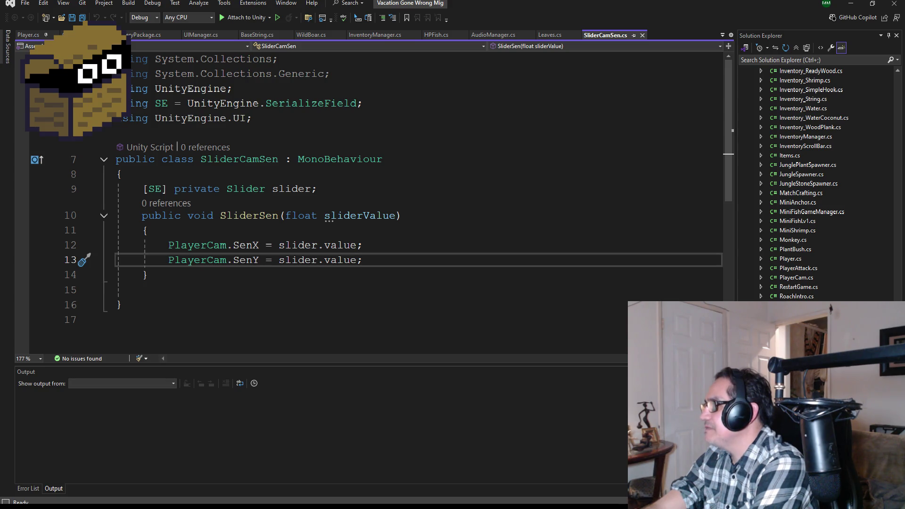
scroll(844, 204, up, 15)
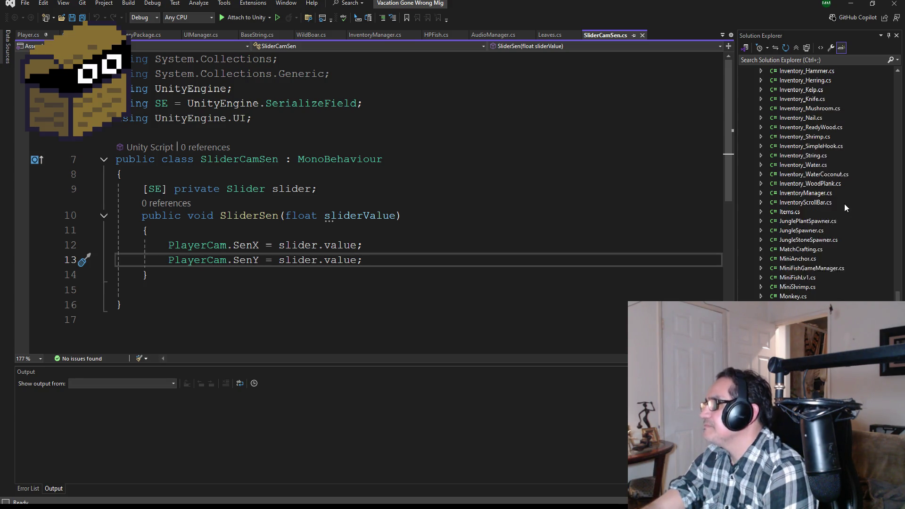
scroll(825, 244, down, 7)
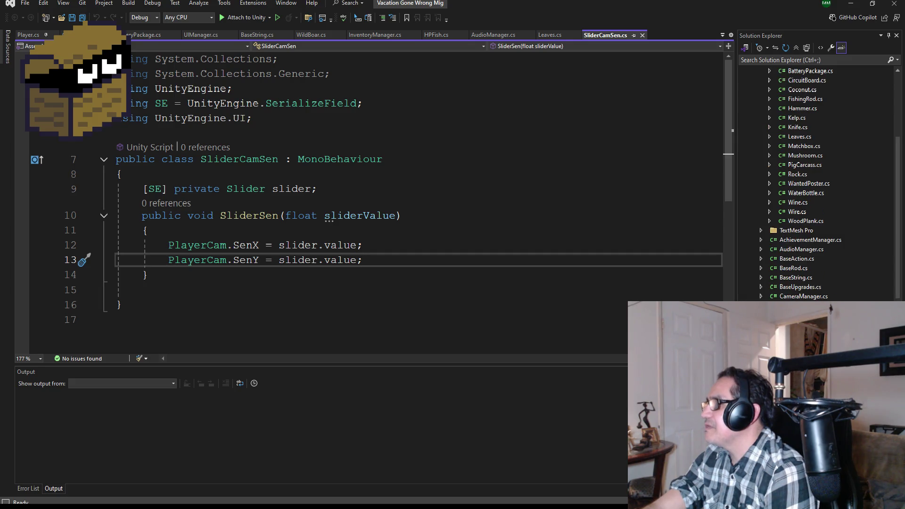
scroll(825, 188, down, 10)
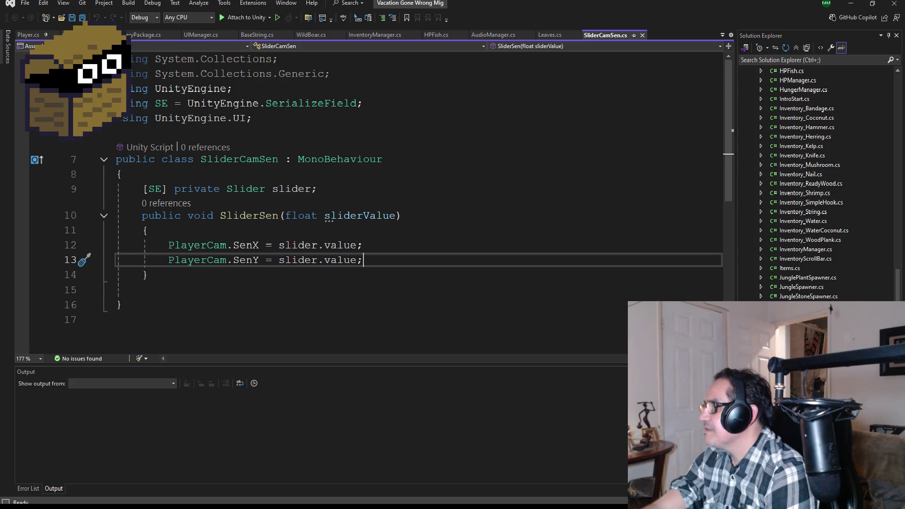
key(ctrl+minus)
Step: Read through PlayerAttack's weapon-switching code, then return to Dwarf Miner's WeaponManager.cs
scroll(408, 255, up, 10)
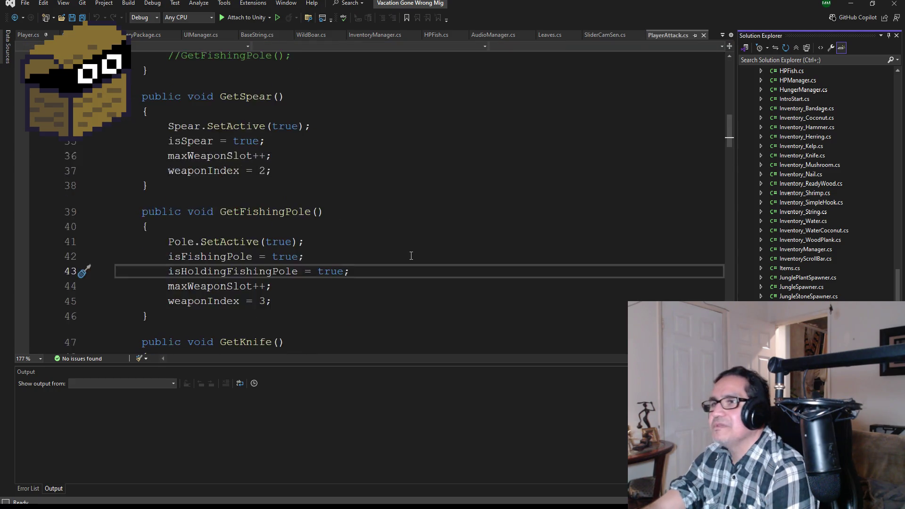
scroll(408, 255, up, 4)
scroll(409, 253, down, 5)
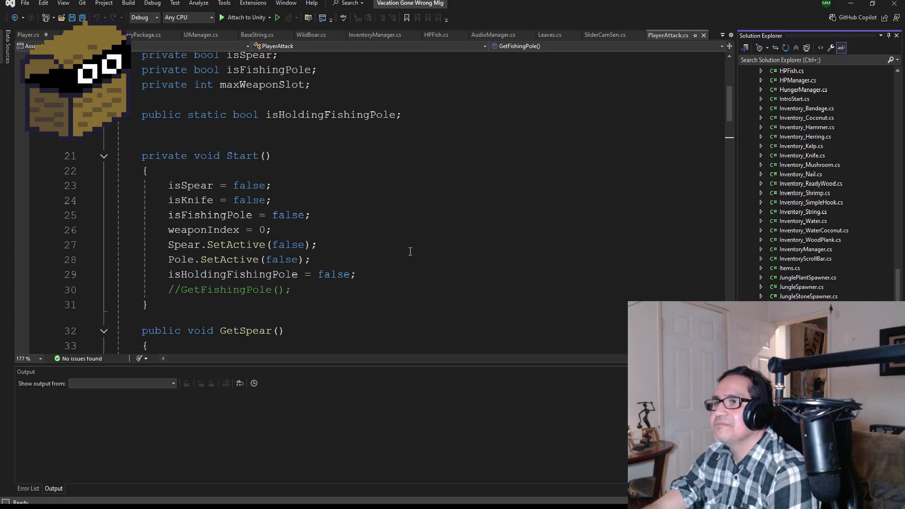
scroll(410, 260, down, 7)
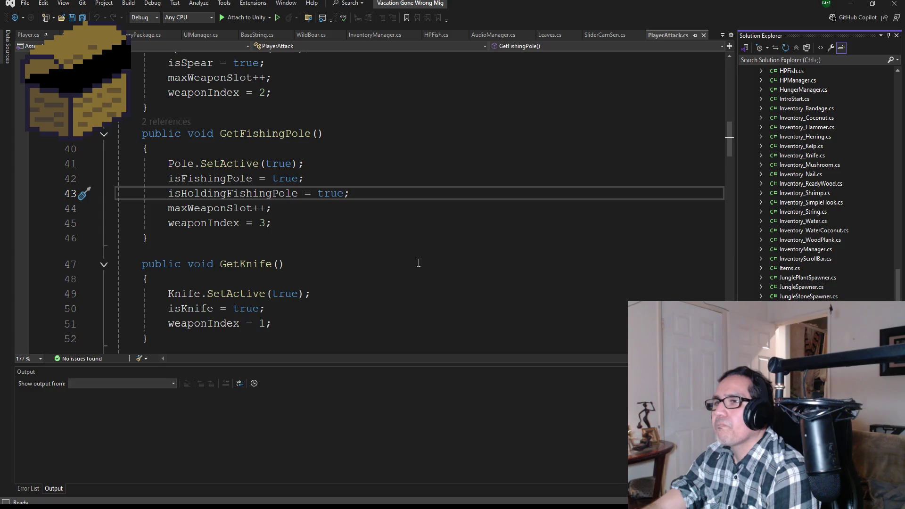
scroll(419, 261, down, 2)
scroll(422, 260, down, 3)
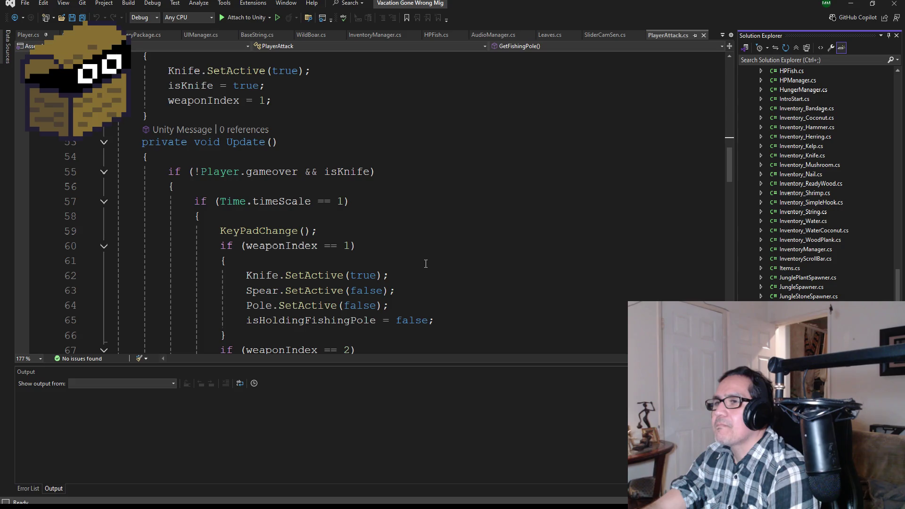
scroll(421, 259, down, 1)
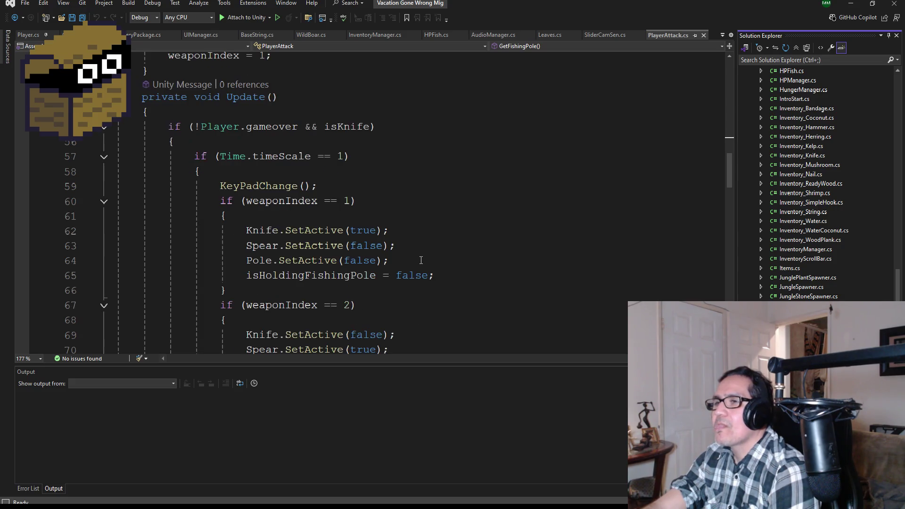
scroll(421, 260, down, 1)
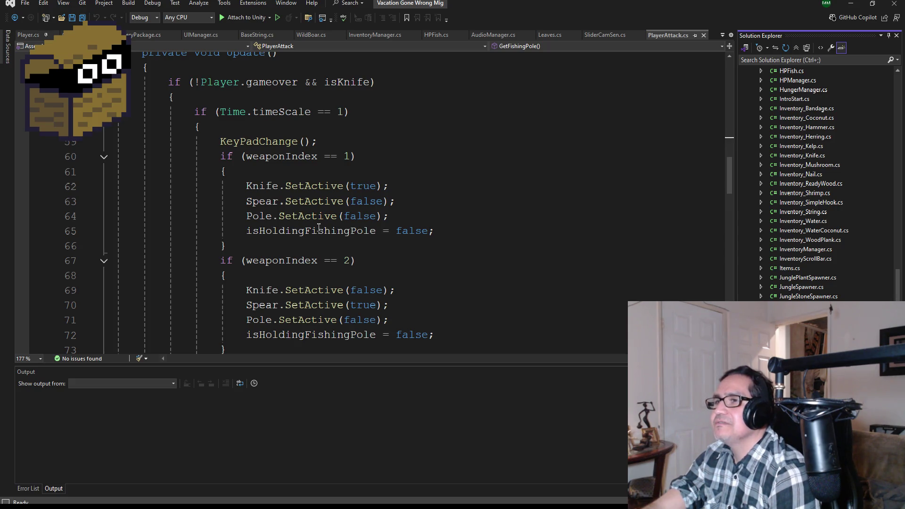
scroll(330, 231, down, 6)
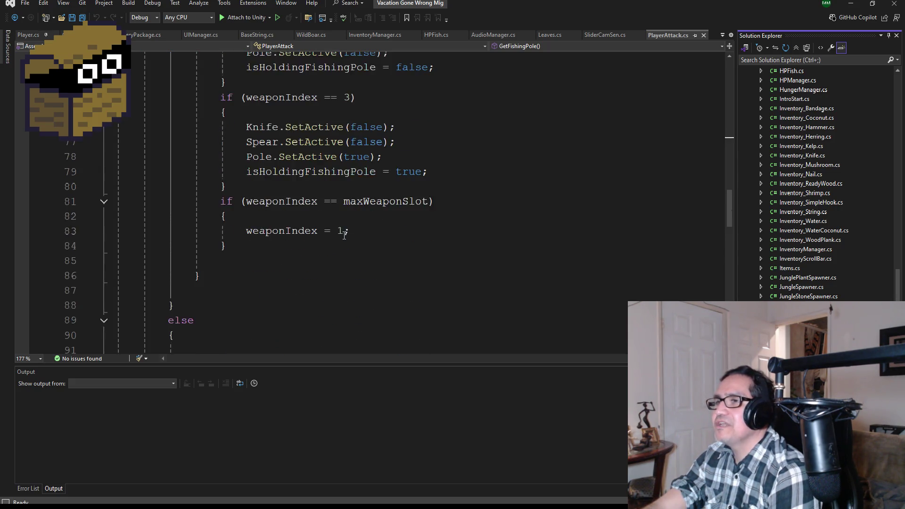
scroll(344, 235, down, 10)
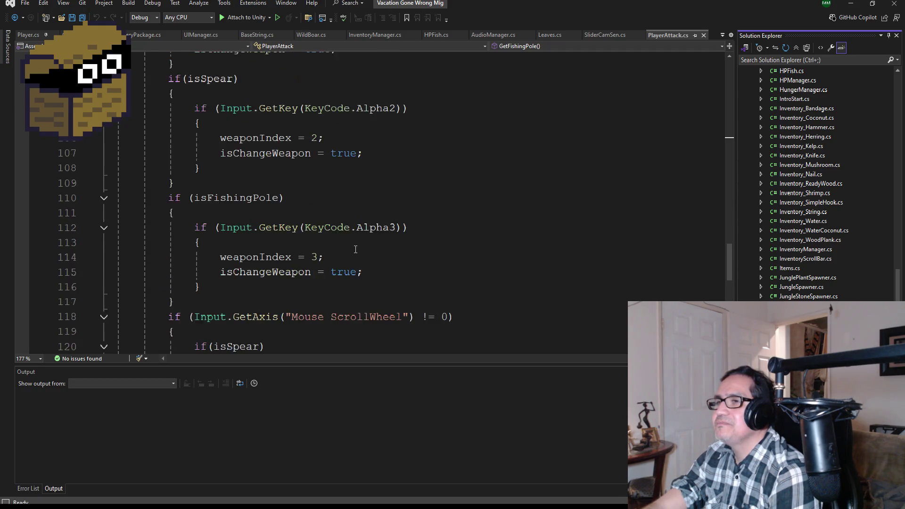
scroll(355, 249, up, 20)
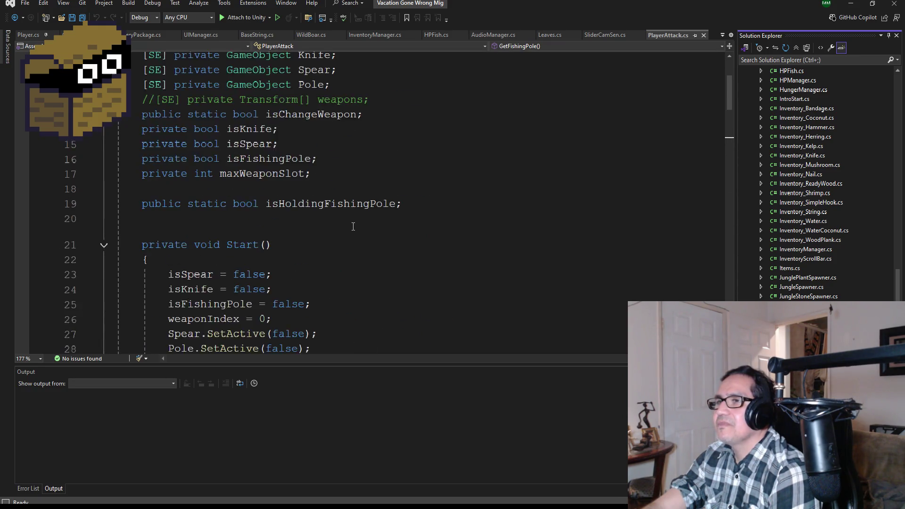
scroll(353, 227, up, 3)
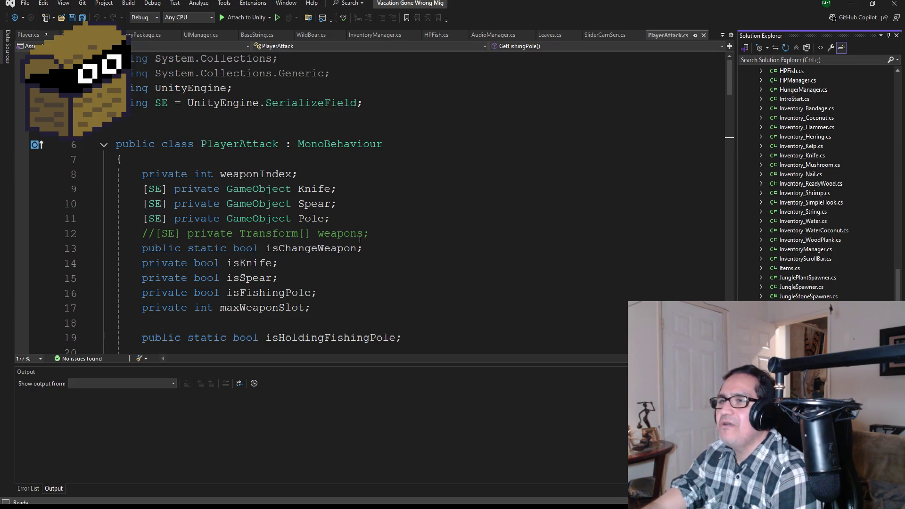
scroll(360, 239, down, 1)
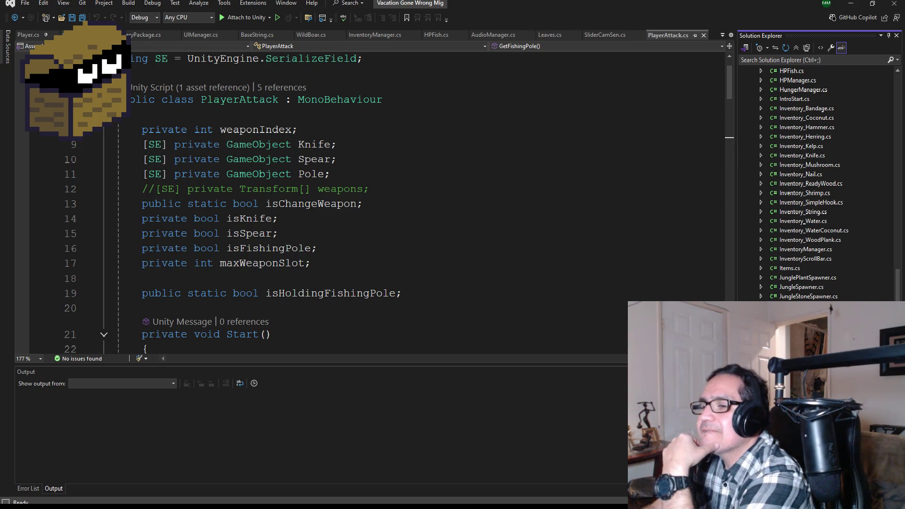
click(300, 445)
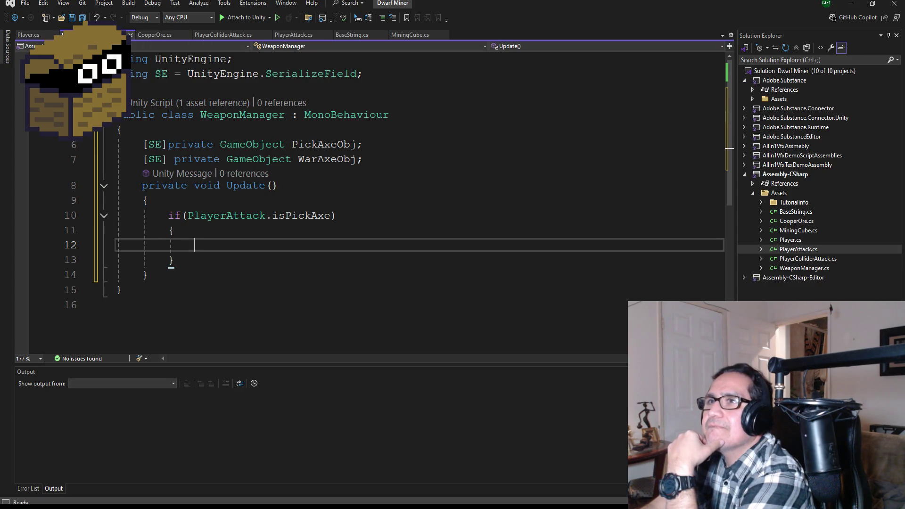
Step: Delete WeaponManager's fields and Update (lines 6–14), save all, and bring PlayerAttack.cs to the front
mouse_move(179, 277)
mouse_down()
mouse_move(119, 186)
mouse_move(118, 144)
mouse_up()
key(Delete)
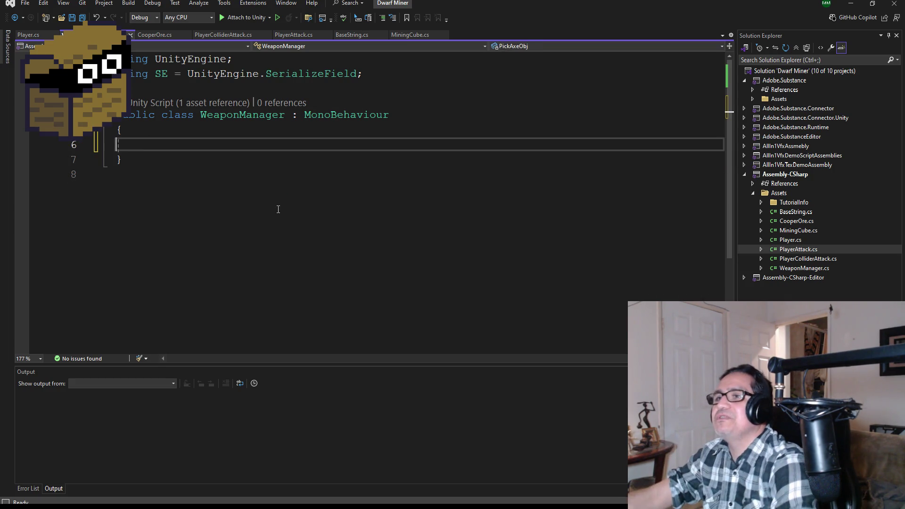
click(86, 16)
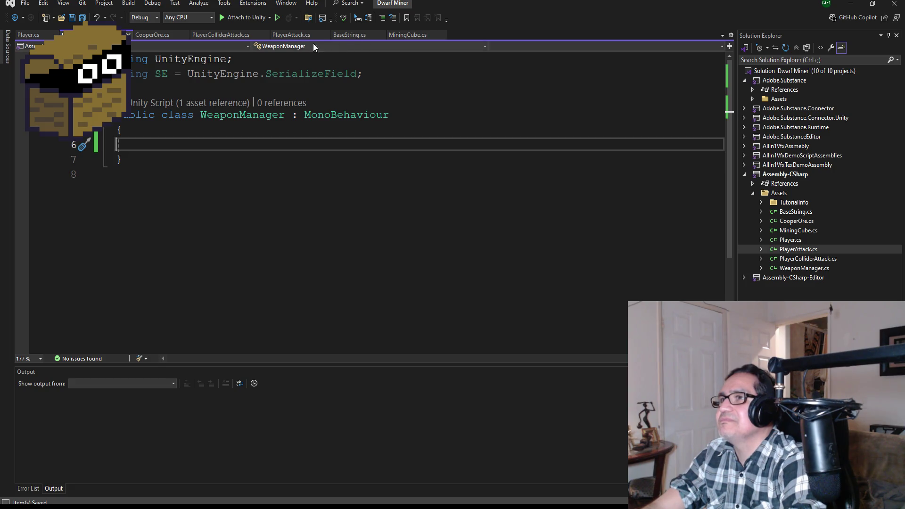
click(290, 36)
drag(298, 37, 94, 36)
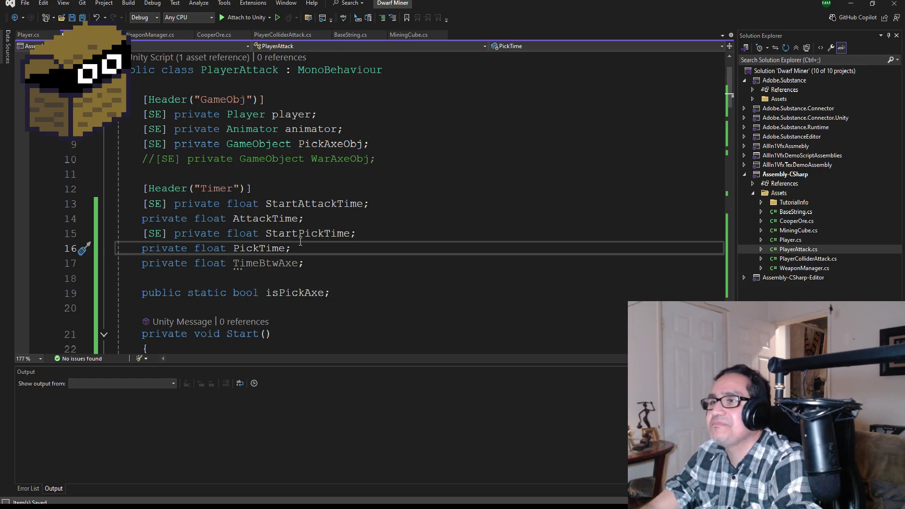
Step: Uncomment the WarAxeObj field on line 10 of PlayerAttack.cs
scroll(301, 242, down, 6)
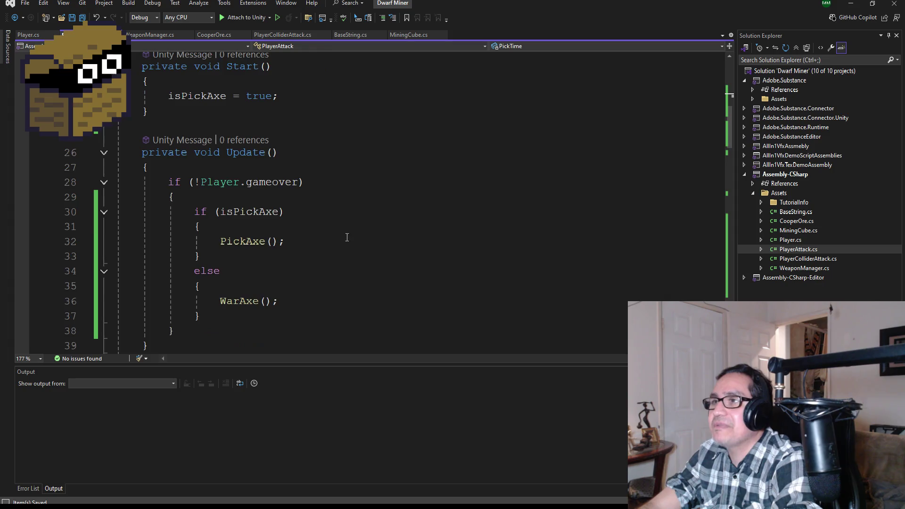
scroll(347, 237, up, 7)
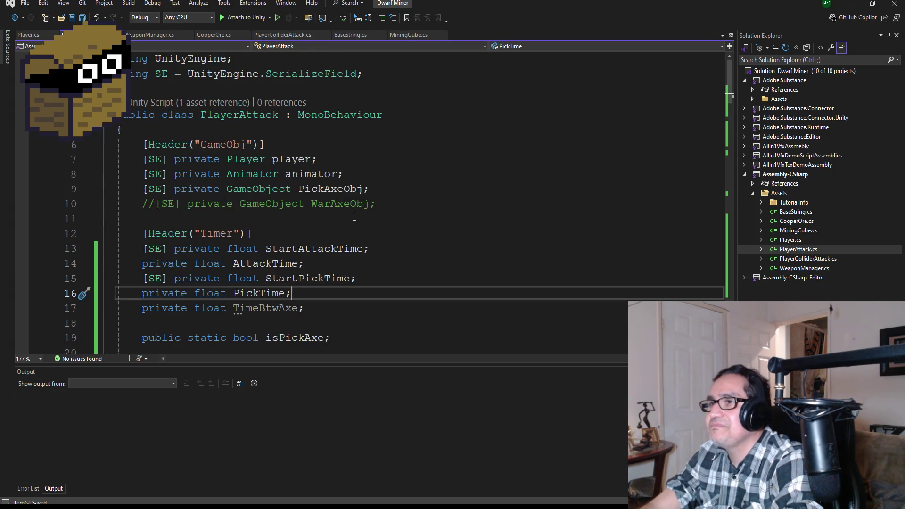
click(387, 204)
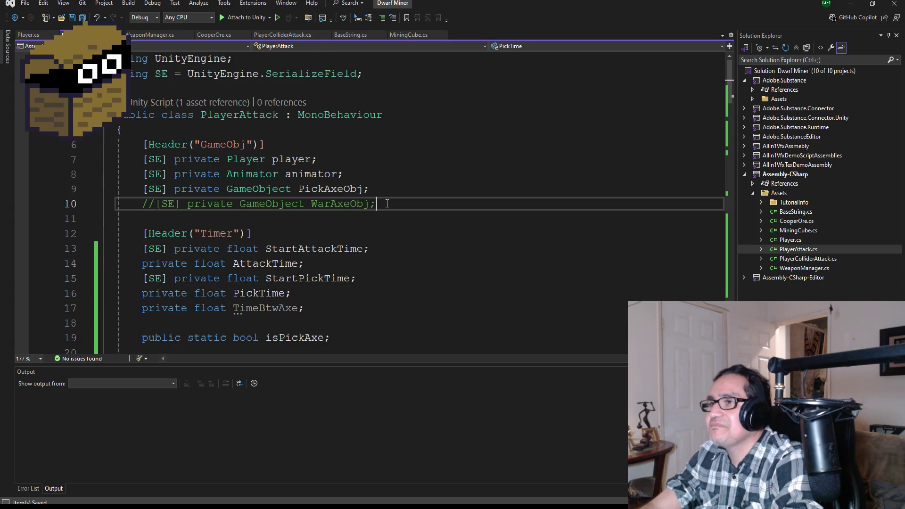
click(158, 205)
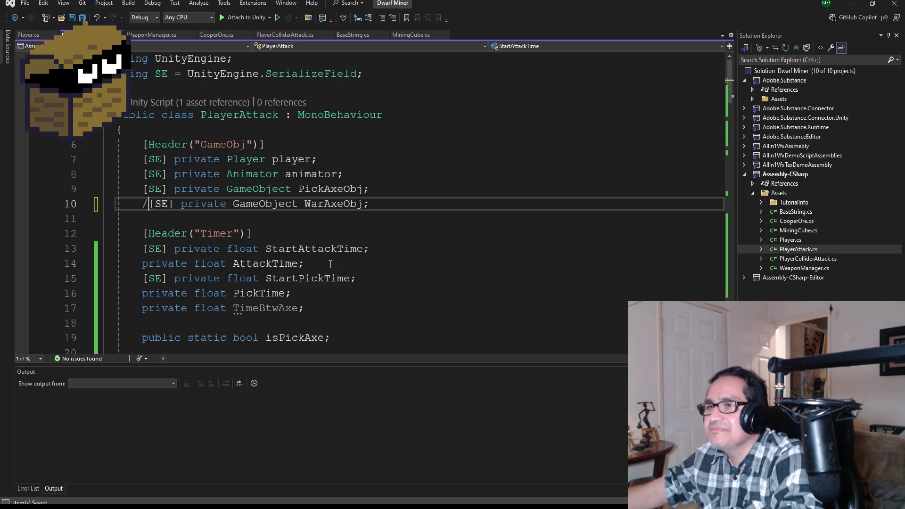
key(BackSpace)
key(BackSpace)
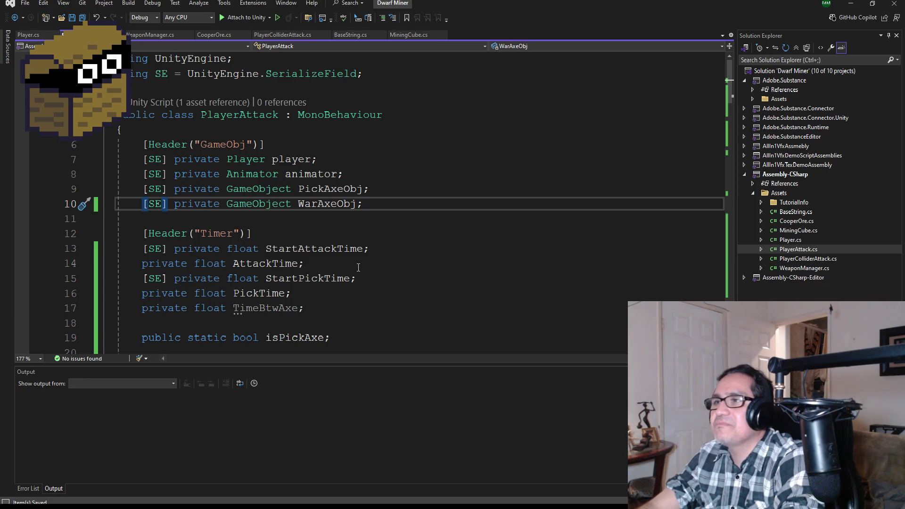
Step: Change isPickAxe's declaration from public static to private
scroll(358, 267, down, 5)
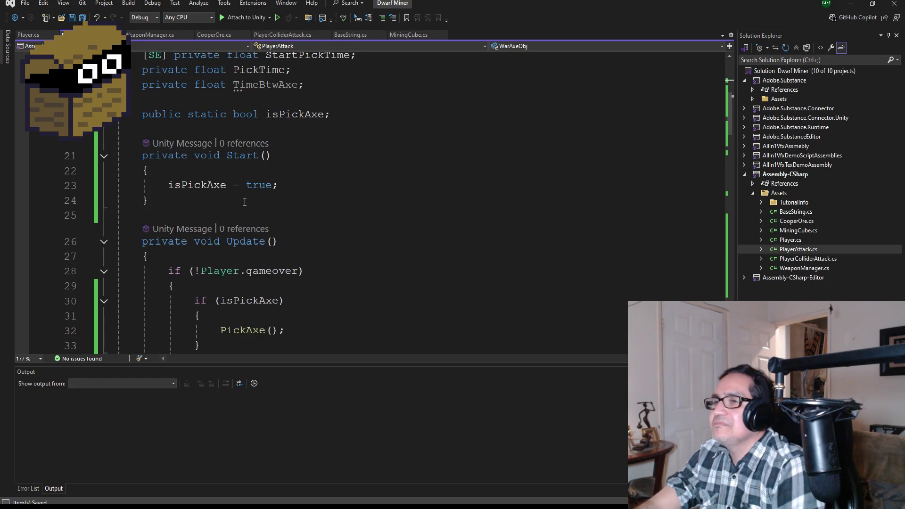
scroll(245, 201, up, 1)
double_click(215, 165)
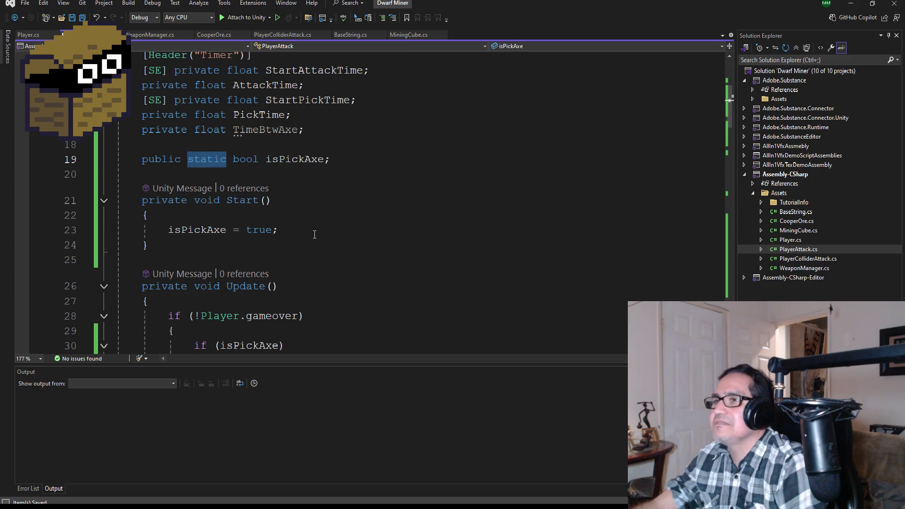
key(BackSpace)
key(BackSpace)
key(BackSpace)
key(BackSpace)
key(BackSpace)
key(BackSpace)
text(private)
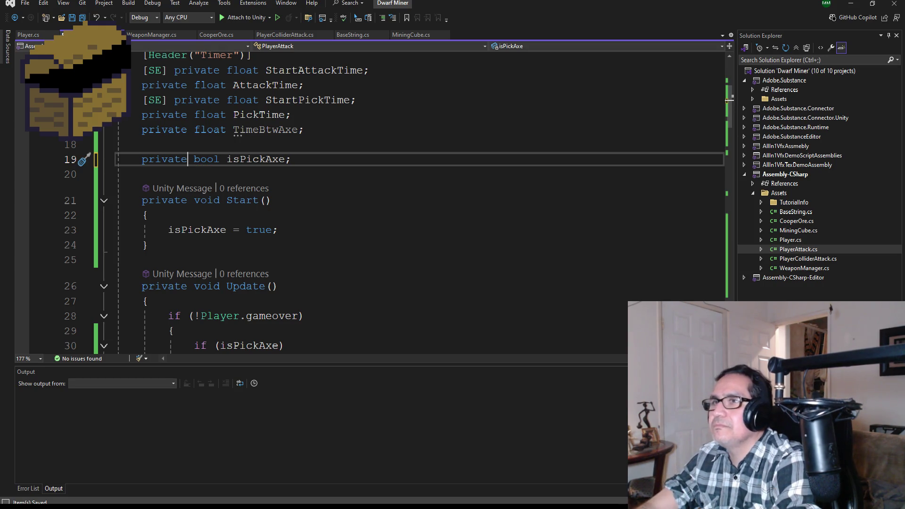
Step: Add PickAxeObj.SetActive(true); in Start after isPickAxe = true, and save
scroll(315, 243, down, 2)
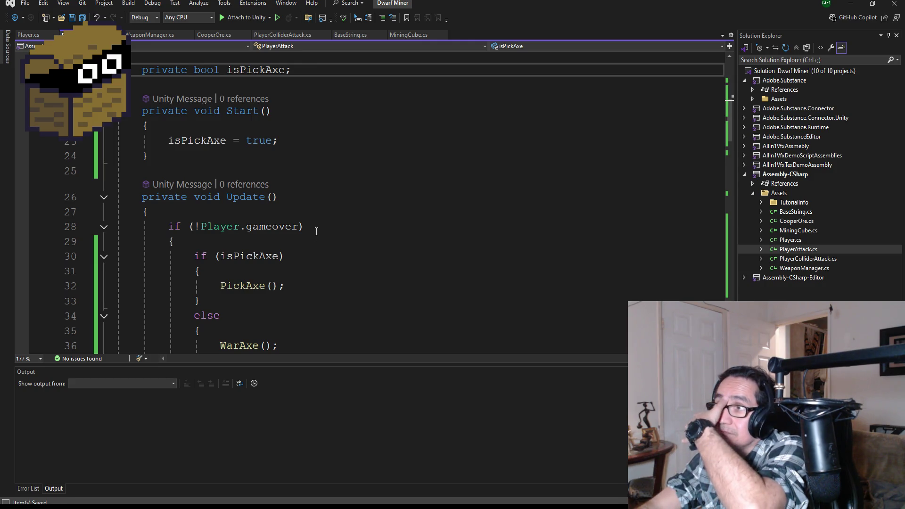
click(296, 144)
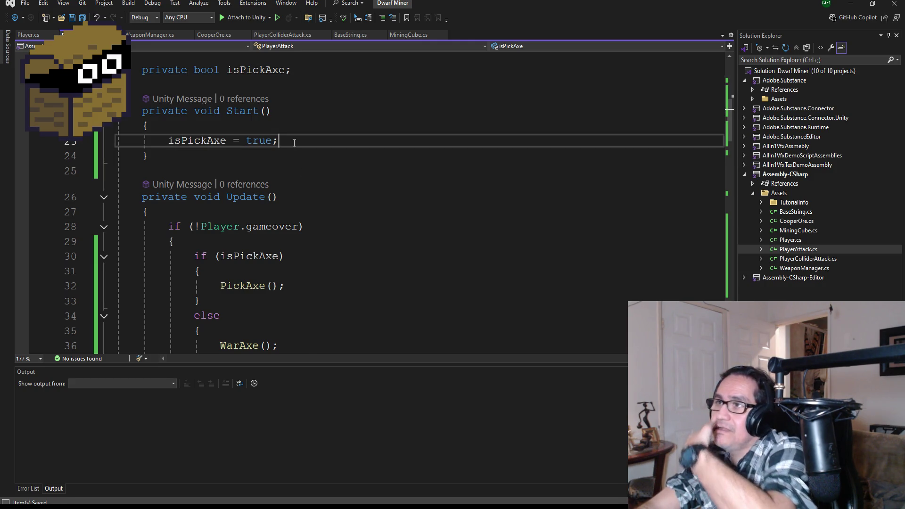
key(Return)
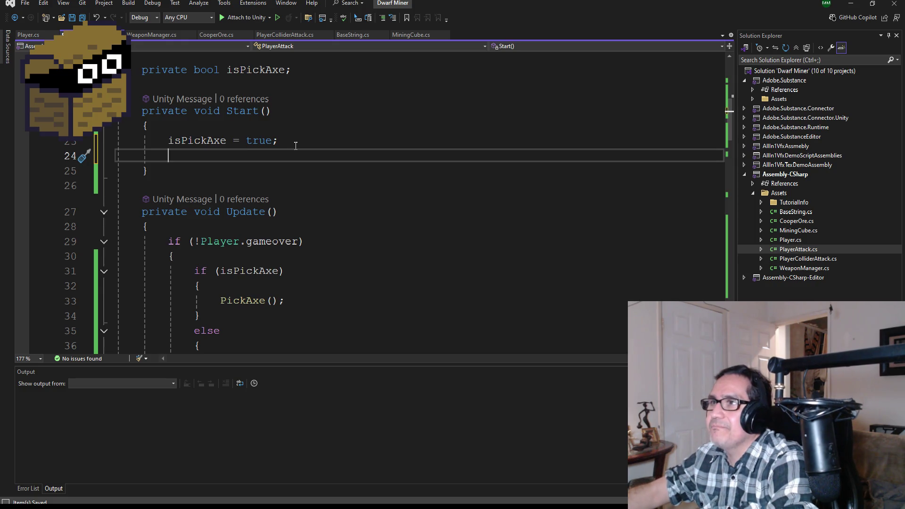
text(pick)
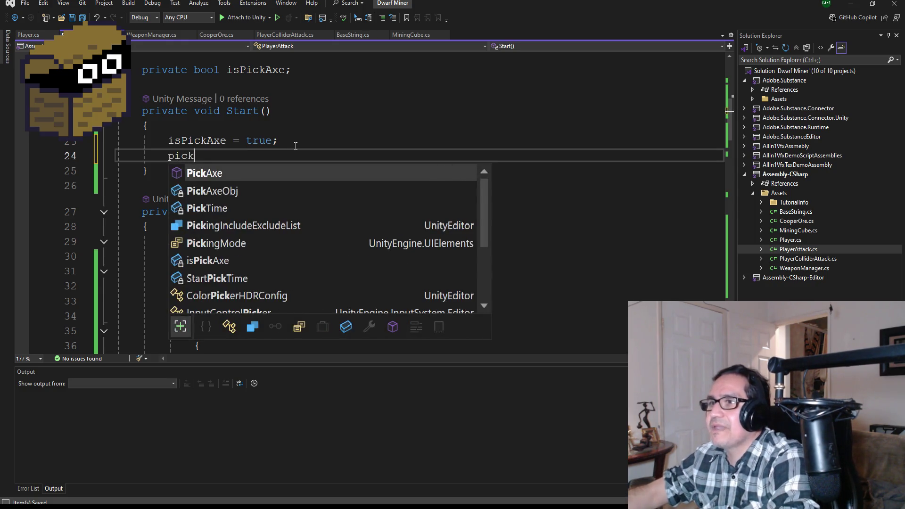
key(Down)
key(Tab)
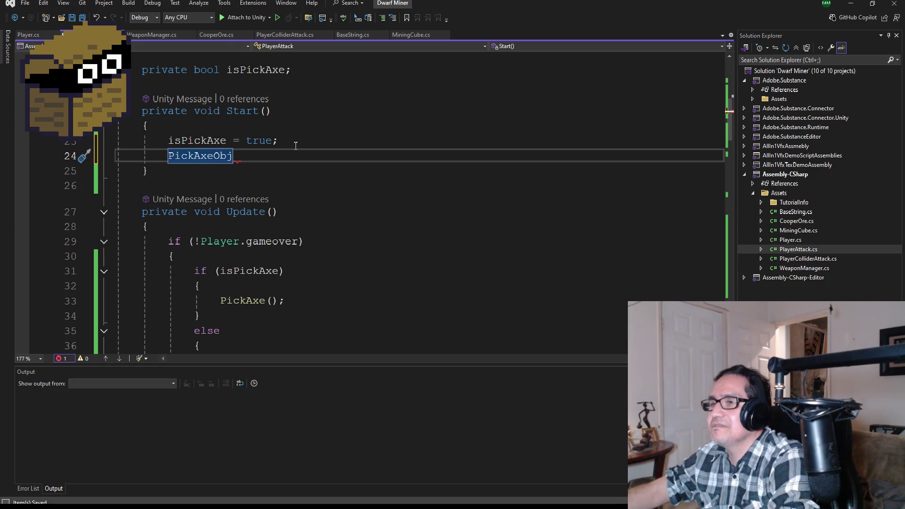
text(.set)
key(Tab)
text((true);)
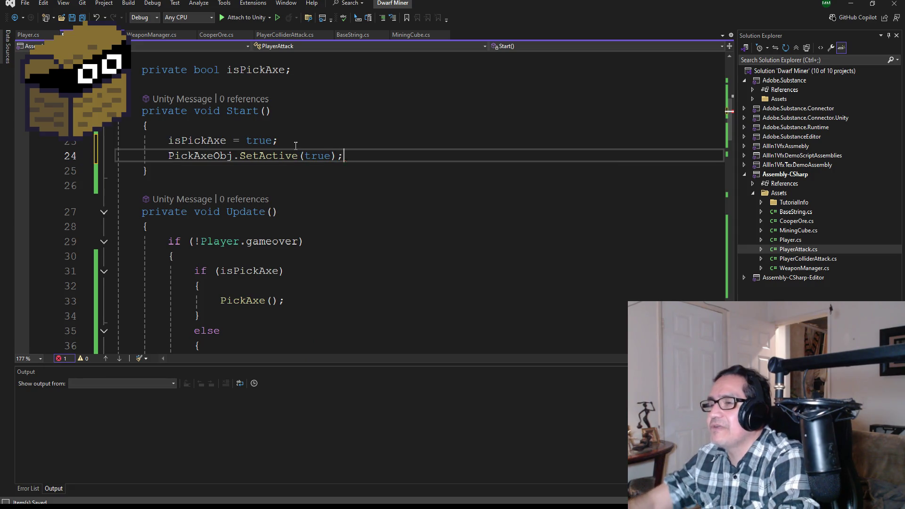
key(ctrl+s)
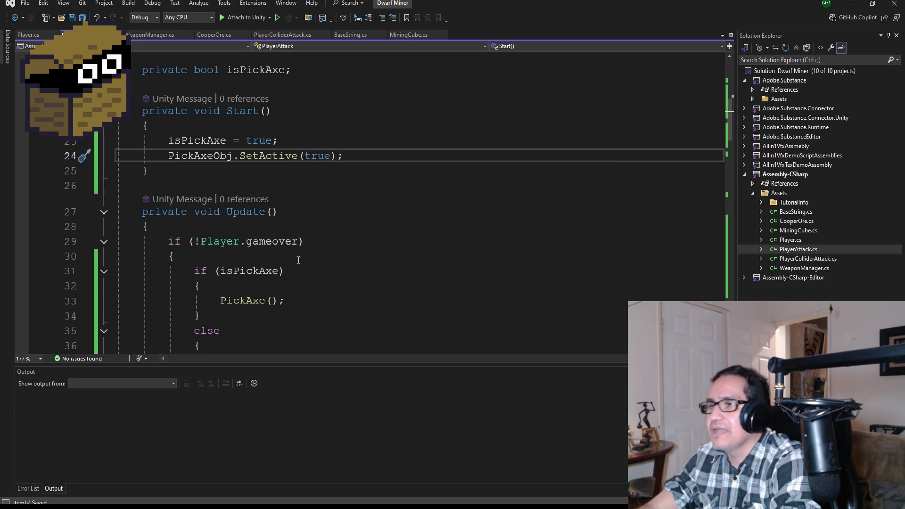
scroll(299, 261, down, 2)
scroll(293, 262, up, 2)
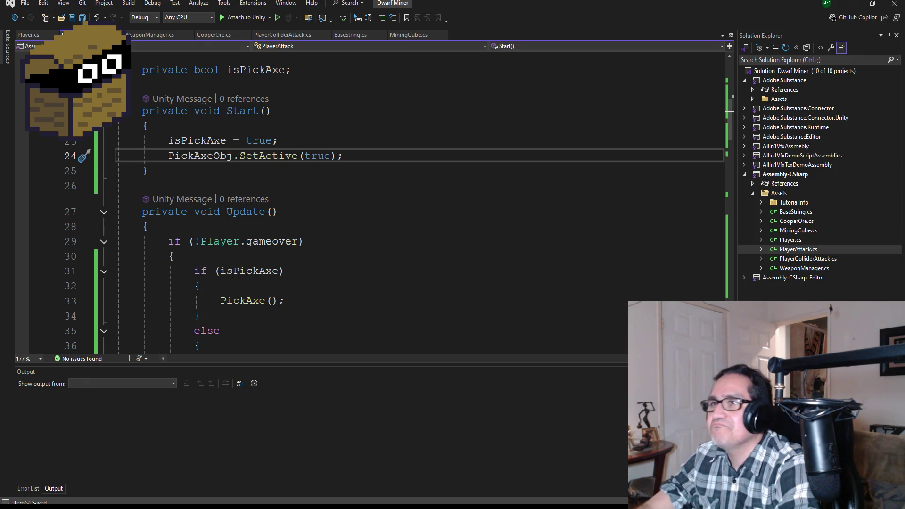
Step: Switch back to the Vacation Gone Wrong project's PlayerAttack script and scroll to its field declarations
scroll(299, 233, down, 2)
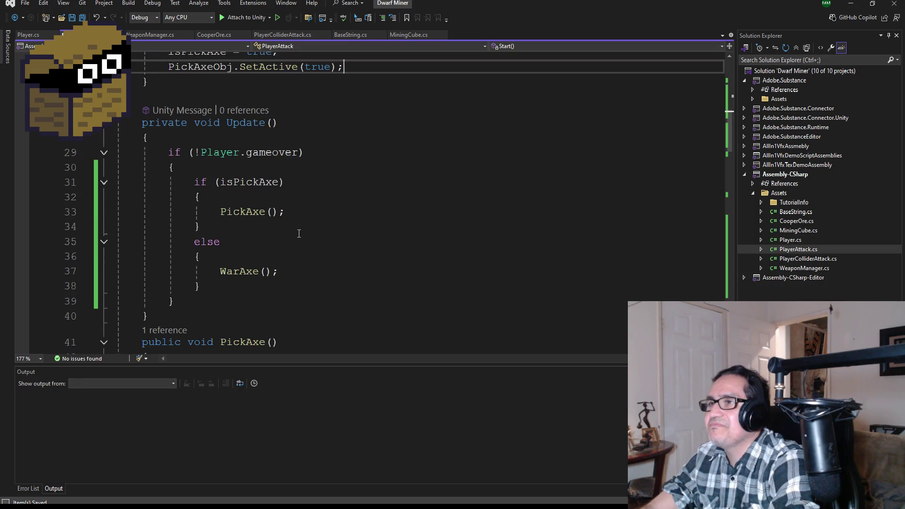
scroll(299, 234, down, 1)
scroll(379, 263, down, 3)
scroll(315, 202, up, 2)
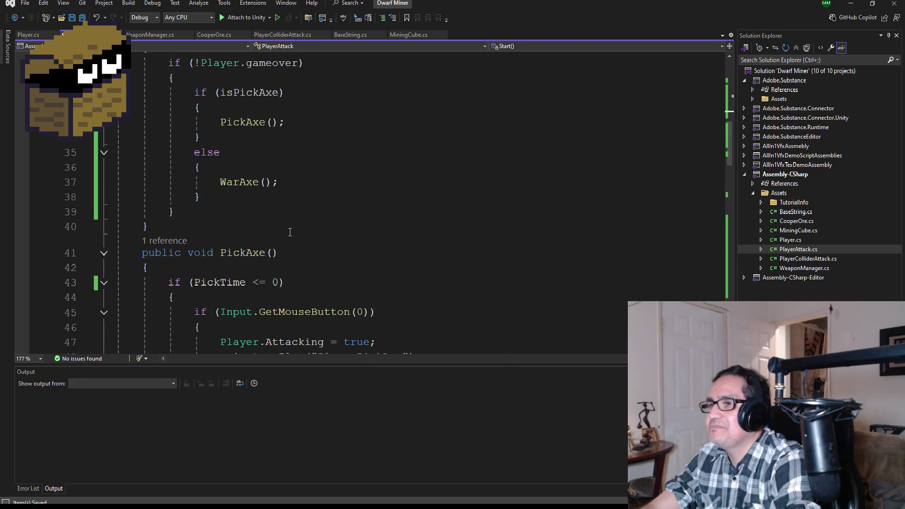
scroll(316, 337, down, 3)
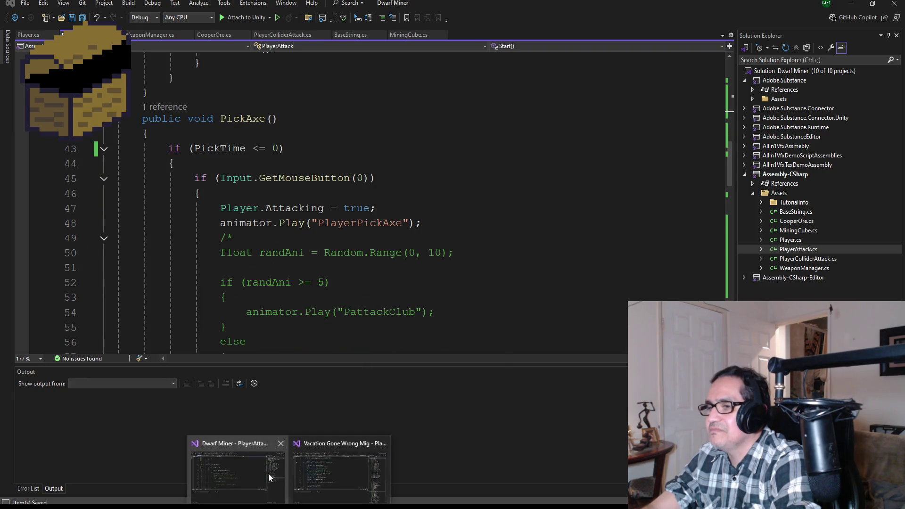
click(338, 463)
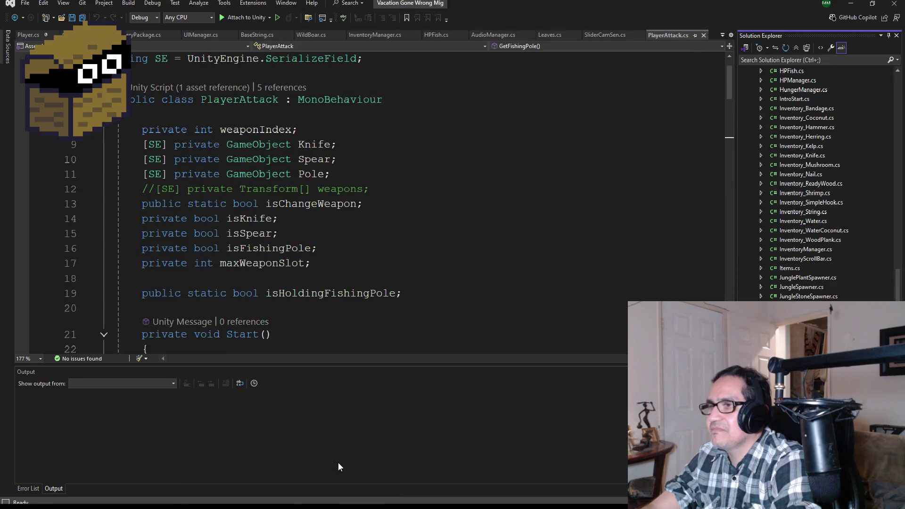
scroll(307, 242, down, 7)
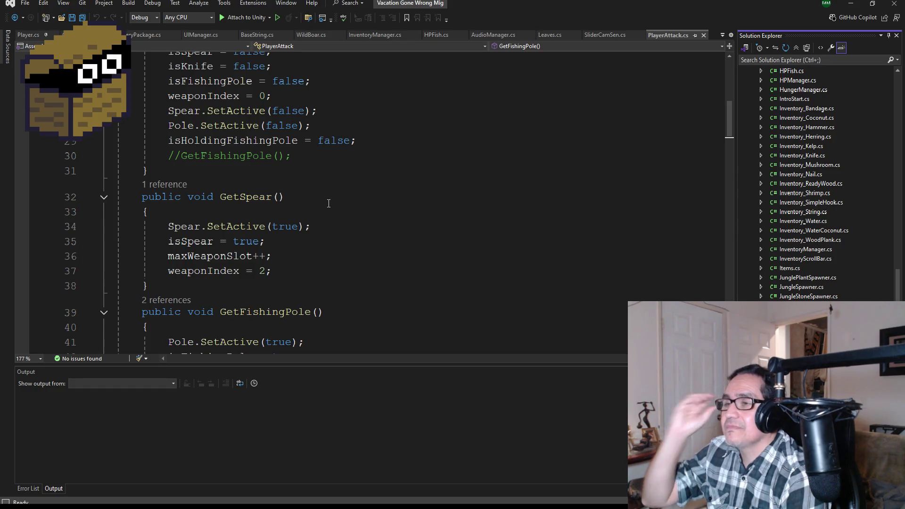
scroll(320, 192, up, 4)
scroll(321, 192, up, 2)
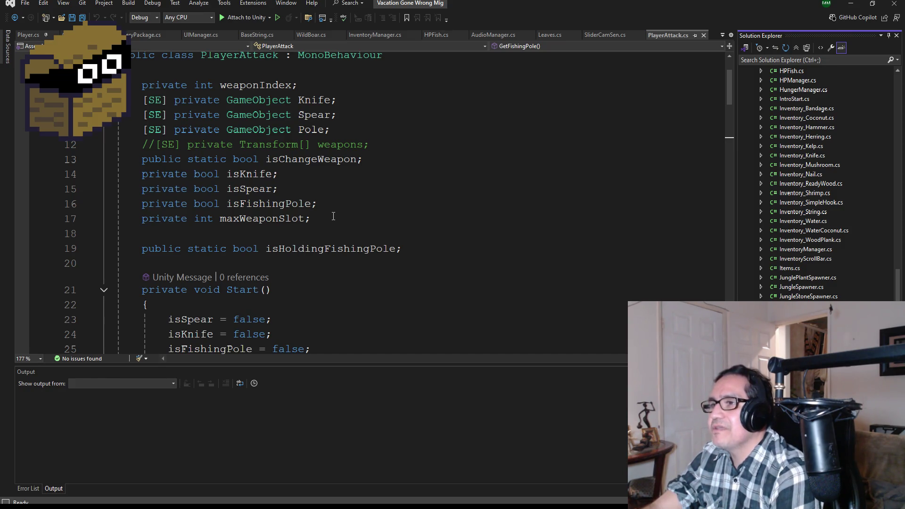
Step: Select the 'private int weaponIndex;' declaration on line 8 for copying
mouse_move(325, 262)
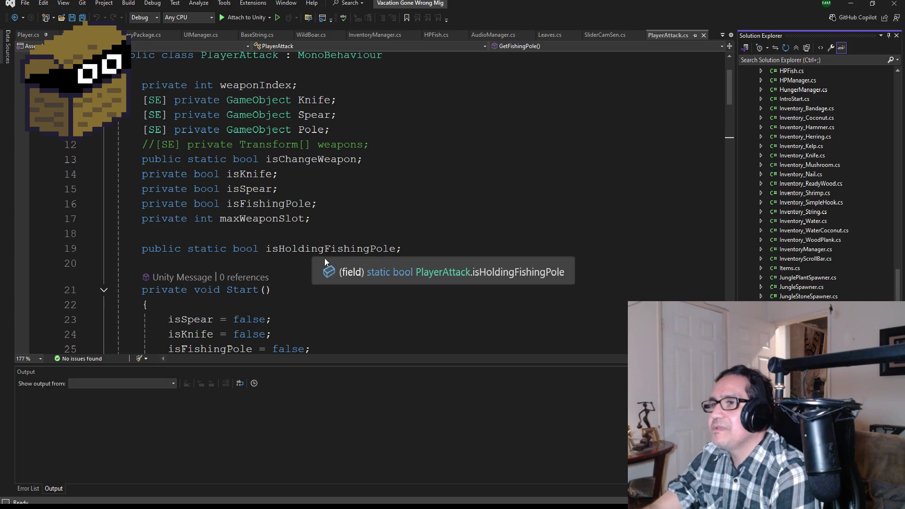
scroll(329, 241, up, 1)
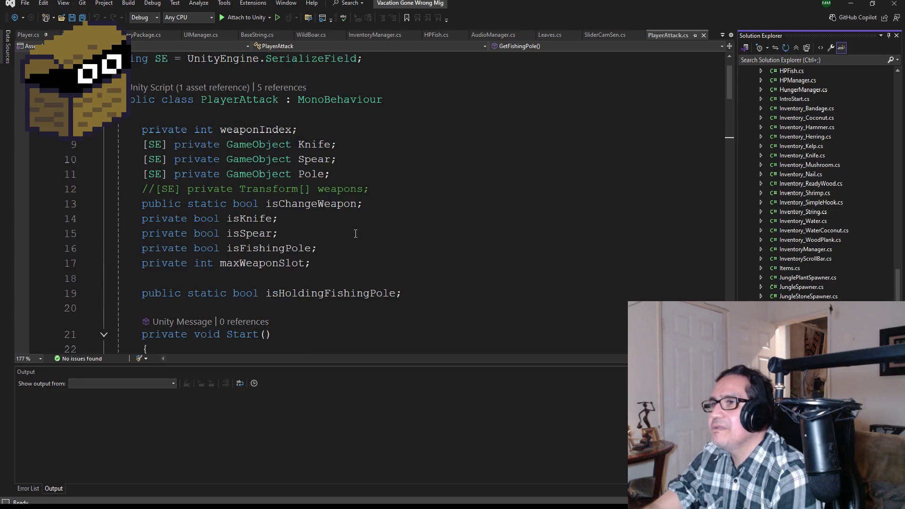
scroll(356, 234, up, 1)
drag(313, 168, 148, 174)
click(311, 174)
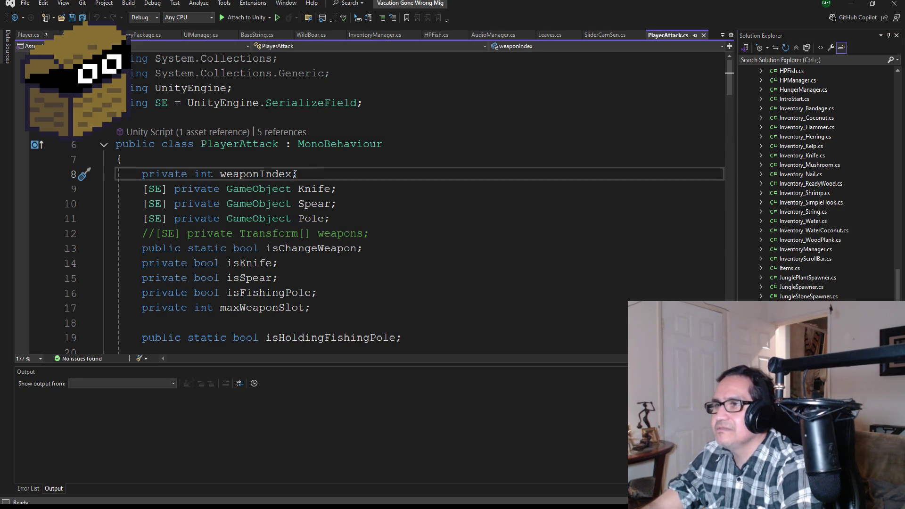
drag(295, 174, 143, 174)
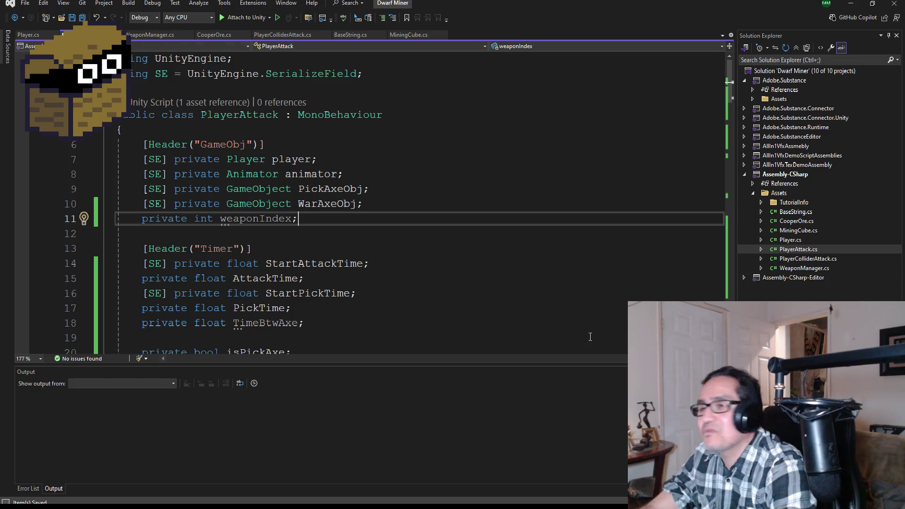
Step: Insert a blank line inside Update's game-over block in Dwarf Miner's PlayerAttack script
scroll(380, 208, down, 12)
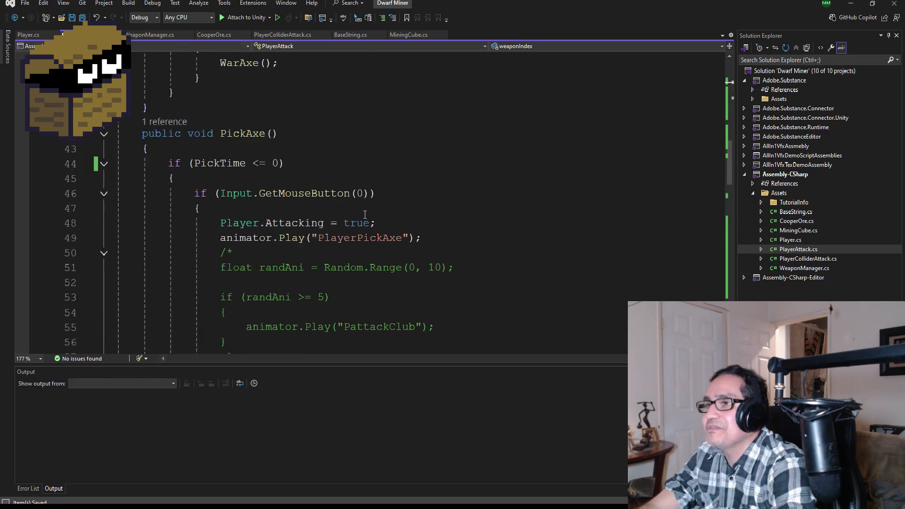
scroll(361, 213, up, 3)
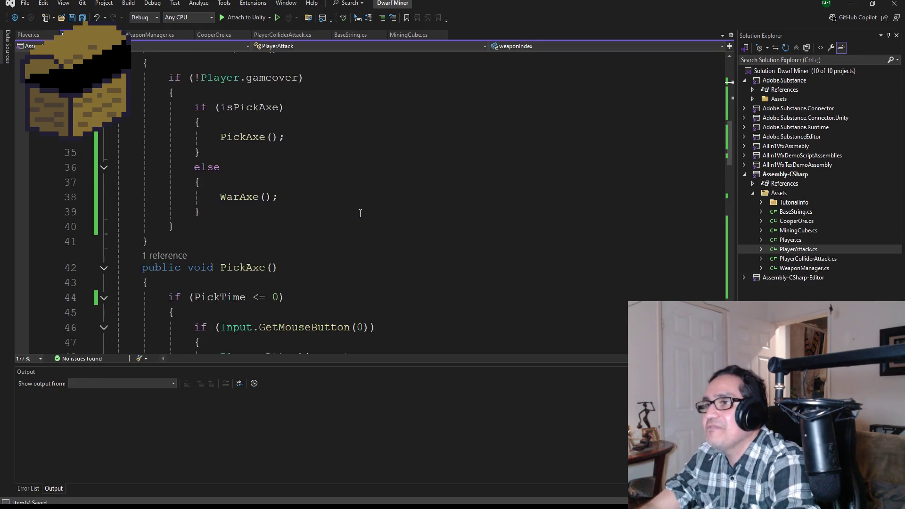
scroll(360, 214, up, 2)
scroll(356, 214, down, 1)
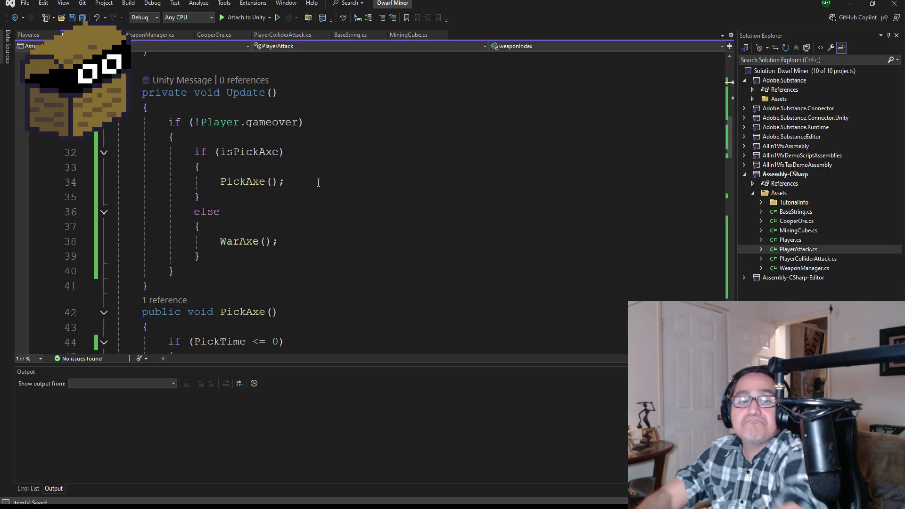
click(217, 137)
key(Return)
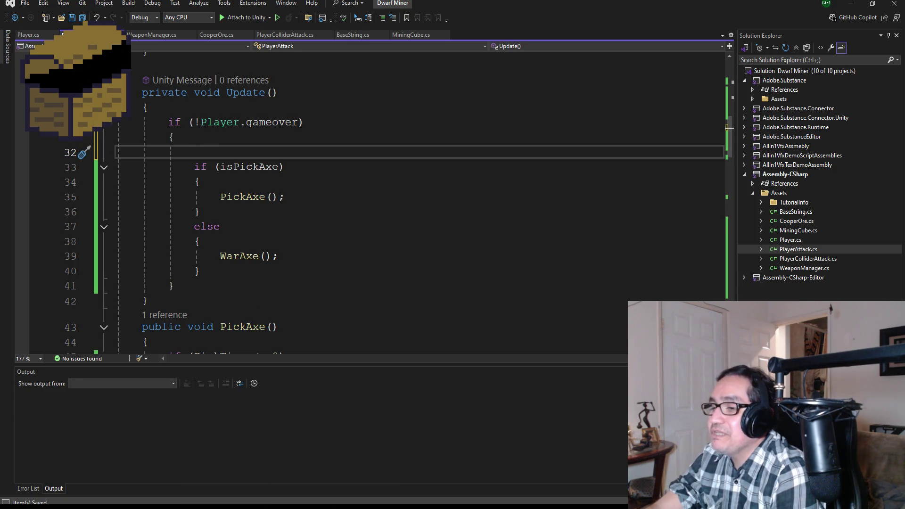
Step: Switch to the Vacation Gone Wrong window and scroll through PlayerAttack's Update method
mouse_move(288, 505)
click(329, 485)
scroll(261, 221, down, 13)
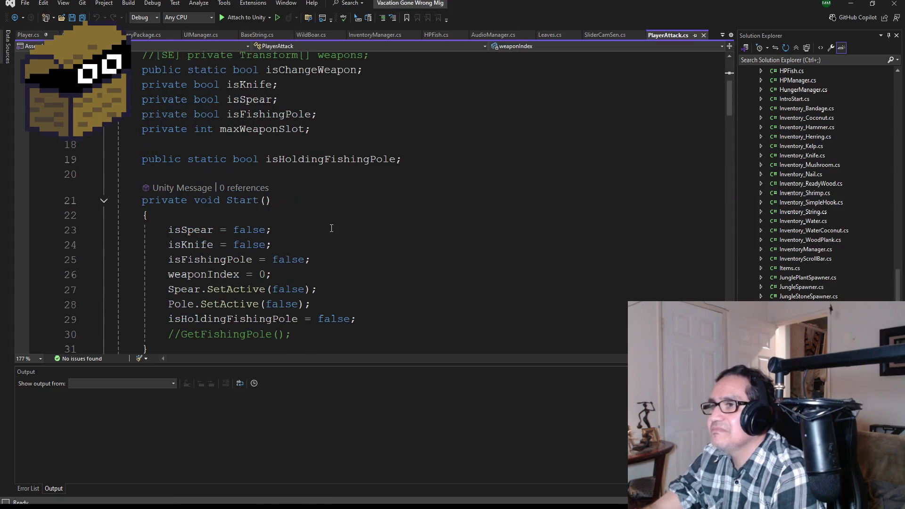
scroll(337, 245, down, 2)
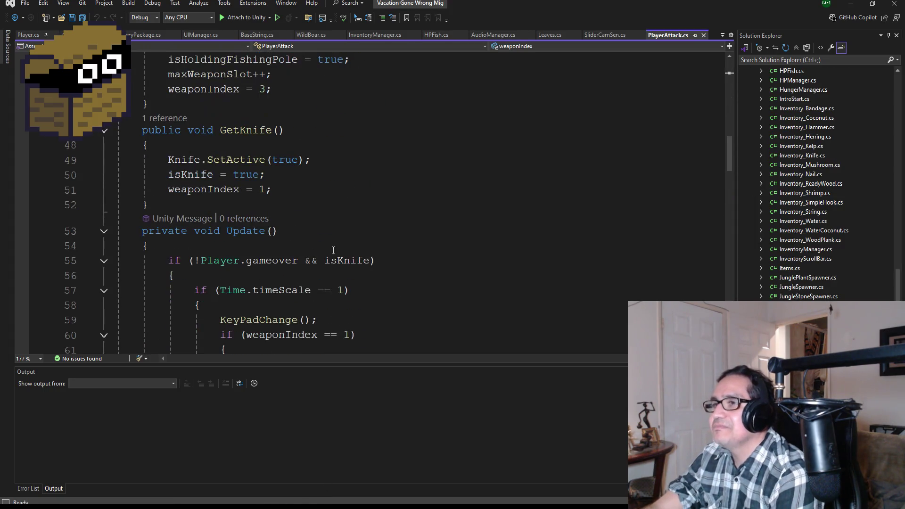
scroll(319, 236, down, 1)
scroll(341, 259, down, 1)
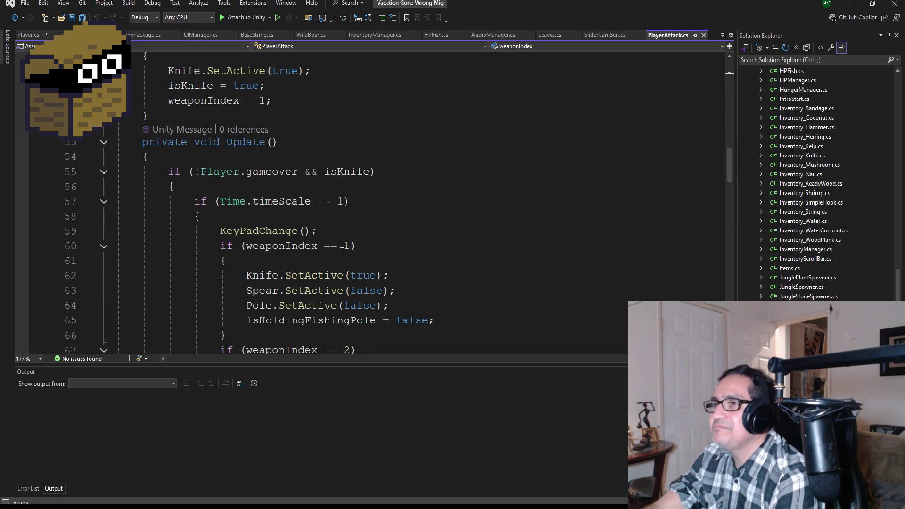
scroll(332, 246, down, 1)
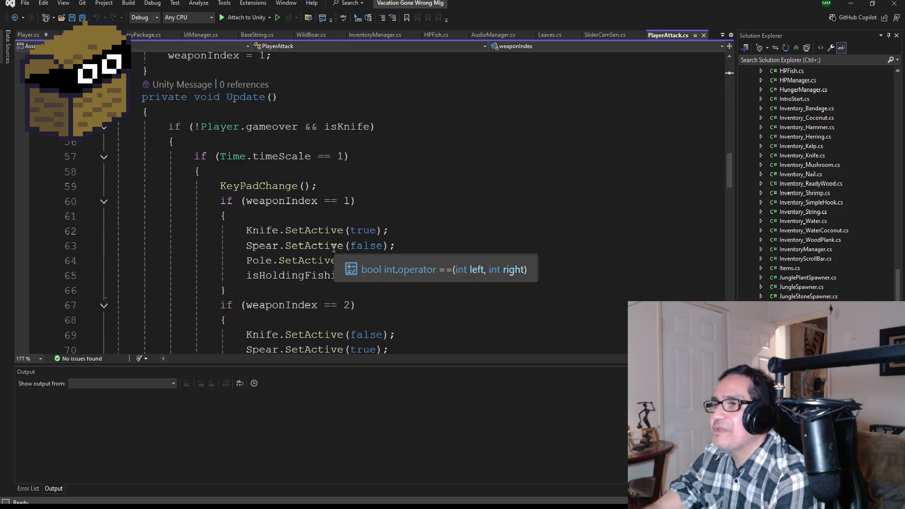
scroll(333, 213, down, 1)
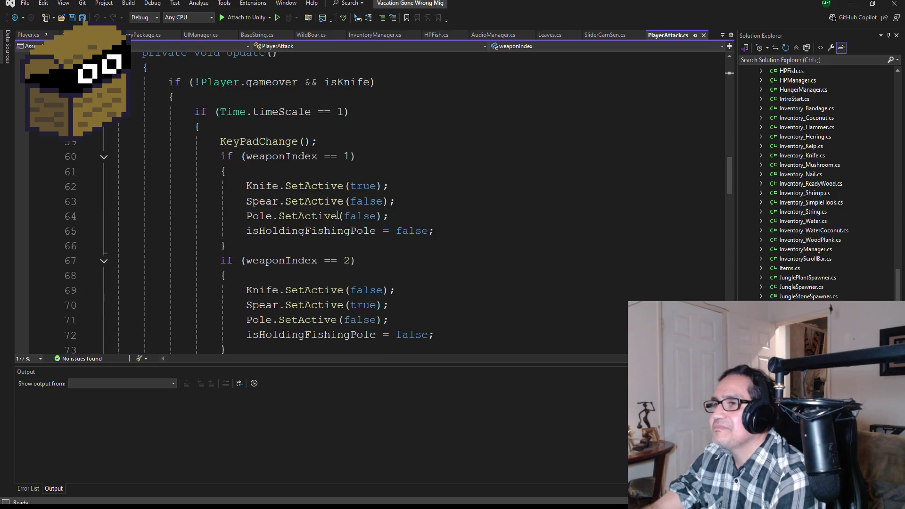
Step: Review KeyPadChange's number-key and scroll-wheel code that sets weaponIndex to 1, 2 or 3
scroll(347, 228, up, 2)
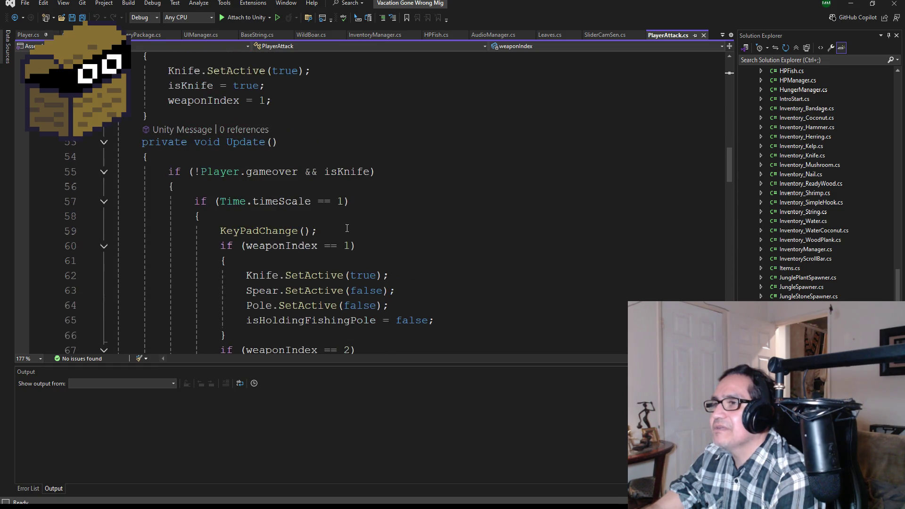
scroll(352, 280, down, 2)
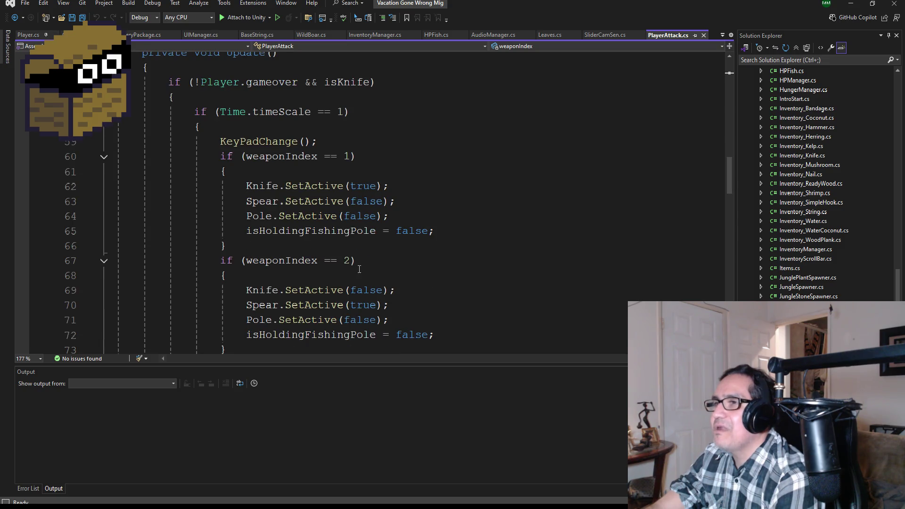
scroll(359, 269, down, 7)
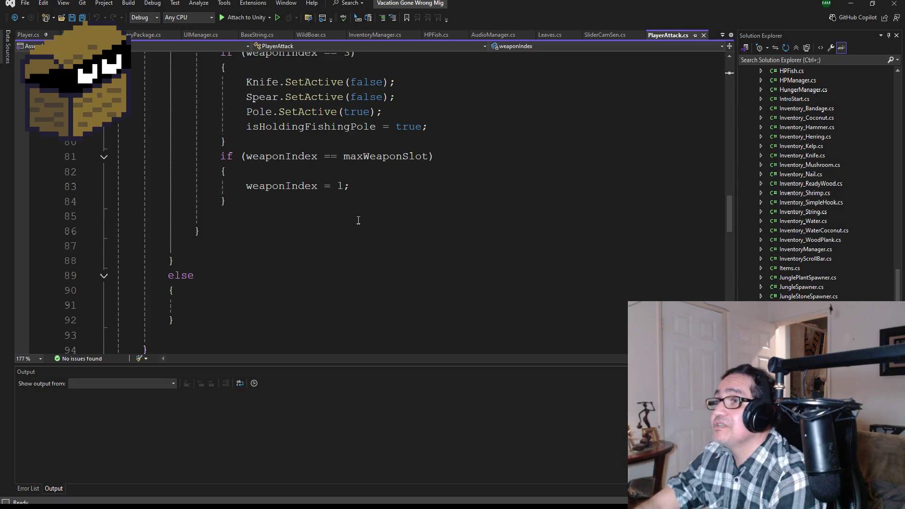
scroll(349, 222, up, 5)
scroll(374, 214, up, 2)
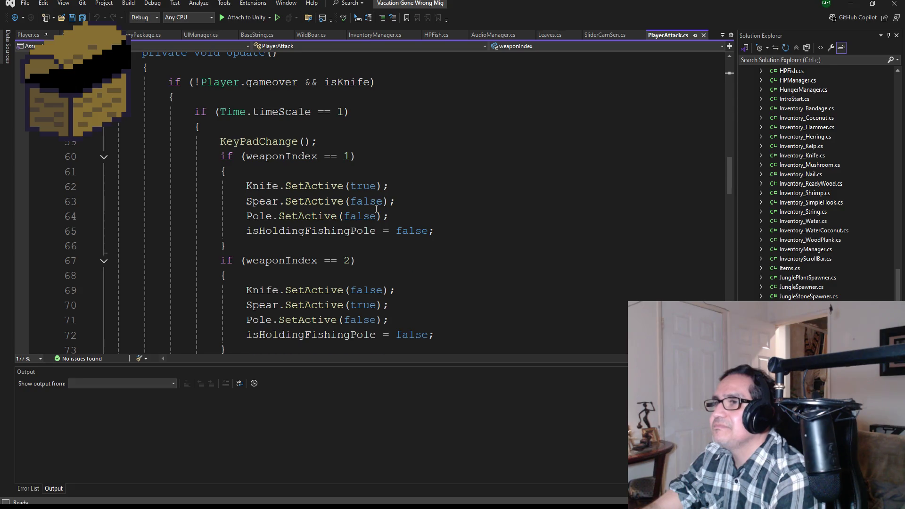
scroll(372, 222, up, 2)
scroll(370, 234, down, 5)
scroll(370, 234, down, 9)
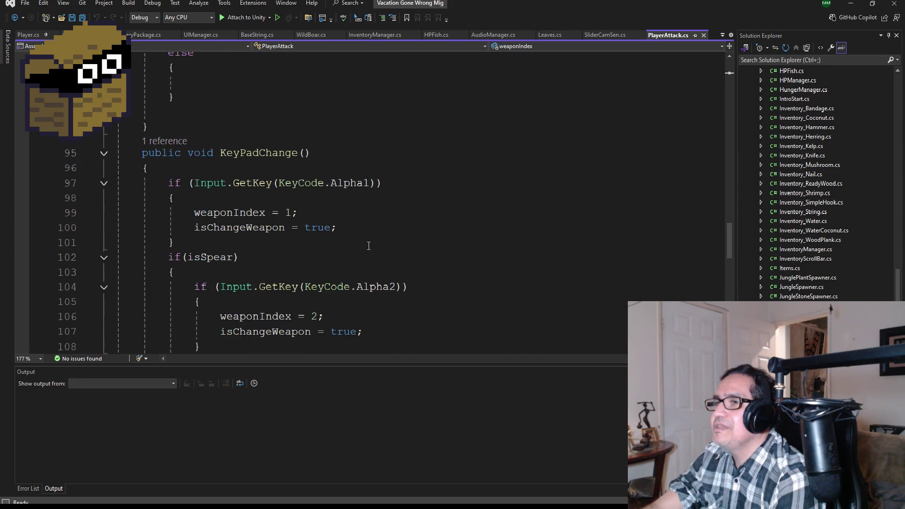
scroll(358, 276, down, 9)
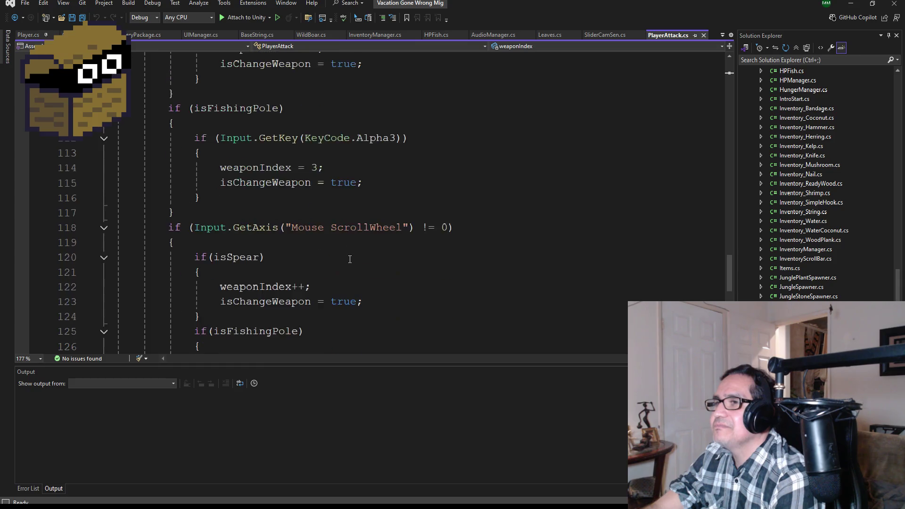
scroll(349, 259, down, 1)
Step: Select the KeyPadChange method code in the Vacation Gone Wrong PlayerAttack script for copying
mouse_move(194, 258)
mouse_down()
mouse_move(127, 183)
mouse_move(162, 196)
mouse_move(170, 207)
mouse_move(122, 207)
mouse_move(118, 158)
mouse_up()
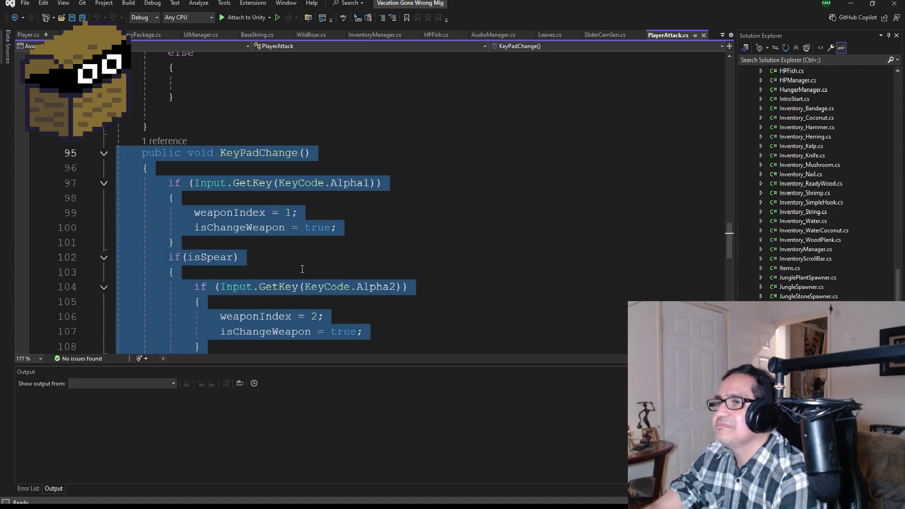
scroll(309, 268, down, 2)
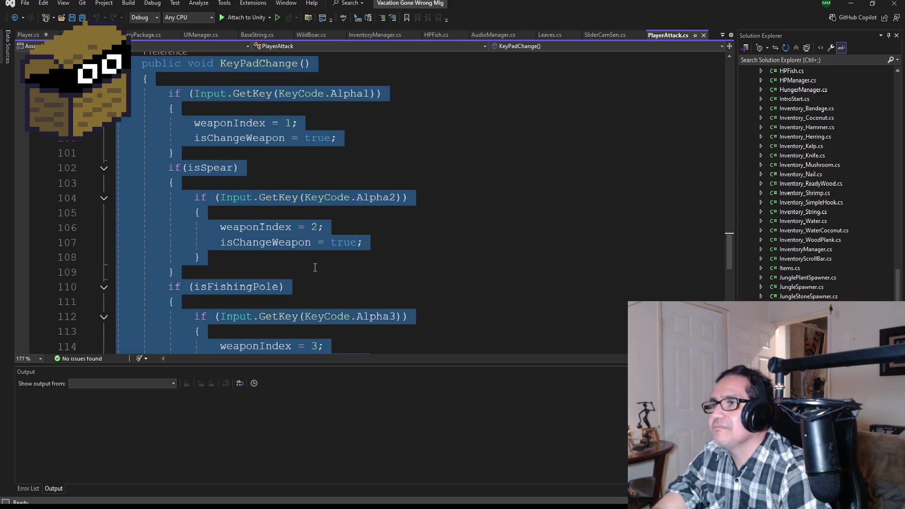
scroll(434, 249, down, 7)
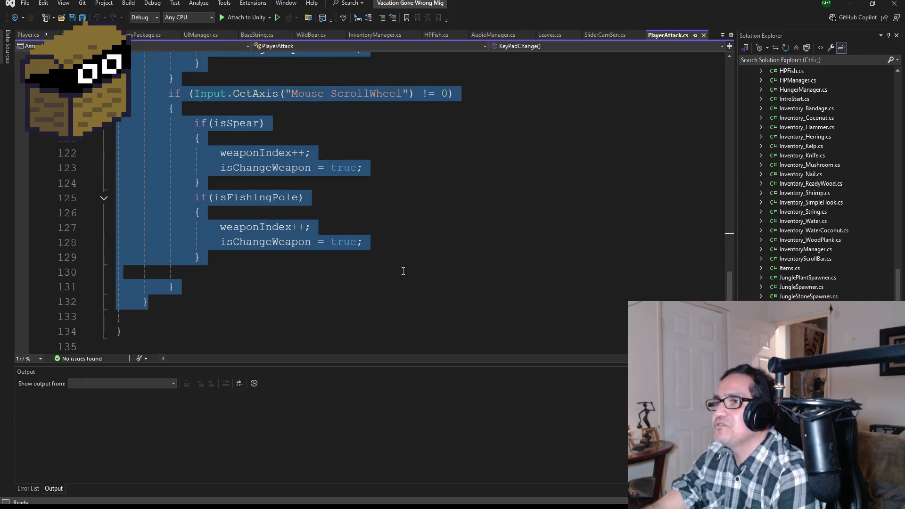
scroll(403, 271, up, 15)
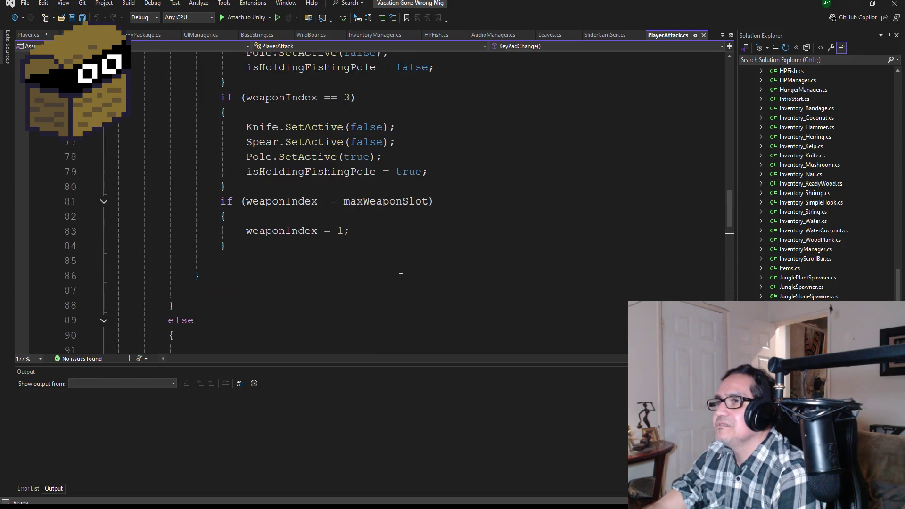
scroll(405, 284, up, 6)
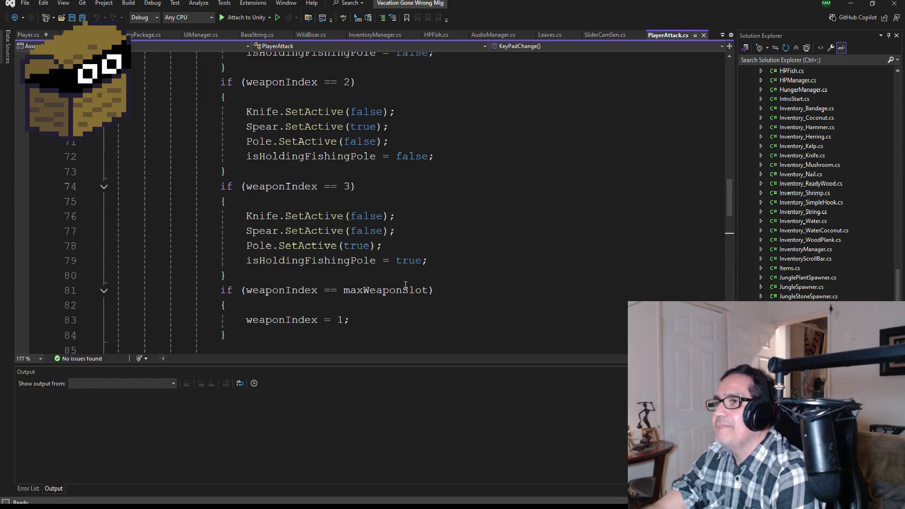
scroll(314, 179, up, 5)
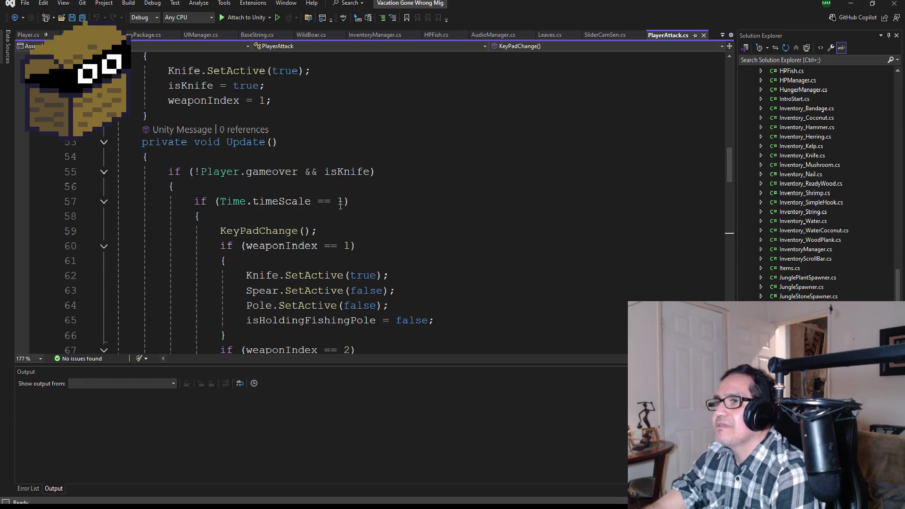
scroll(333, 229, up, 6)
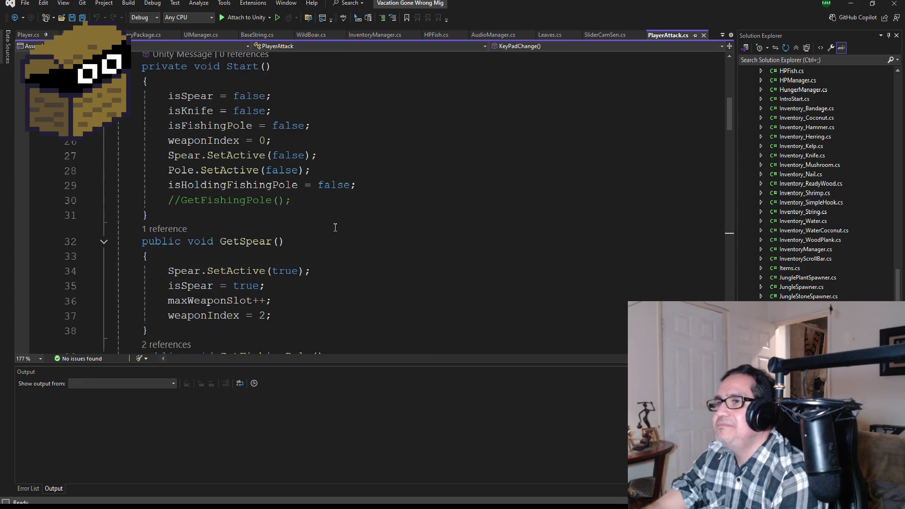
scroll(336, 227, up, 2)
Step: Look over the rest of the copied code and bring up the other Visual Studio windows
scroll(344, 236, down, 9)
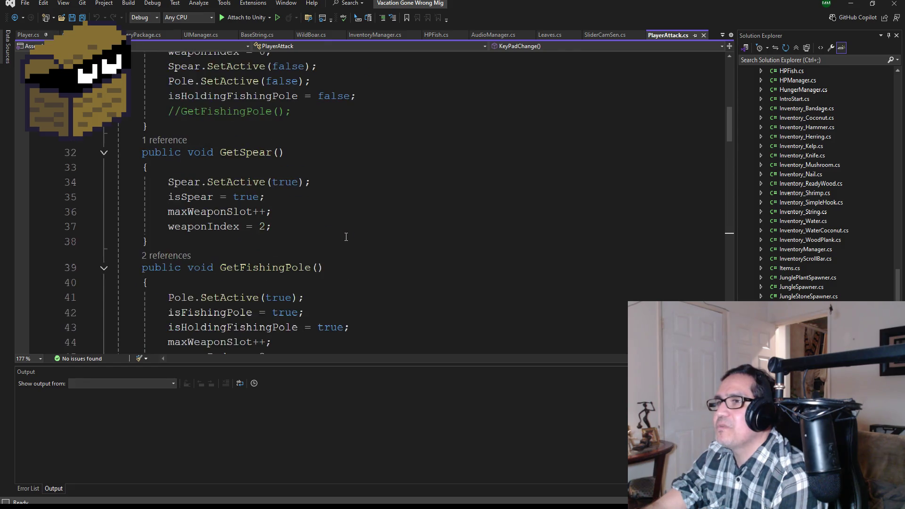
scroll(348, 244, down, 4)
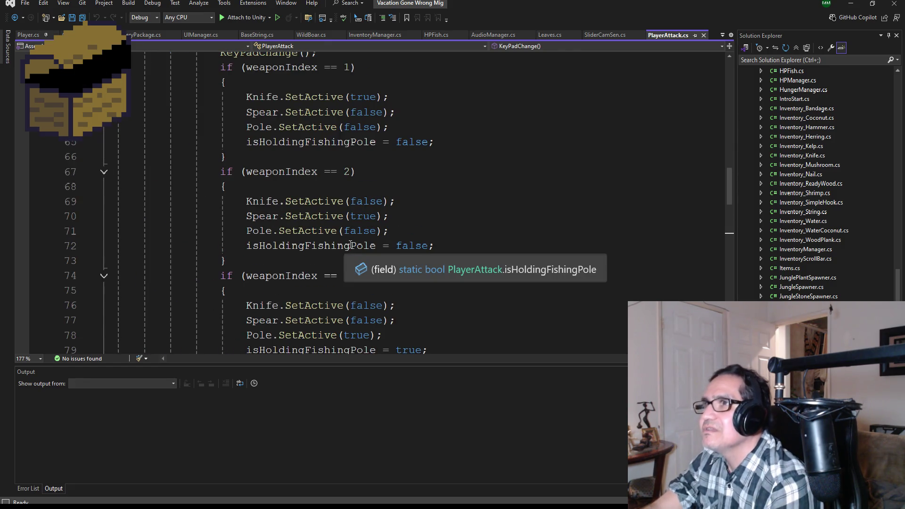
scroll(351, 249, down, 5)
scroll(351, 248, down, 3)
scroll(349, 250, up, 2)
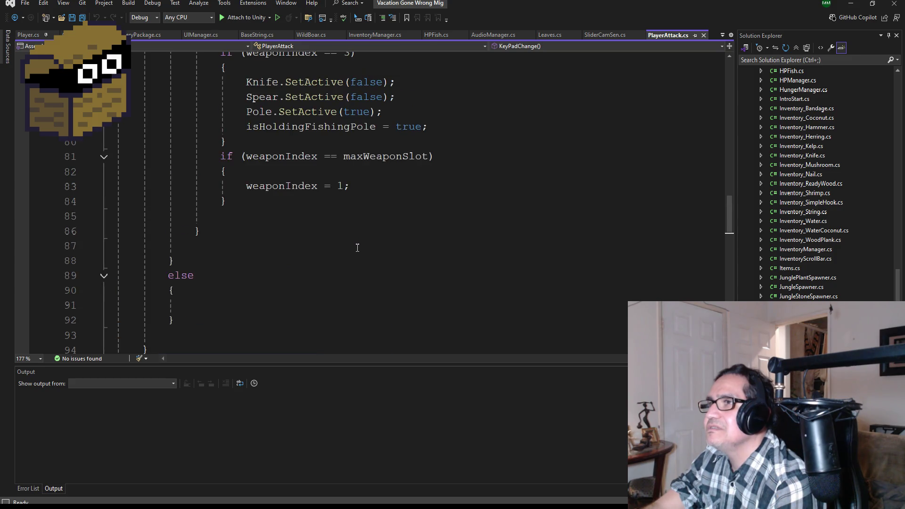
scroll(344, 255, down, 4)
scroll(342, 258, down, 2)
scroll(346, 262, down, 7)
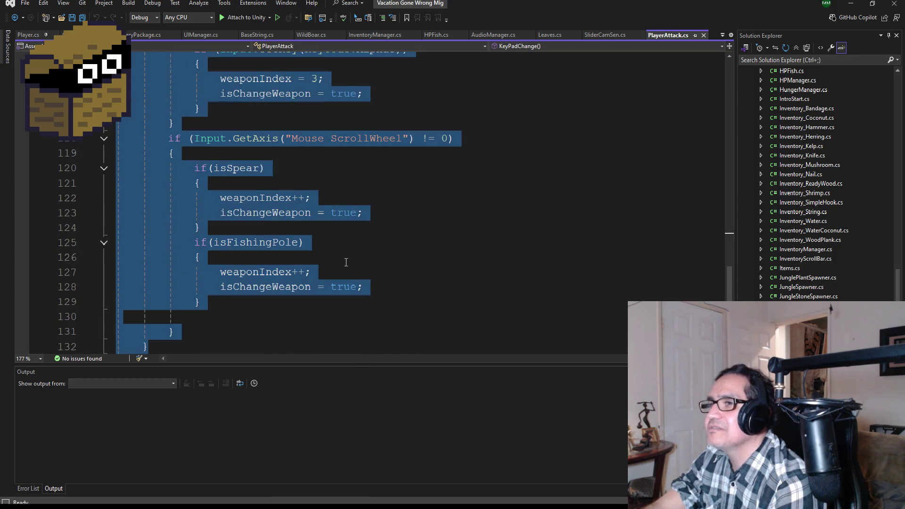
scroll(342, 252, down, 2)
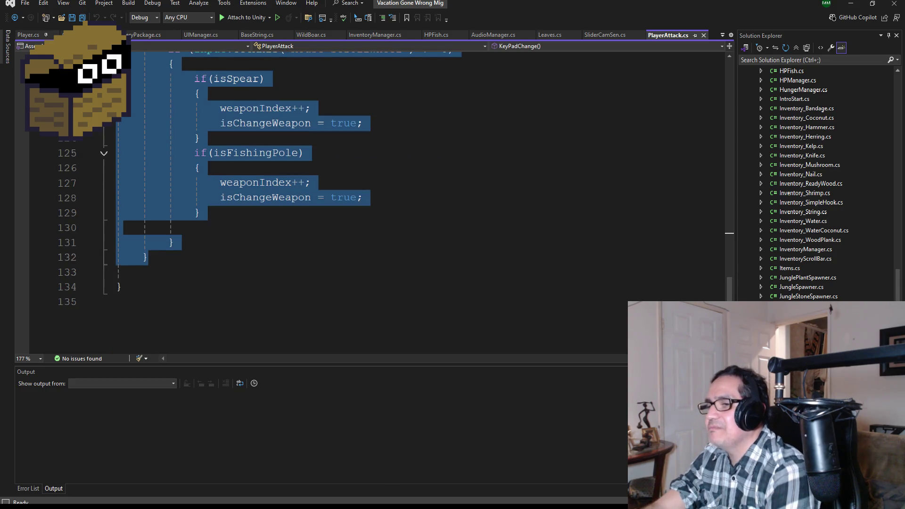
click(283, 507)
Step: Paste the copied KeyPadChange method after the last method in Dwarf Miner's PlayerAttack script
click(250, 480)
scroll(269, 281, down, 10)
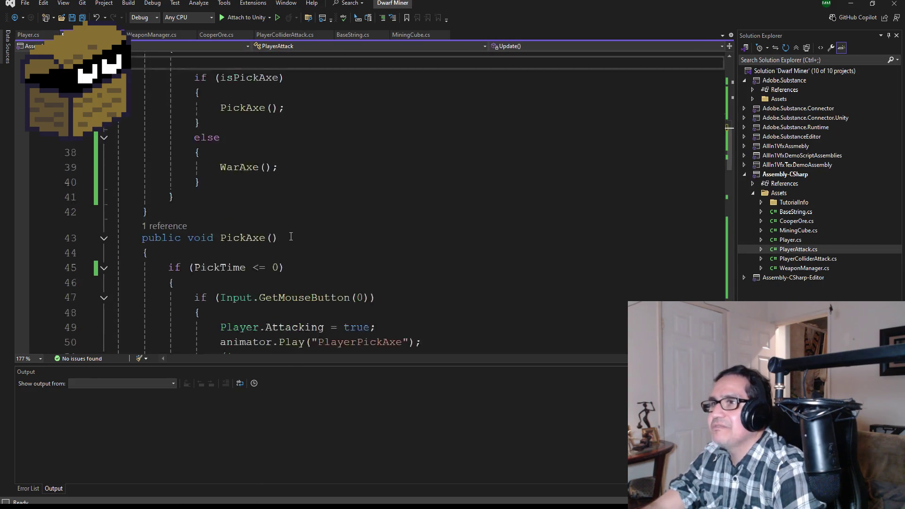
scroll(269, 281, down, 13)
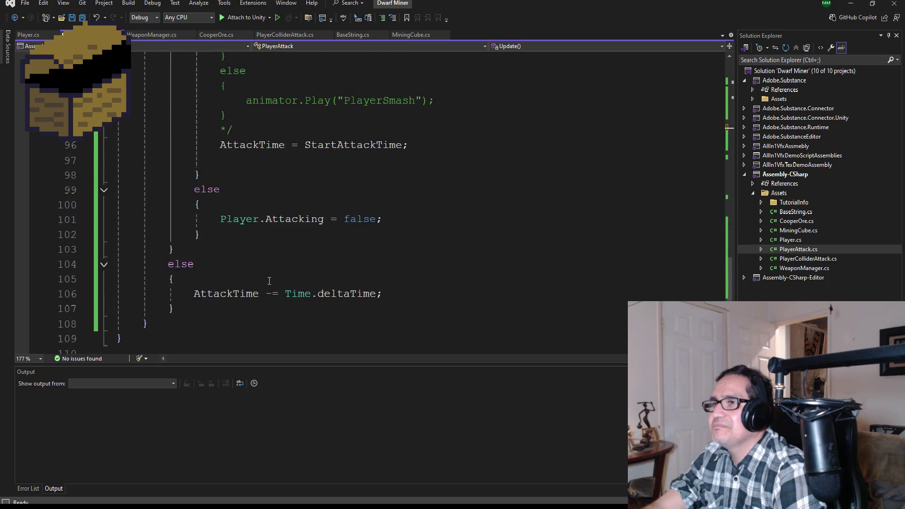
click(179, 161)
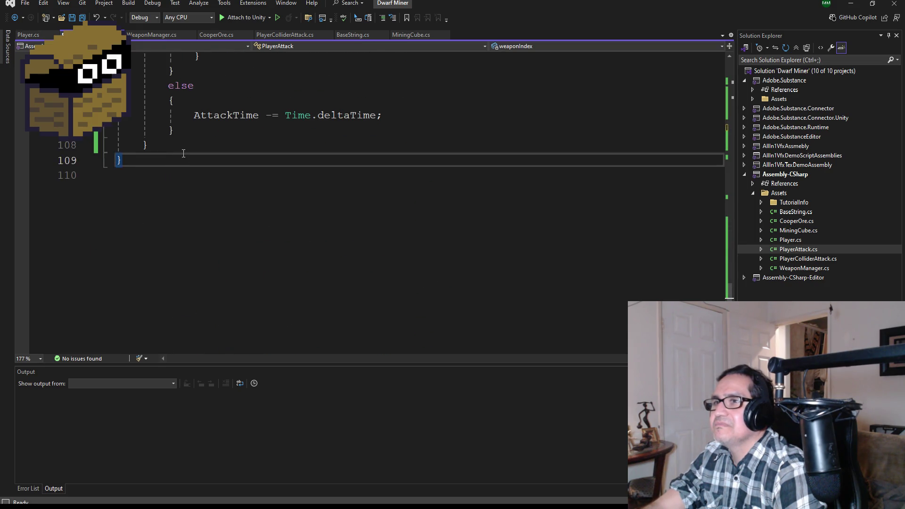
click(183, 150)
key(Return)
key(ctrl+v)
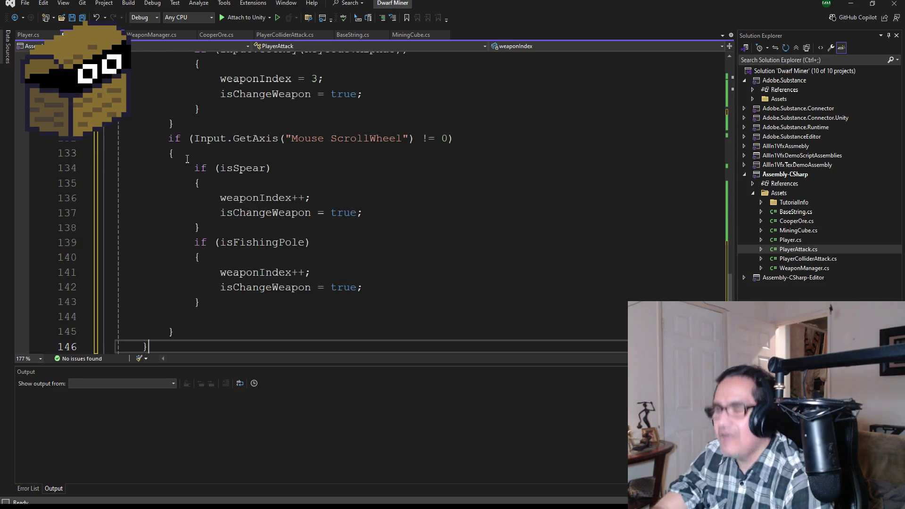
scroll(300, 168, up, 3)
scroll(301, 168, up, 6)
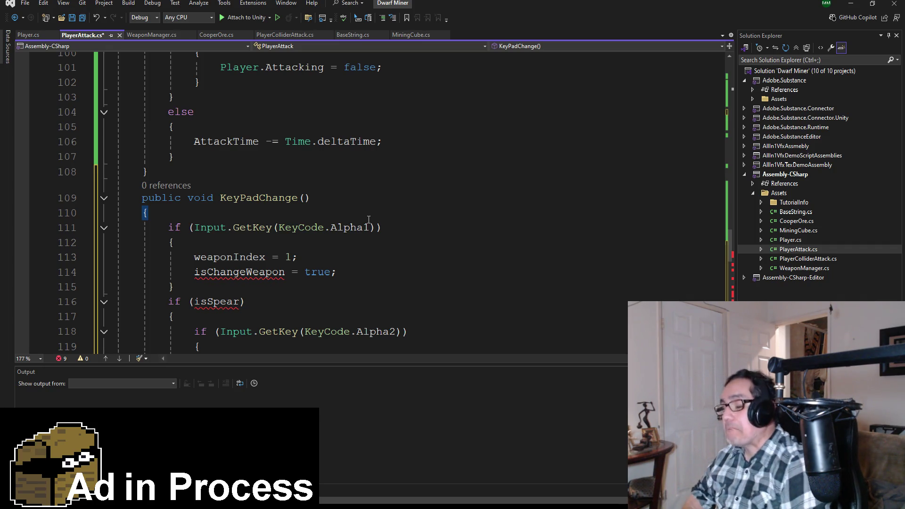
Step: Remove the isChangeWeapon assignment under the Alpha1 check and save all files
scroll(375, 247, down, 1)
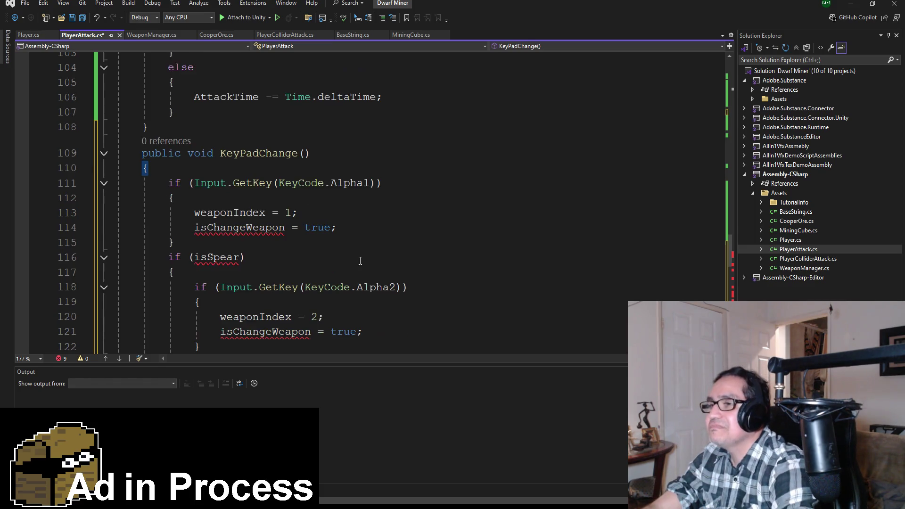
click(360, 226)
key(ctrl+z)
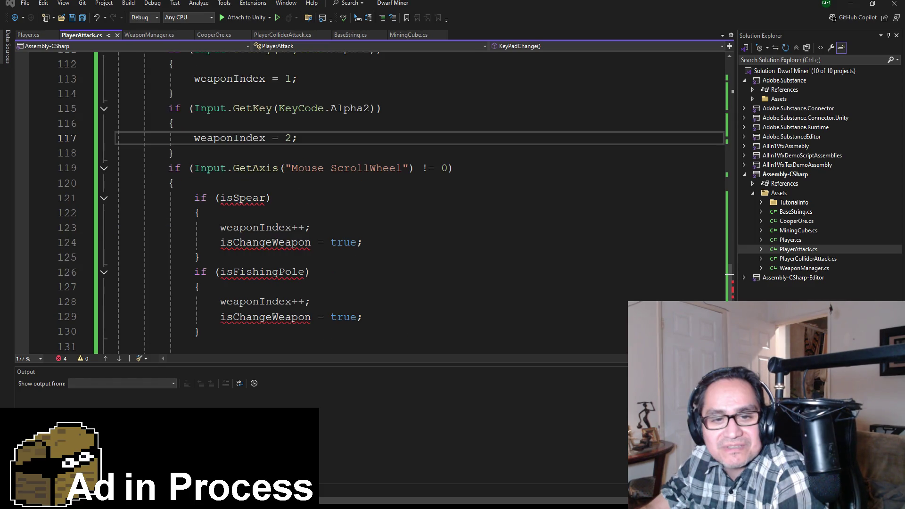
key(ctrl+s)
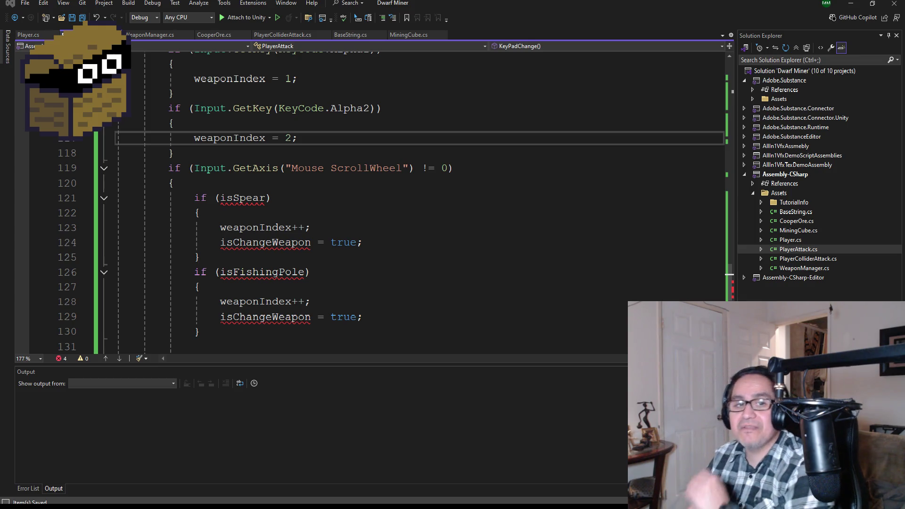
scroll(364, 190, up, 2)
click(84, 18)
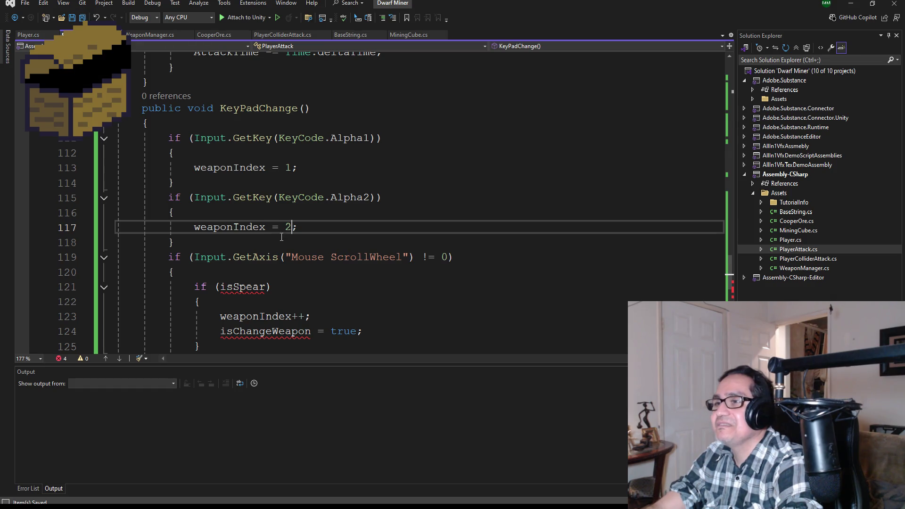
scroll(281, 237, down, 2)
Step: Rename the isSpear condition to isPickAxe, drop its isChangeWeapon line, and set weaponIndex = 1
click(255, 201)
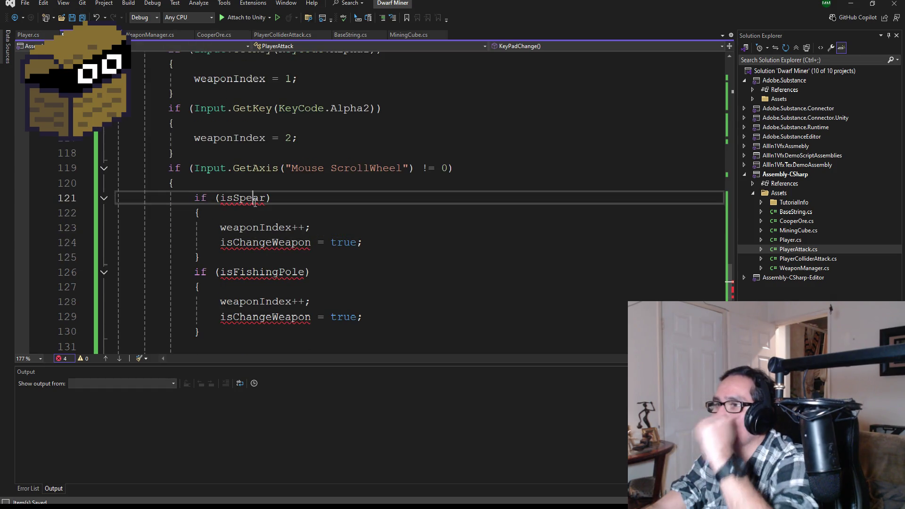
double_click(255, 200)
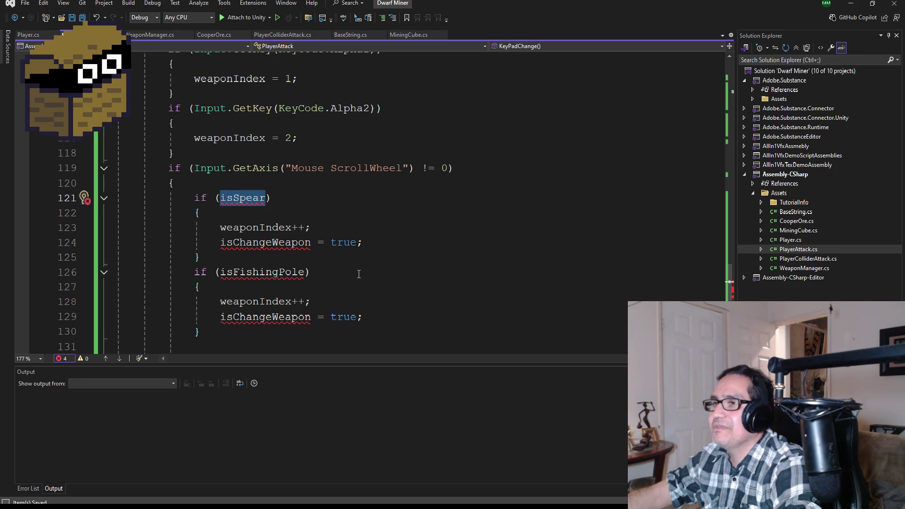
text(is)
key(Tab)
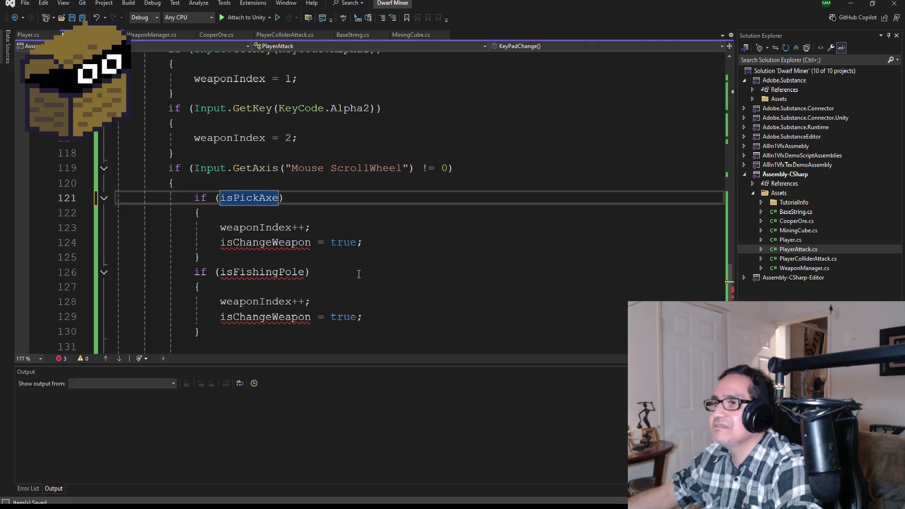
mouse_move(363, 242)
mouse_down()
mouse_move(98, 236)
mouse_move(85, 228)
mouse_move(96, 245)
mouse_up()
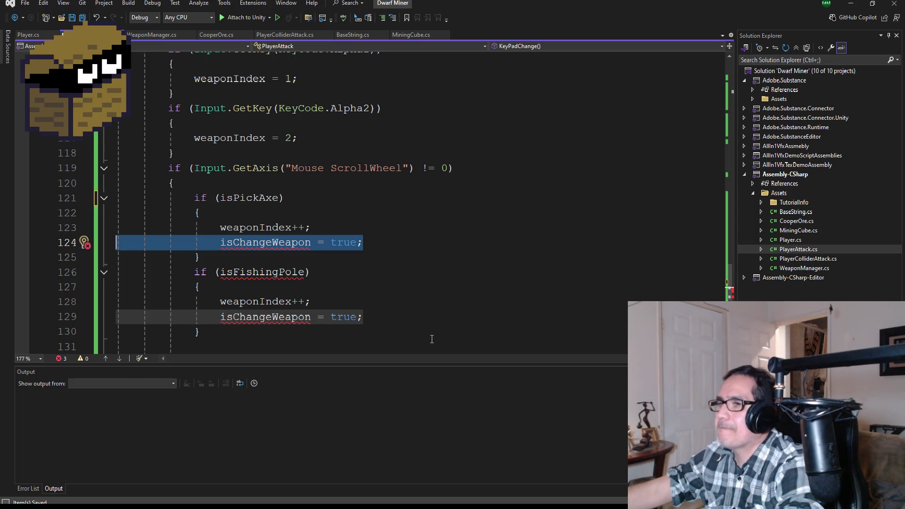
key(BackSpace)
key(BackSpace)
key(Left)
key(Left)
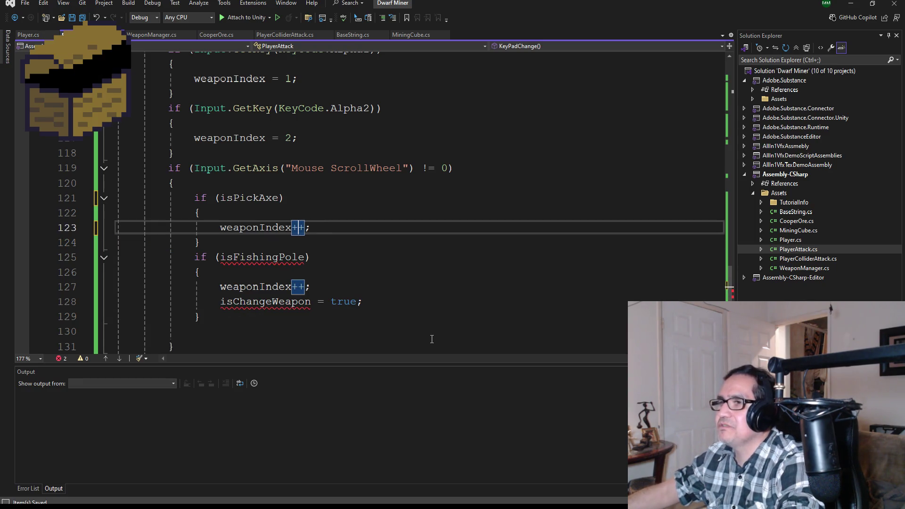
key(BackSpace)
key(BackSpace)
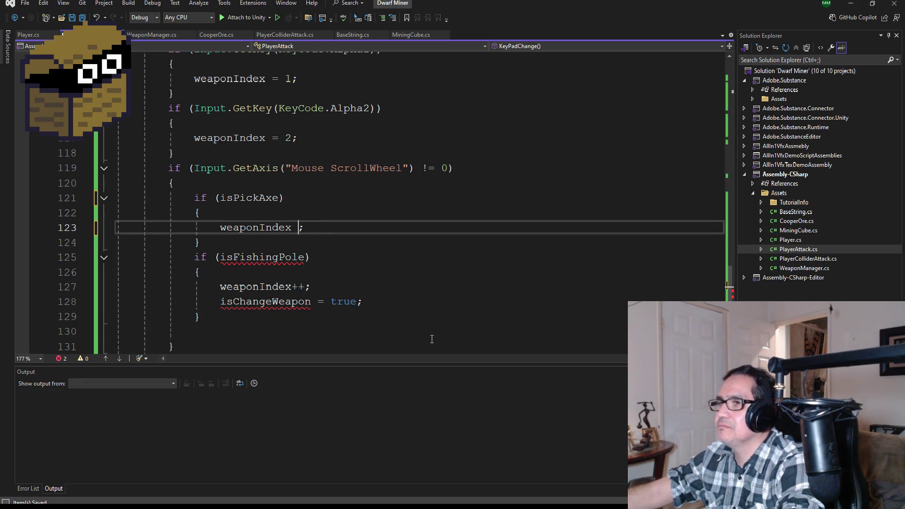
text(= 1)
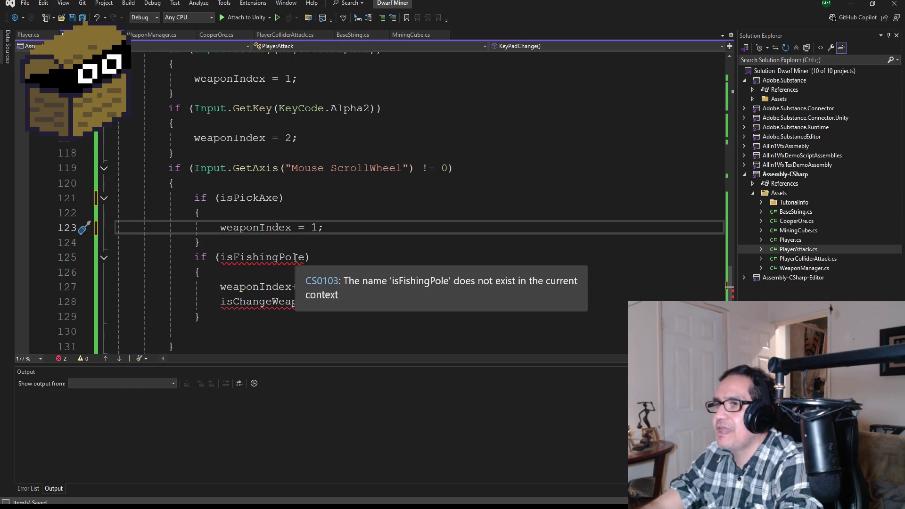
Step: Replace the isFishingPole branch with else { weaponIndex = 2; }
double_click(267, 257)
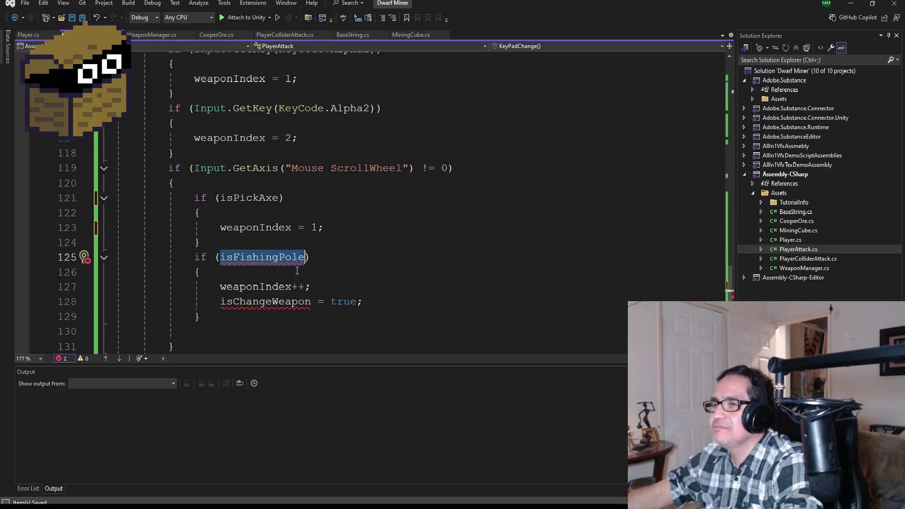
key(Down)
key(Down)
key(Down)
key(BackSpace)
key(BackSpace)
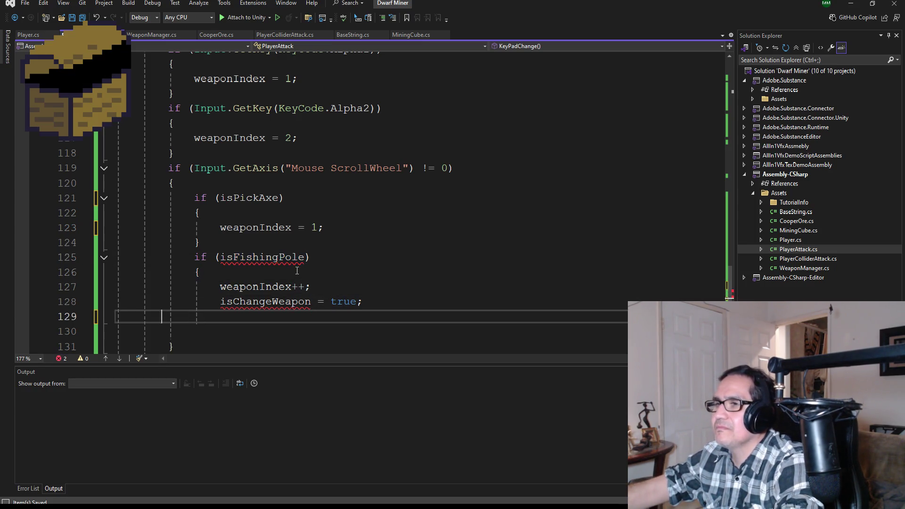
key(BackSpace)
key(BackSpace)
key(BackSpace)
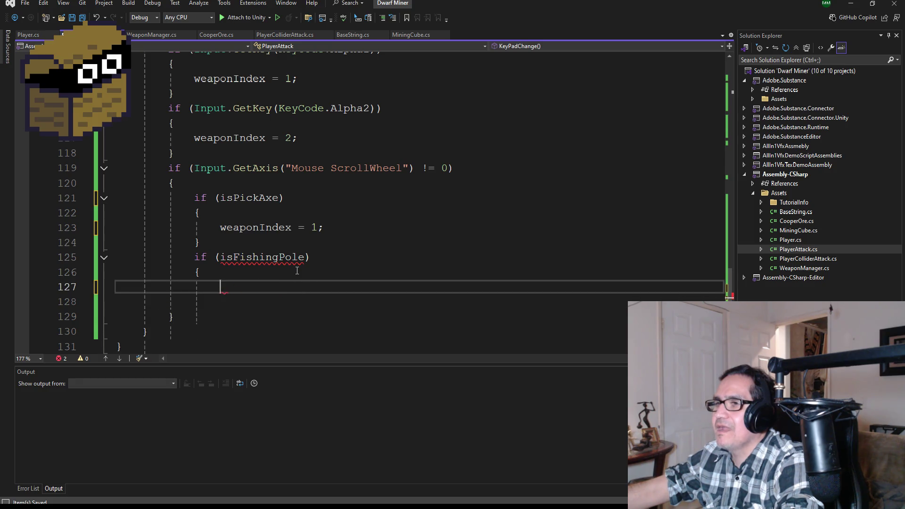
key(BackSpace)
key(BackSpace)
key(BackSpace)
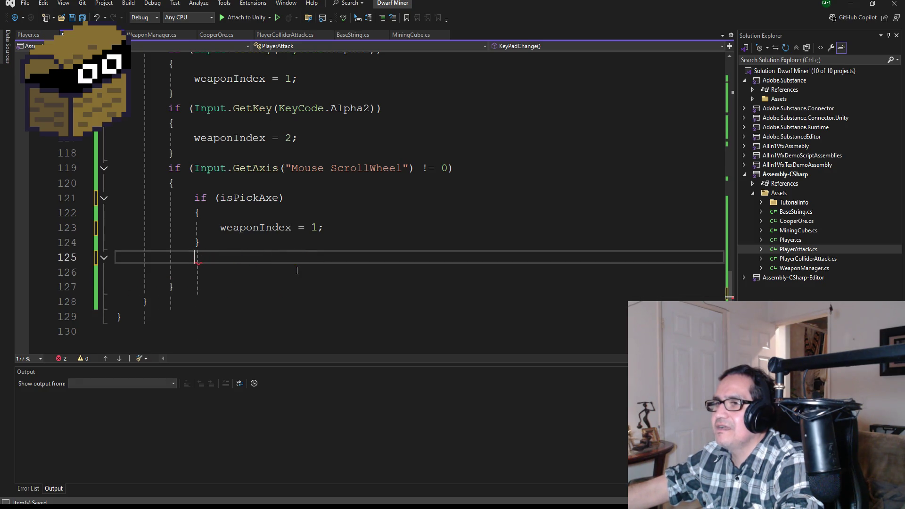
text(else)
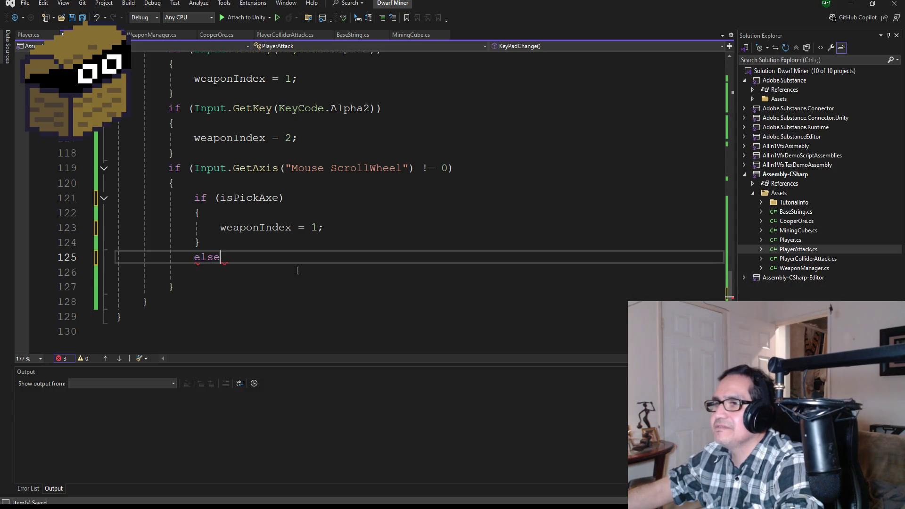
key(Return)
text({)
key(Return)
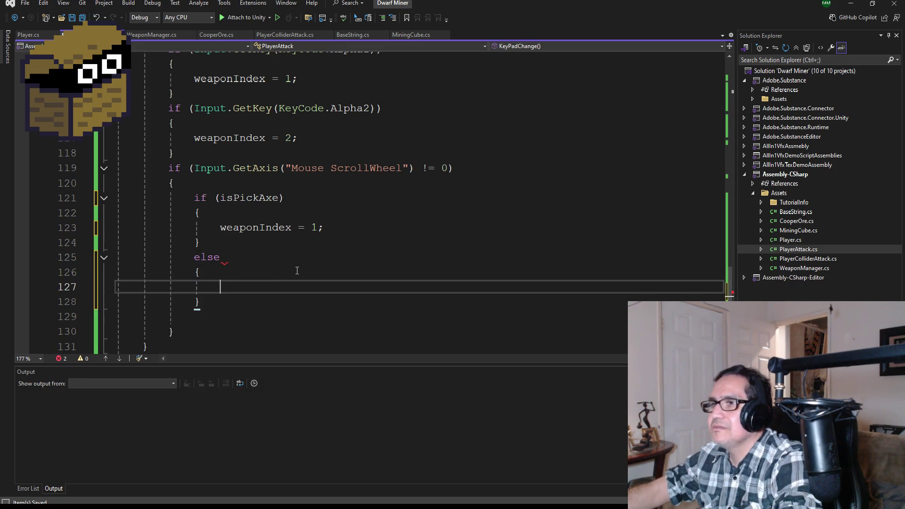
text(we)
key(Tab)
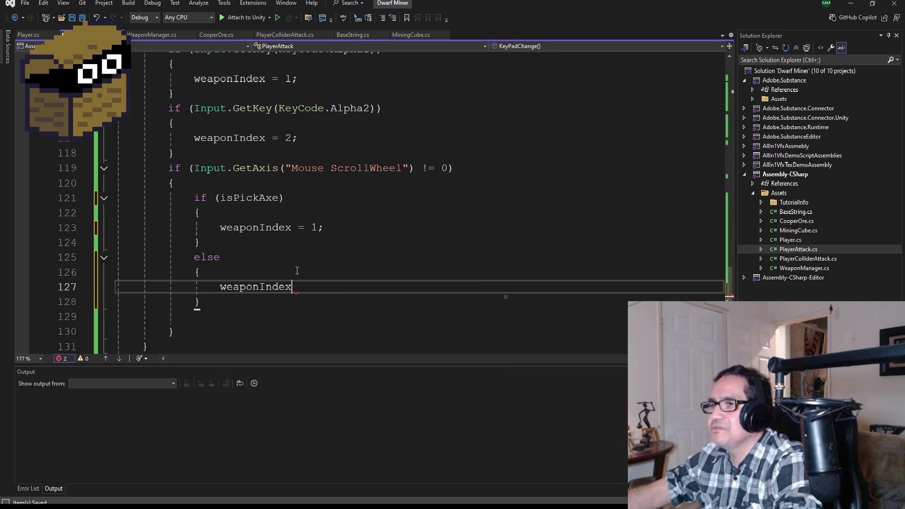
text( = 2;)
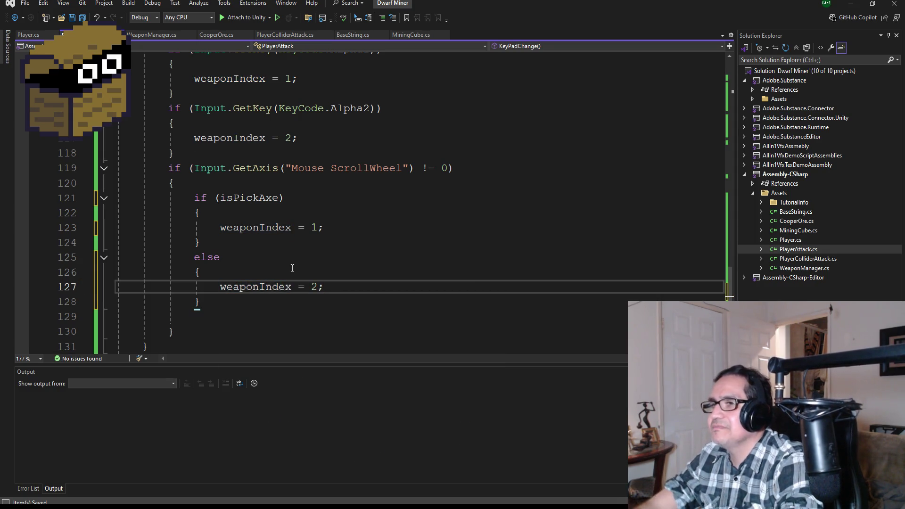
scroll(248, 250, up, 2)
click(83, 17)
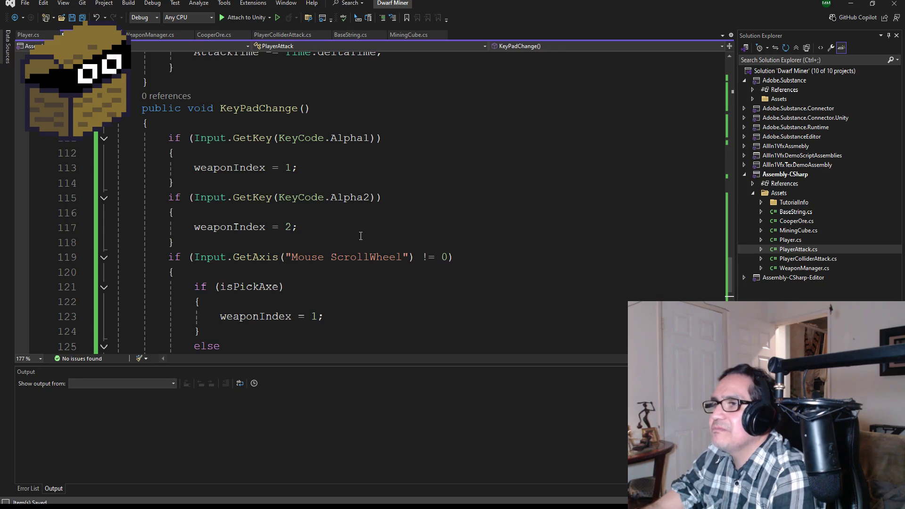
scroll(313, 281, down, 1)
scroll(338, 316, down, 3)
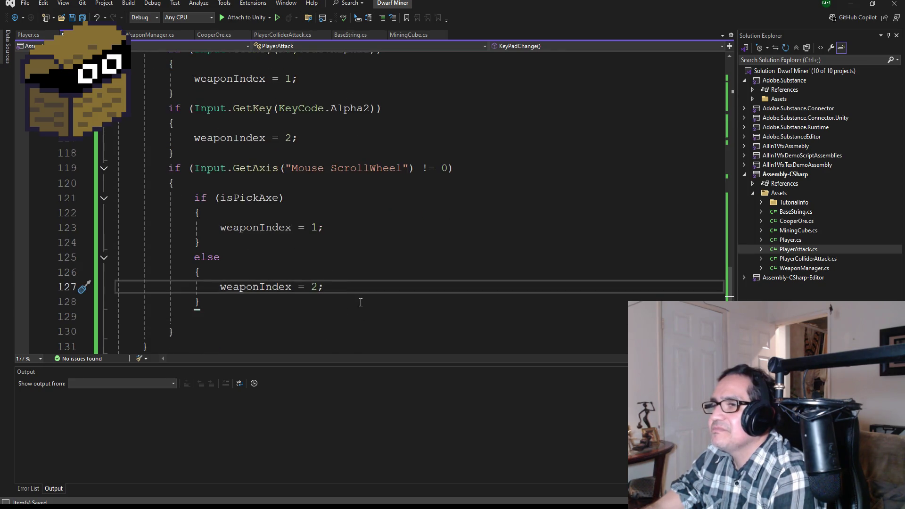
scroll(354, 299, up, 6)
scroll(348, 250, up, 10)
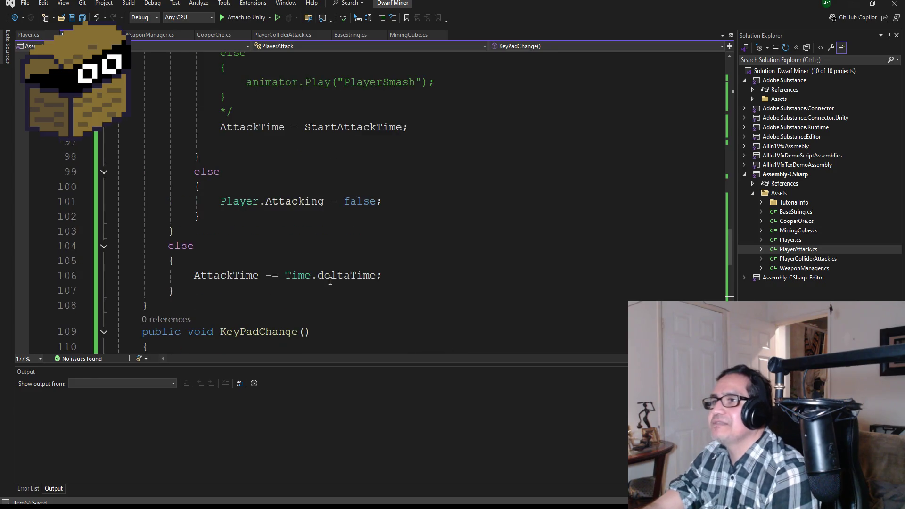
scroll(324, 282, up, 12)
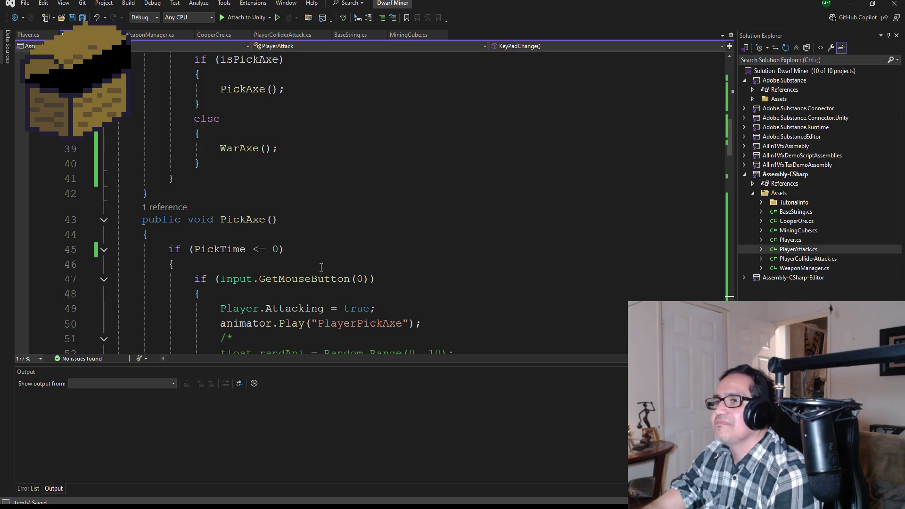
scroll(322, 267, up, 6)
scroll(323, 272, down, 4)
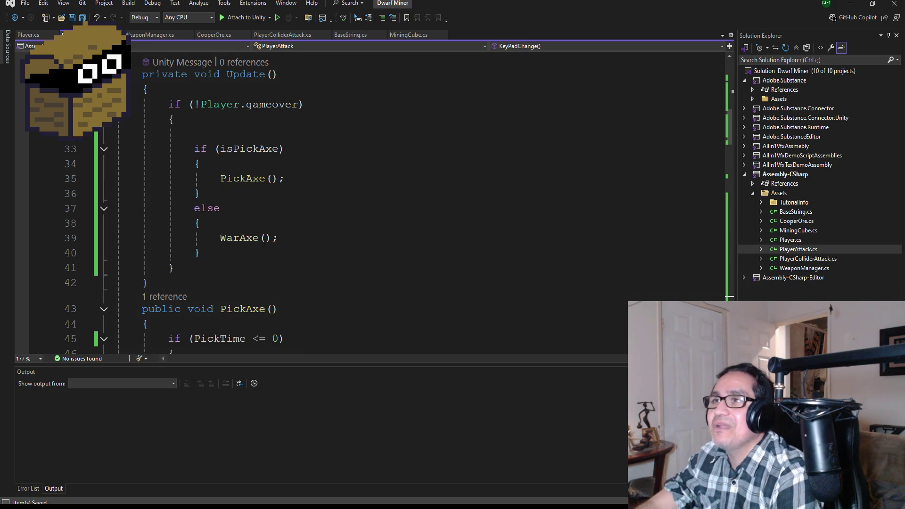
scroll(268, 244, down, 14)
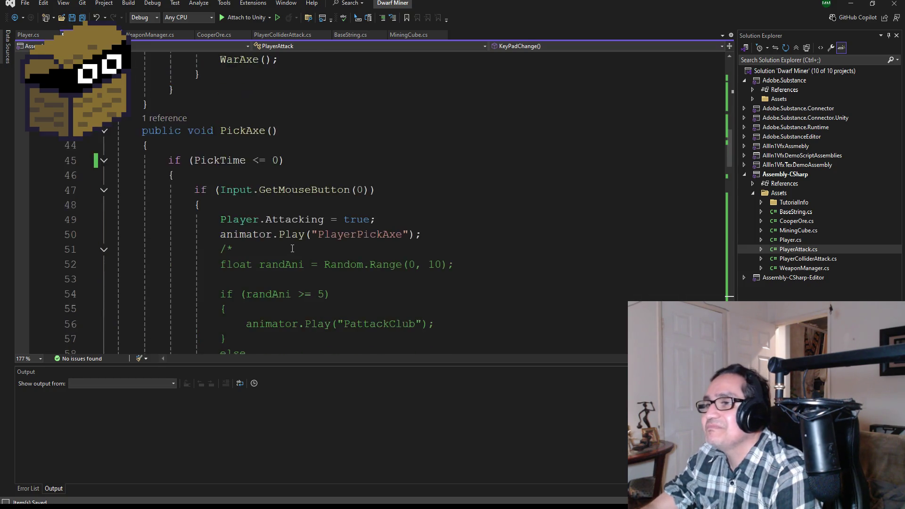
scroll(321, 239, down, 10)
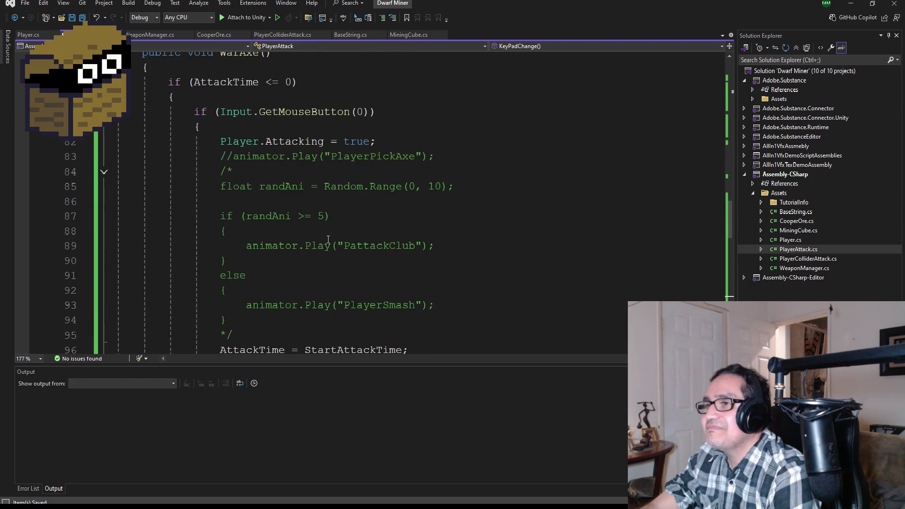
scroll(360, 253, up, 20)
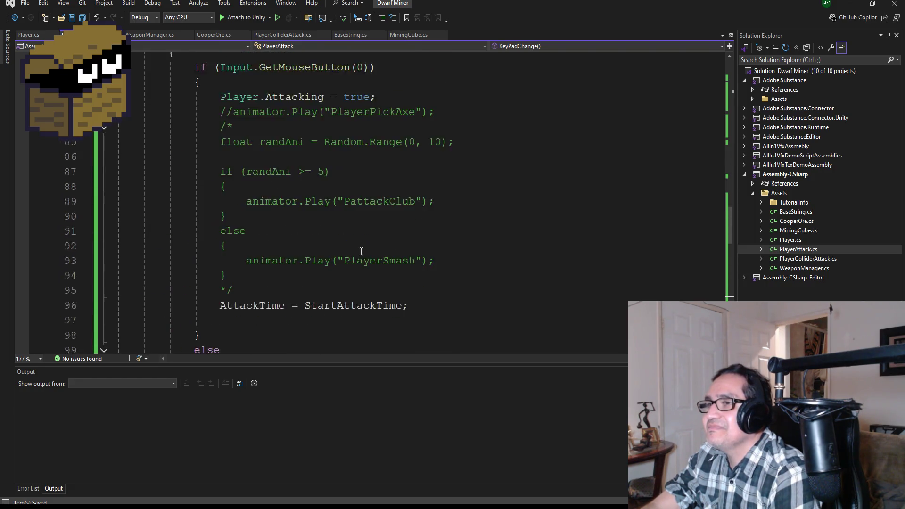
scroll(348, 250, up, 3)
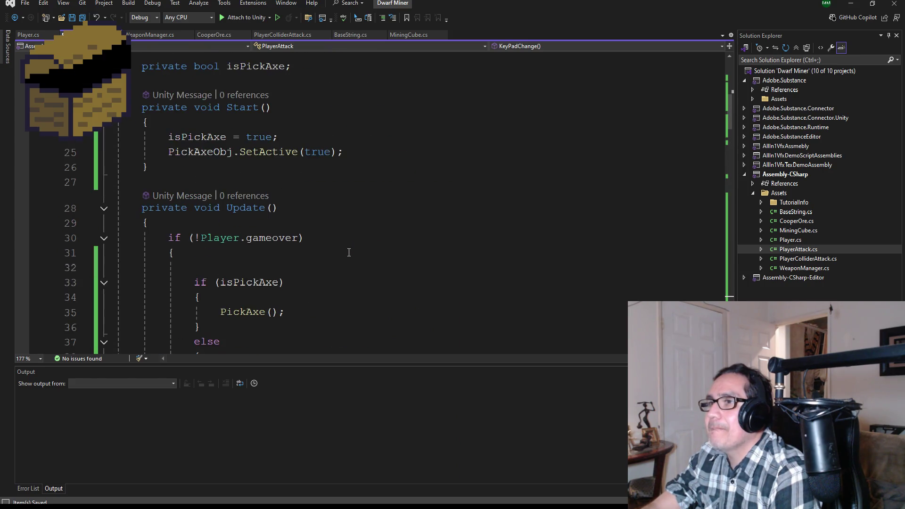
scroll(349, 253, down, 2)
Step: Add a KeyPadChange(); call on the empty line in Update's game-over block and save
click(196, 179)
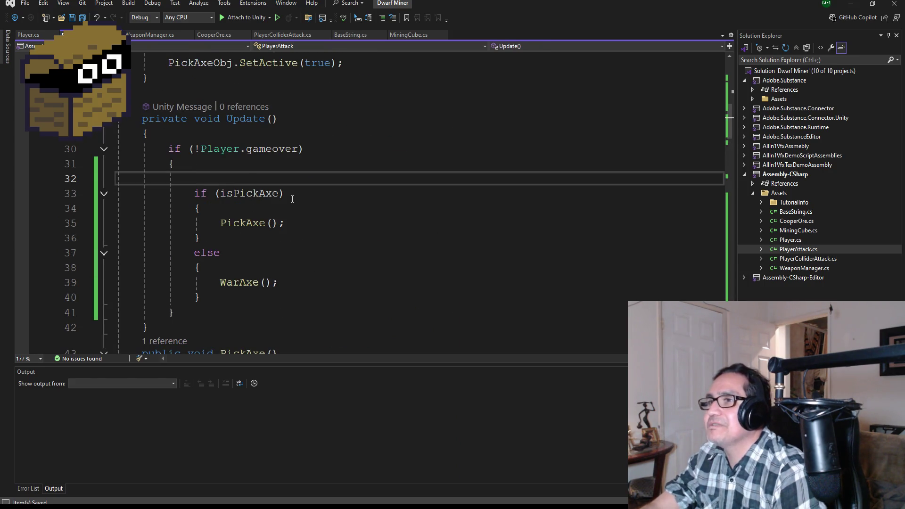
text(KeyPa)
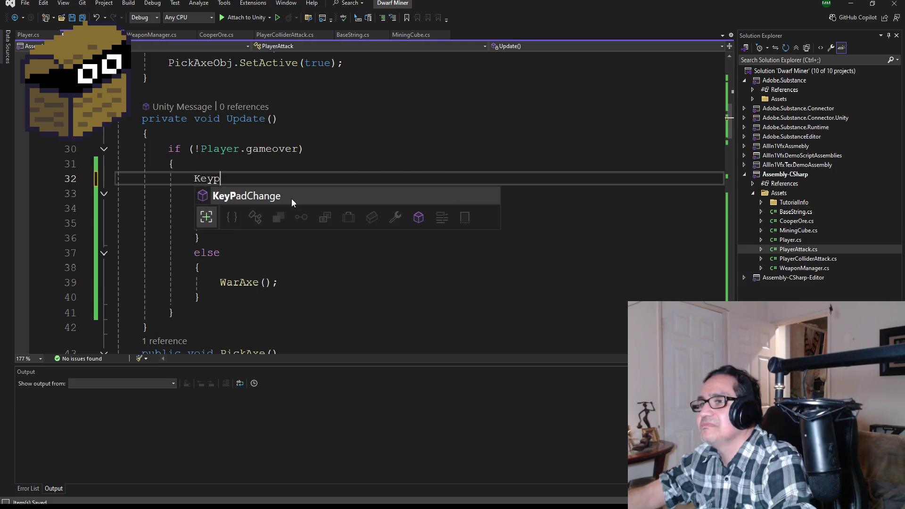
key(Tab)
text(();)
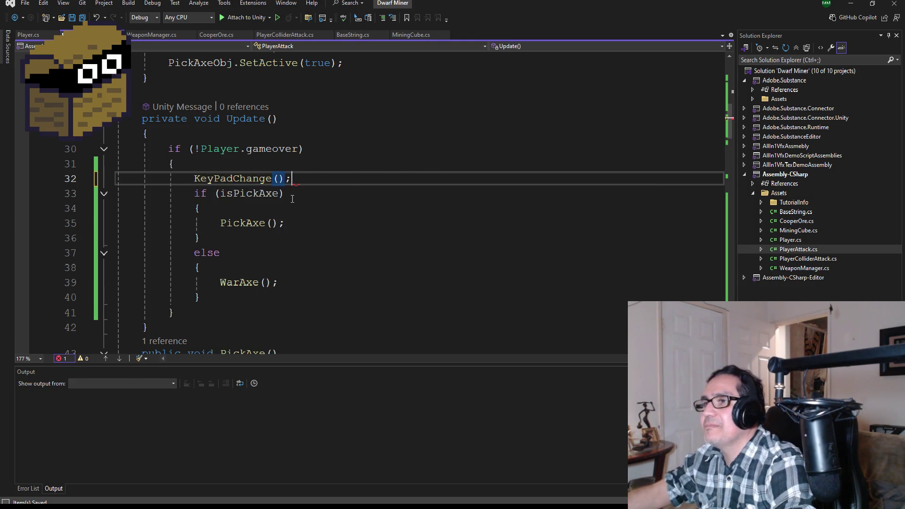
key(ctrl+s)
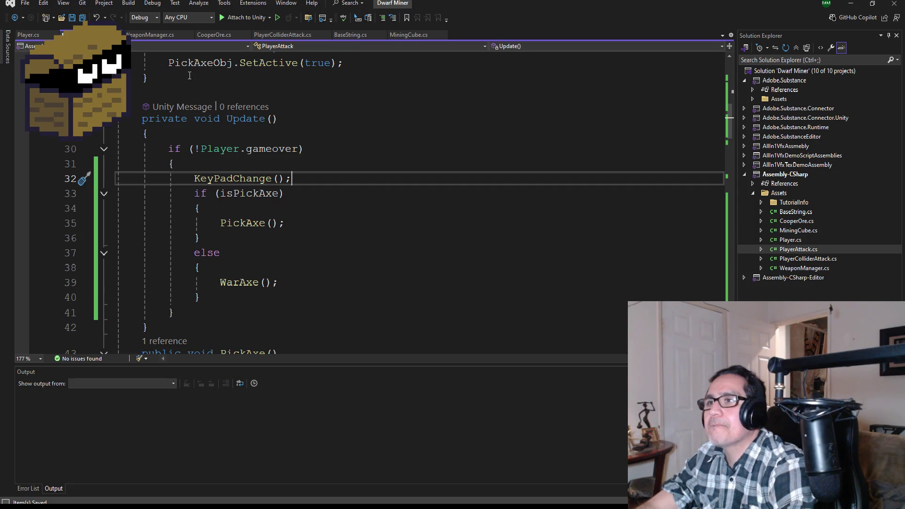
scroll(308, 244, down, 9)
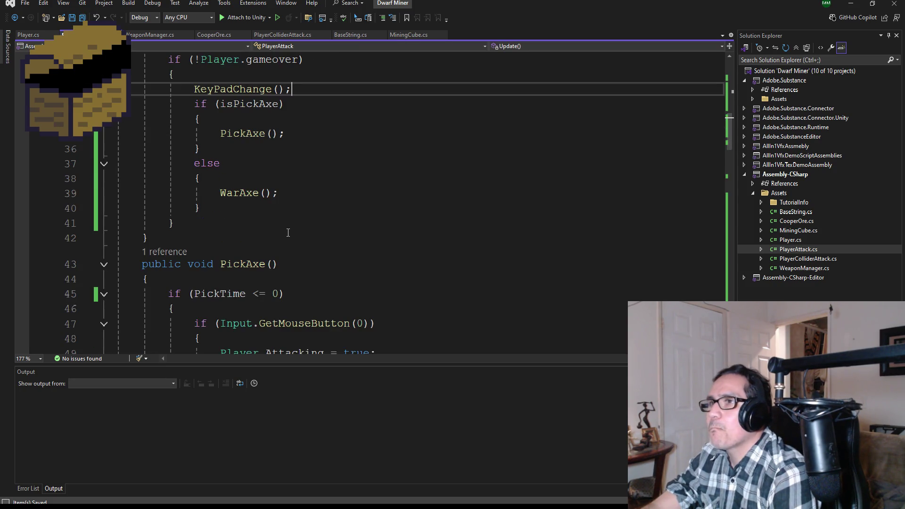
scroll(308, 229, down, 11)
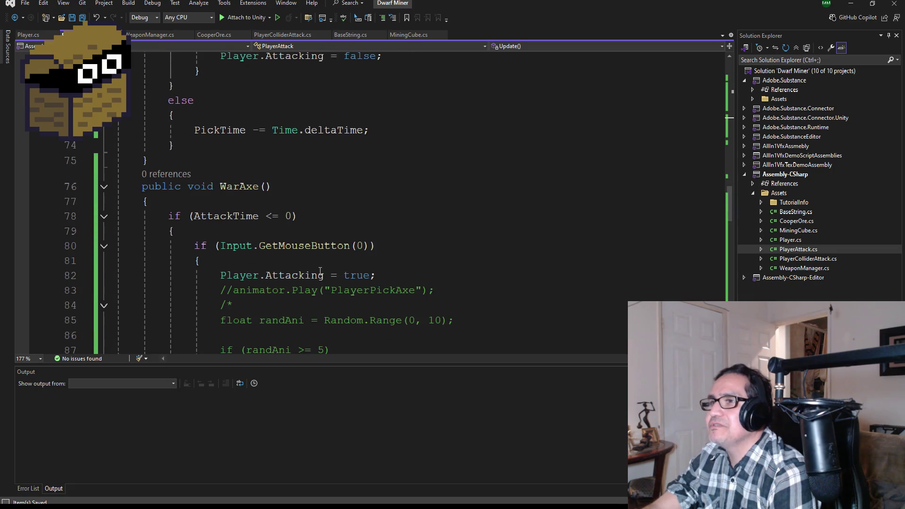
scroll(326, 274, down, 7)
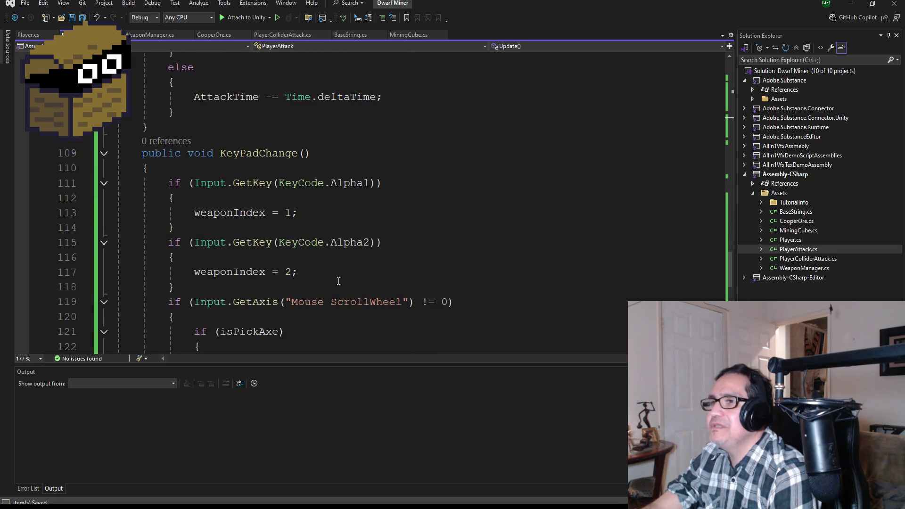
Step: Add isPickAxe = true; to the Alpha1 branch of KeyPadChange
click(247, 199)
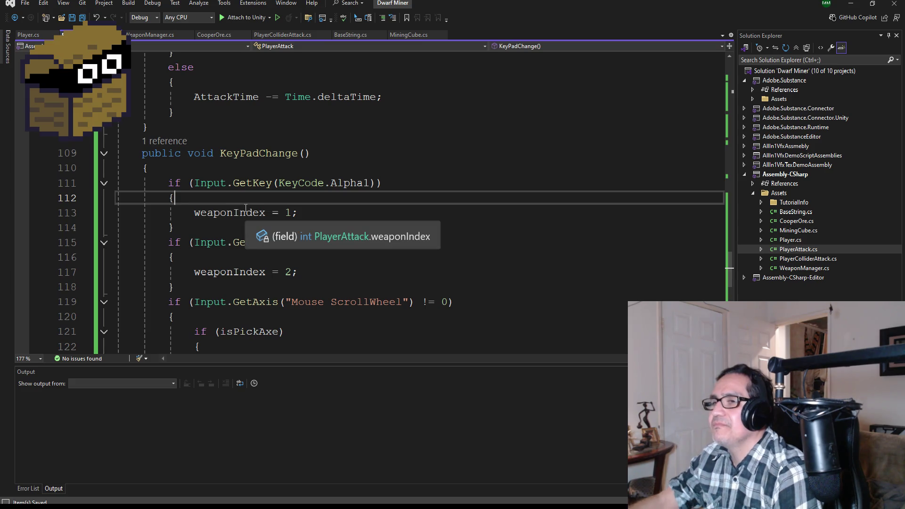
key(Return)
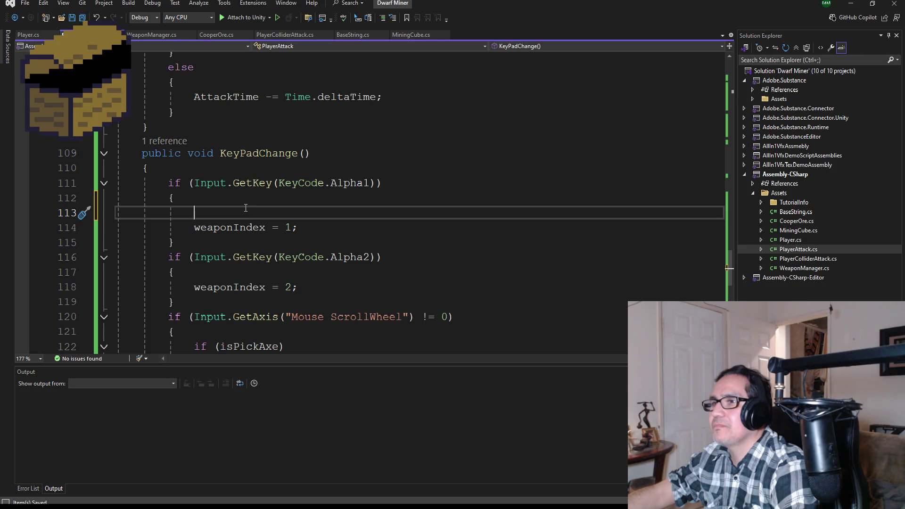
text(is)
key(Tab)
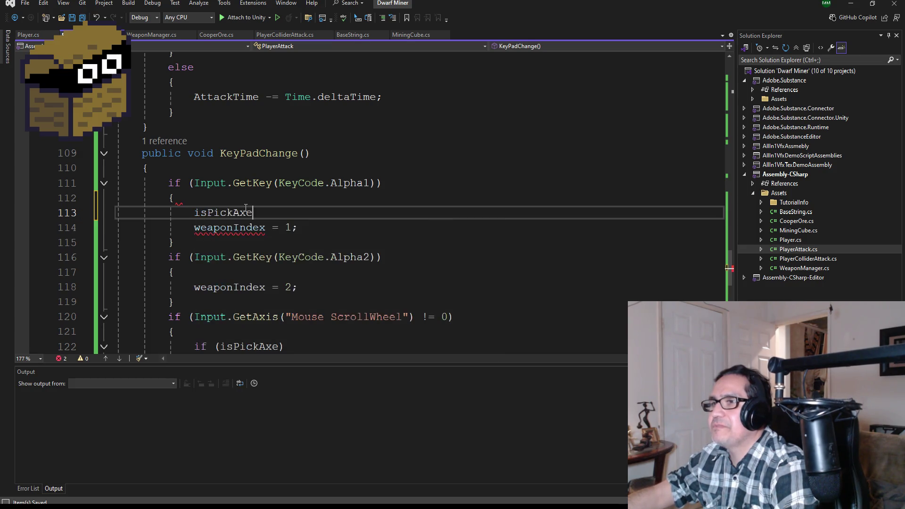
text(= true;)
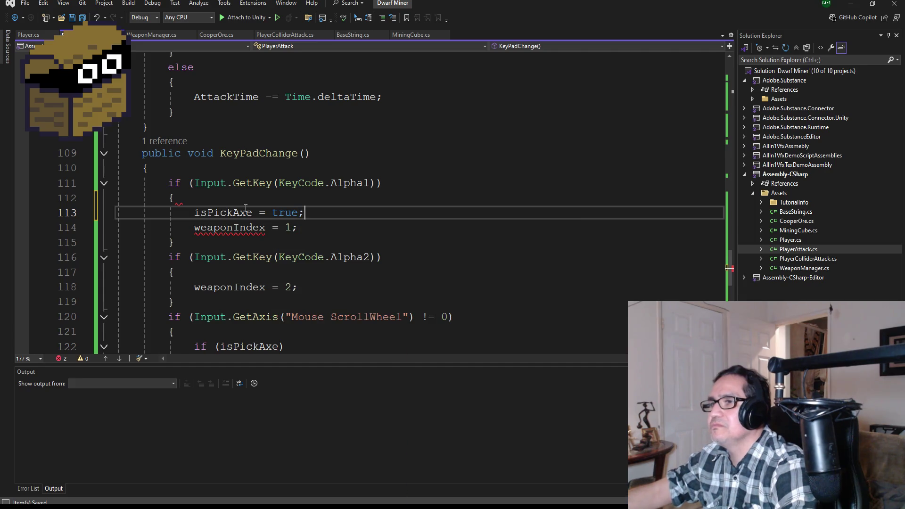
Step: Add isPickAxe = false; to the Alpha2 branch and save the script
click(219, 273)
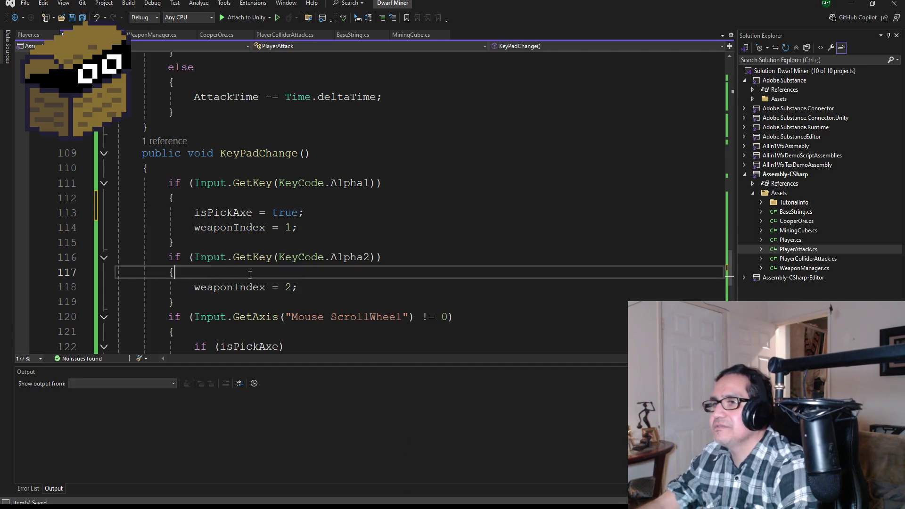
key(Return)
text(isP)
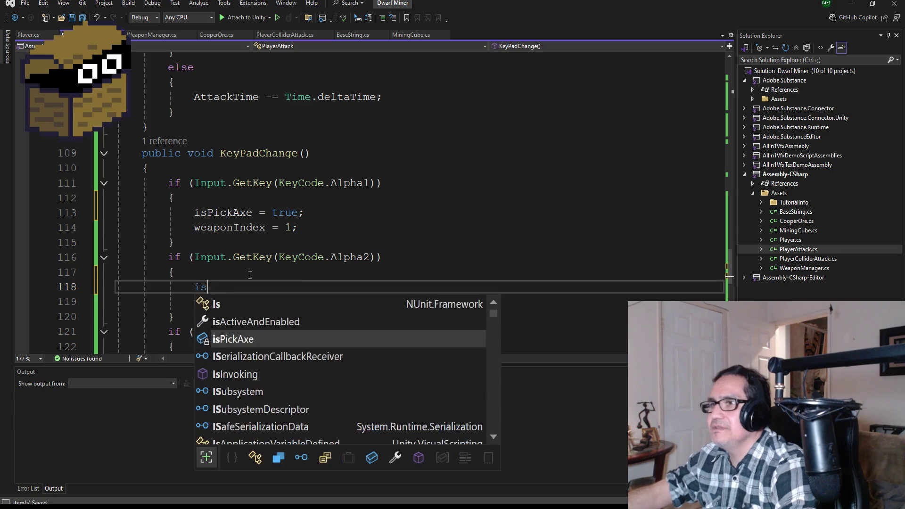
key(Tab)
text(= fa)
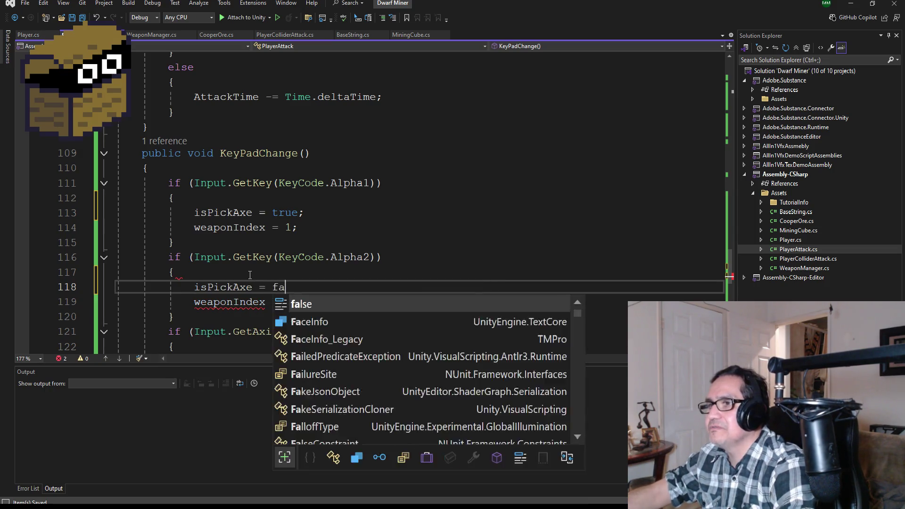
key(Tab)
text(;)
scroll(264, 247, down, 1)
scroll(264, 247, down, 3)
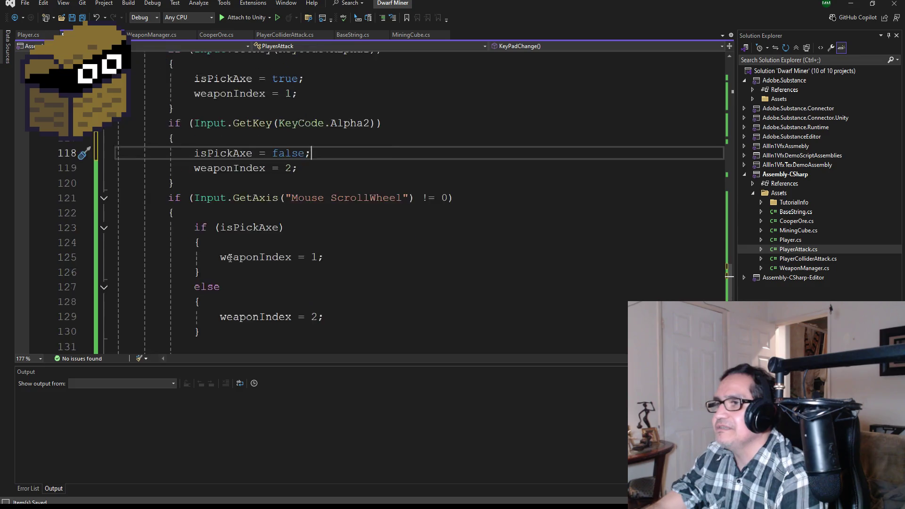
click(82, 17)
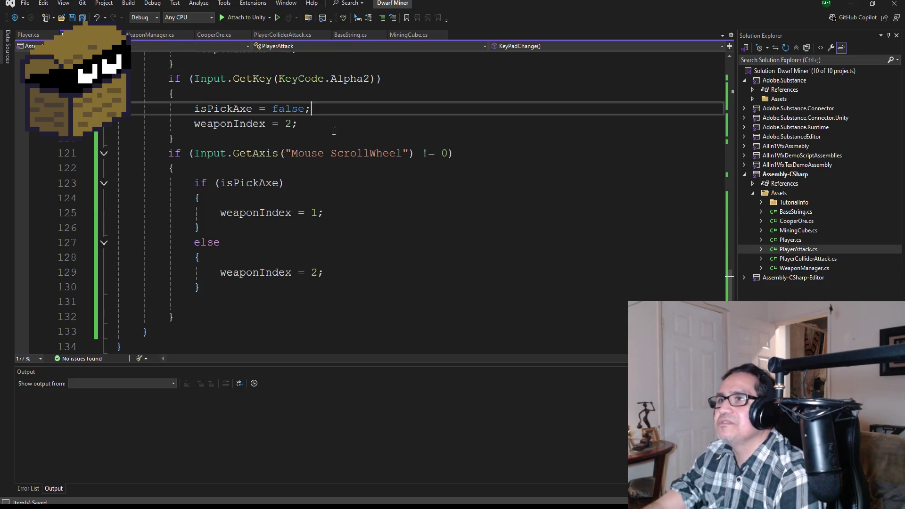
Step: Set isPickAxe true beside weaponIndex = 1 and false beside weaponIndex = 2 in the scroll-wheel branches, then save all
scroll(319, 191, up, 2)
drag(328, 124, 187, 122)
key(ctrl+c)
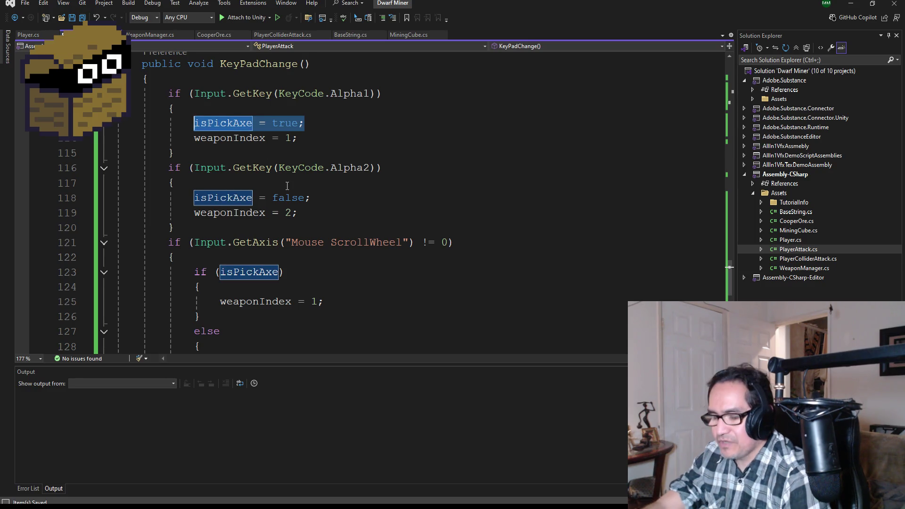
scroll(307, 221, down, 1)
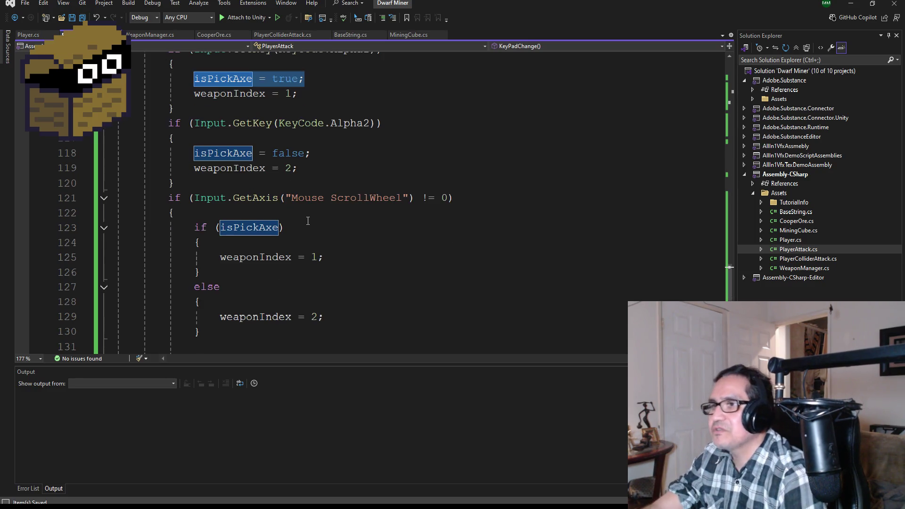
click(336, 259)
key(Return)
key(ctrl+v)
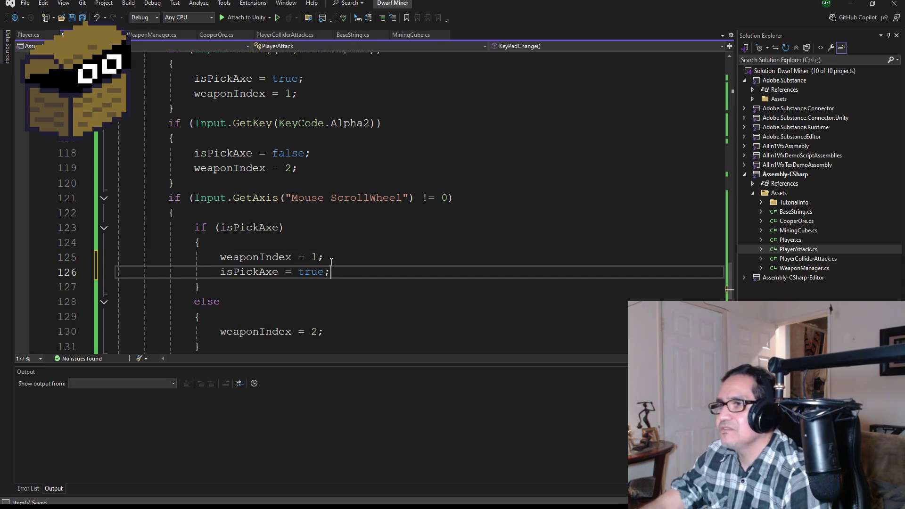
scroll(326, 277, down, 2)
click(339, 245)
key(Return)
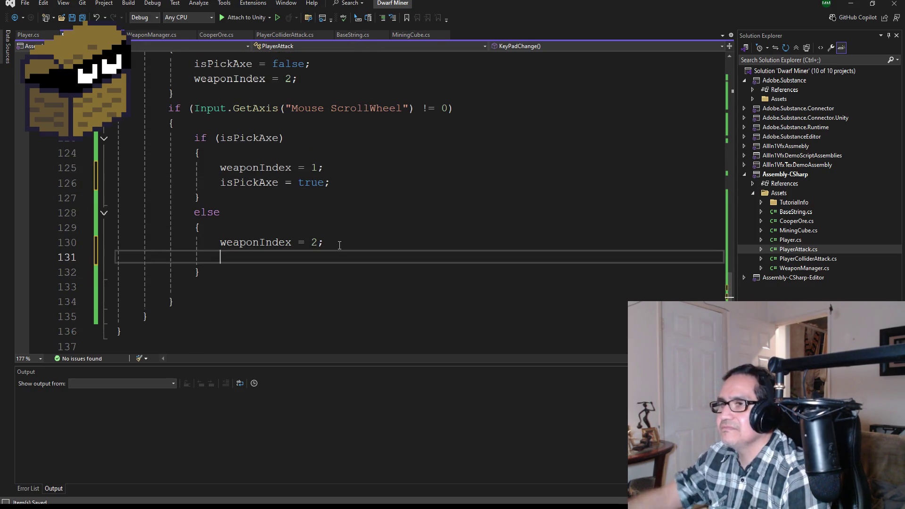
key(ctrl+v)
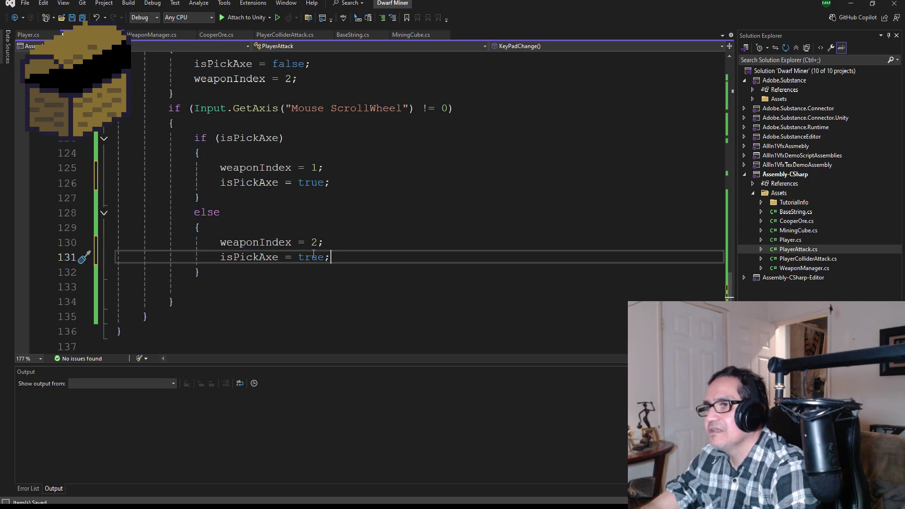
double_click(312, 257)
text(false)
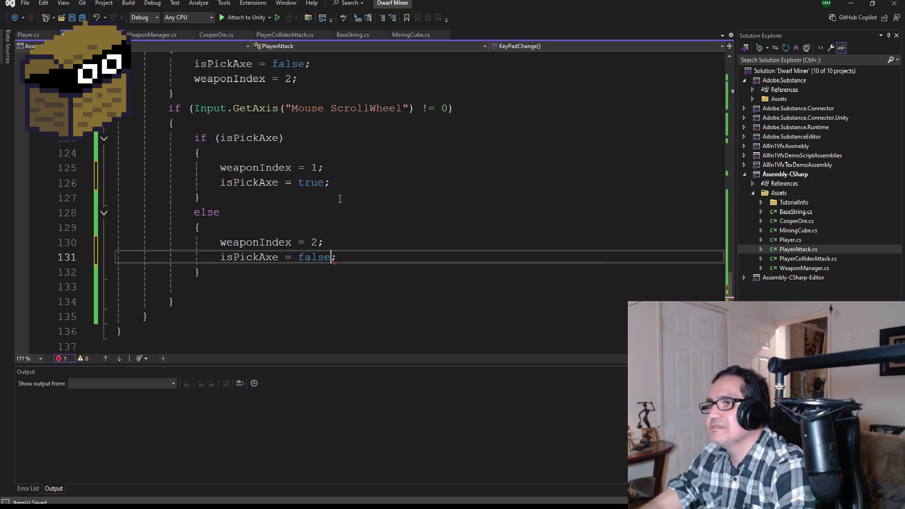
click(82, 18)
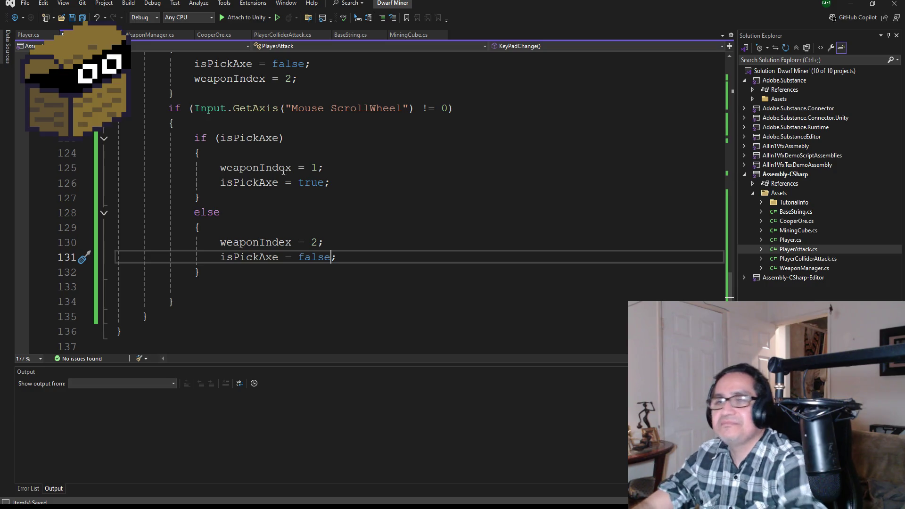
Step: Minimize both Visual Studio windows and File Explorer to reveal the Unity DwarfMiner scene
scroll(333, 109, up, 2)
scroll(316, 176, down, 5)
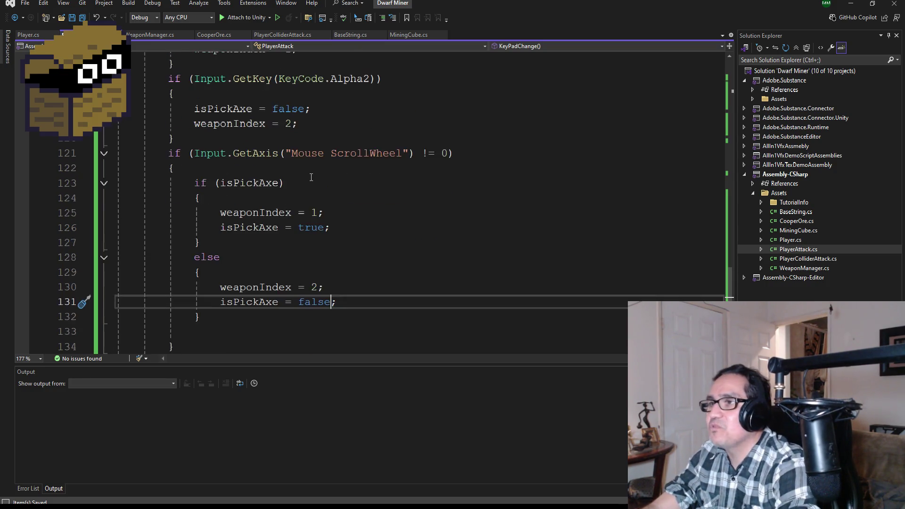
scroll(316, 175, up, 4)
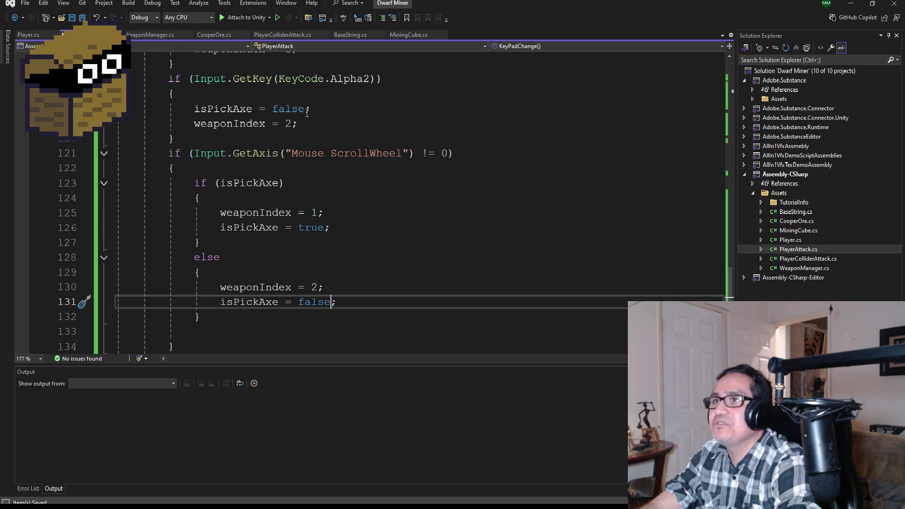
scroll(319, 152, up, 7)
scroll(318, 152, up, 20)
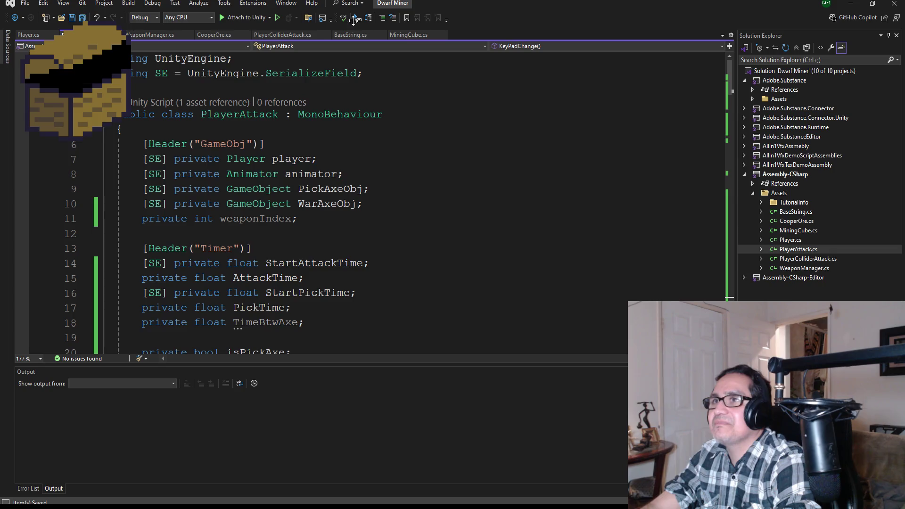
click(860, 7)
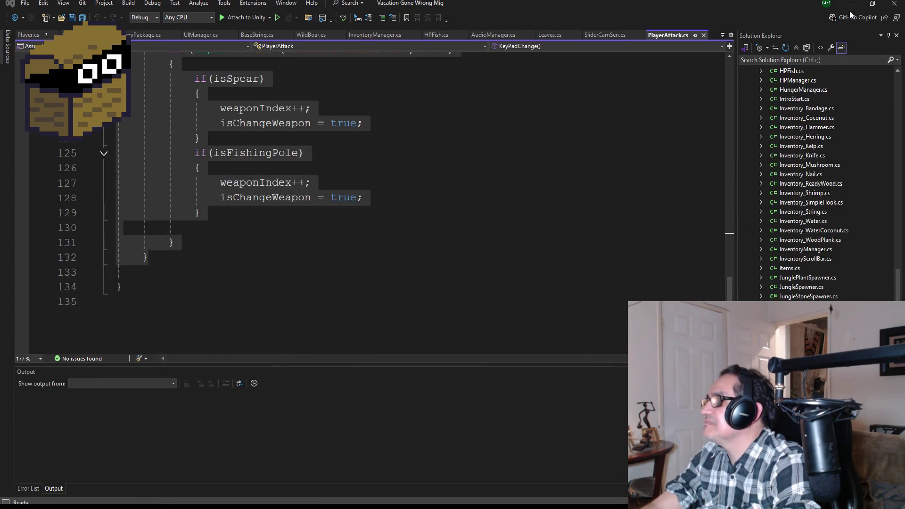
click(852, 4)
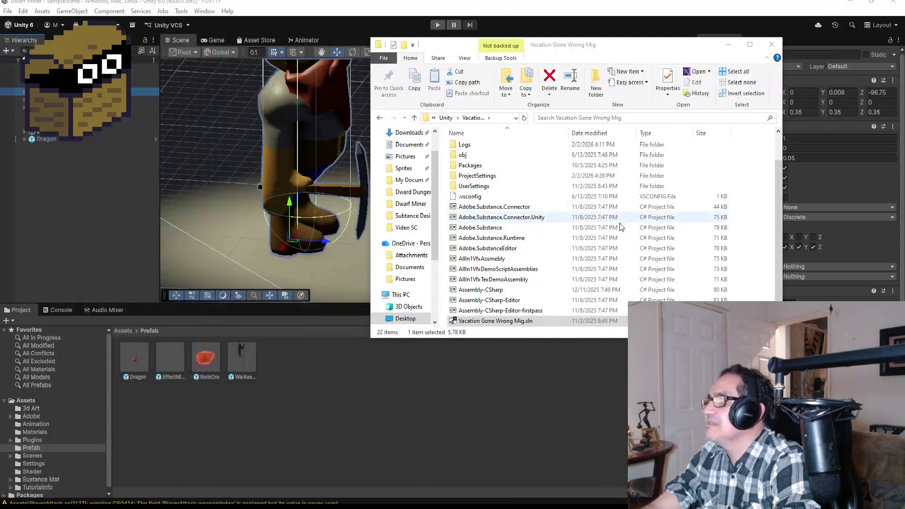
click(731, 42)
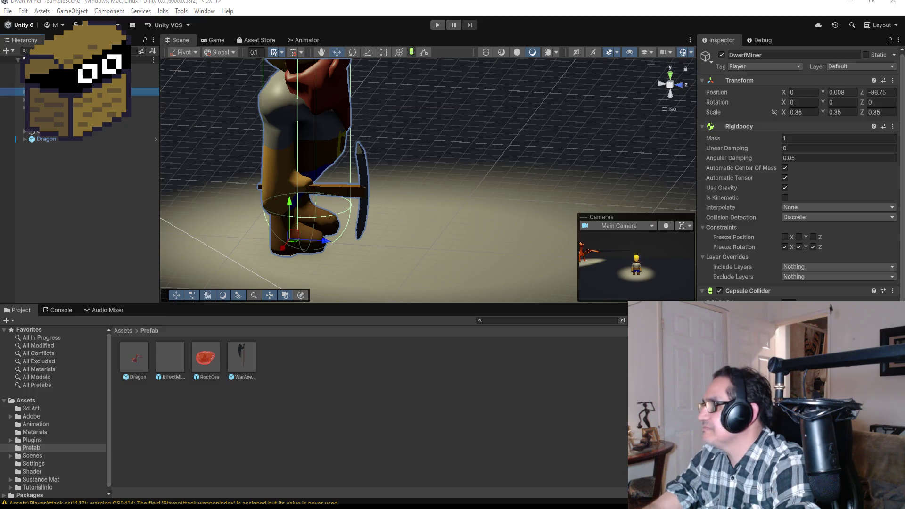
Step: Expand DwarfMiner down to forearm.R and check WarAxe's Prefab submenu, then dismiss it without changes
scroll(797, 174, down, 5)
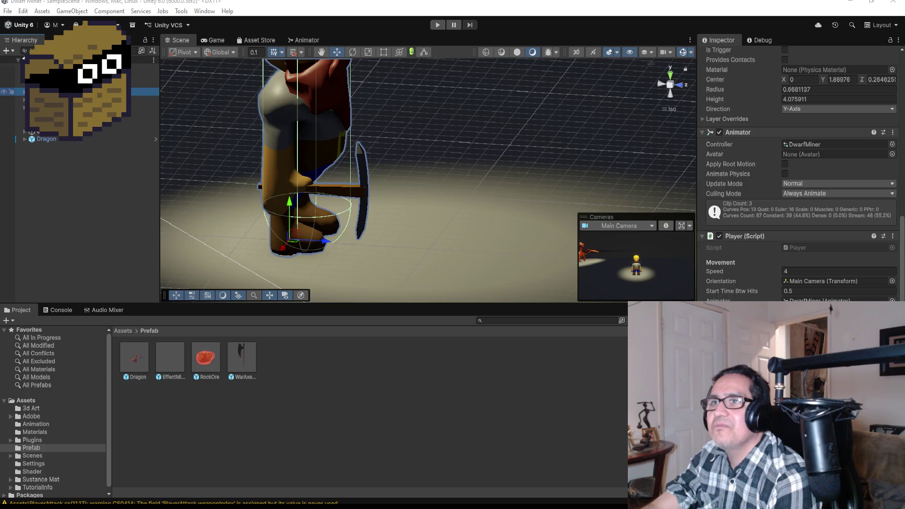
click(24, 91)
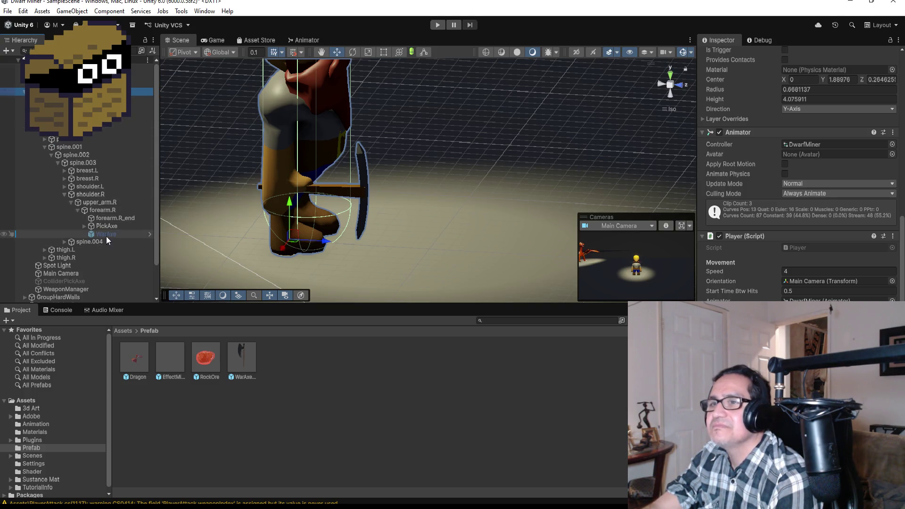
click(112, 233)
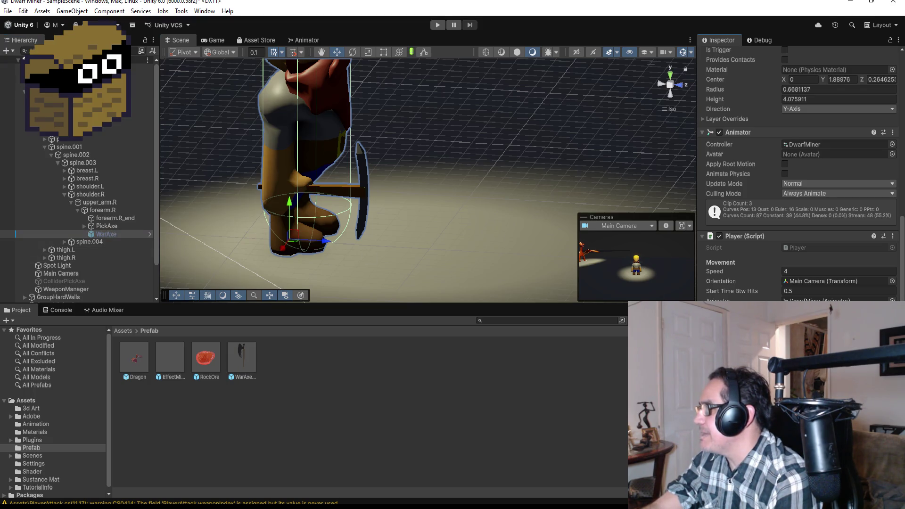
right_click(115, 234)
mouse_move(157, 255)
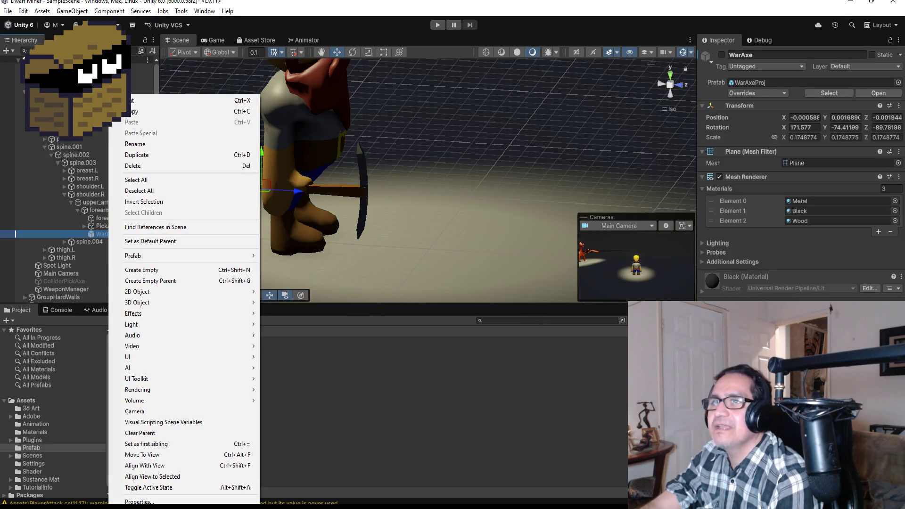
click(157, 132)
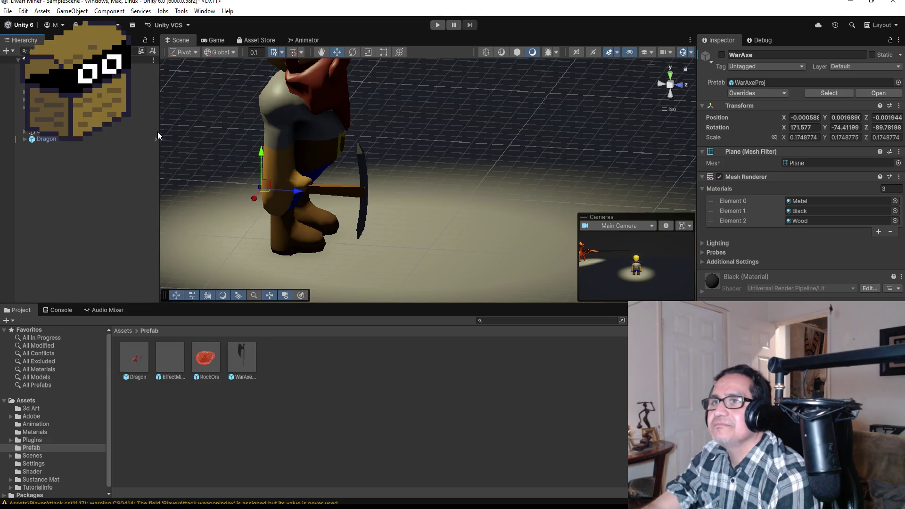
Step: Play-test the game by walking the dwarf with A and D, stop, then return to PlayerAttack.cs in Visual Studio
click(436, 25)
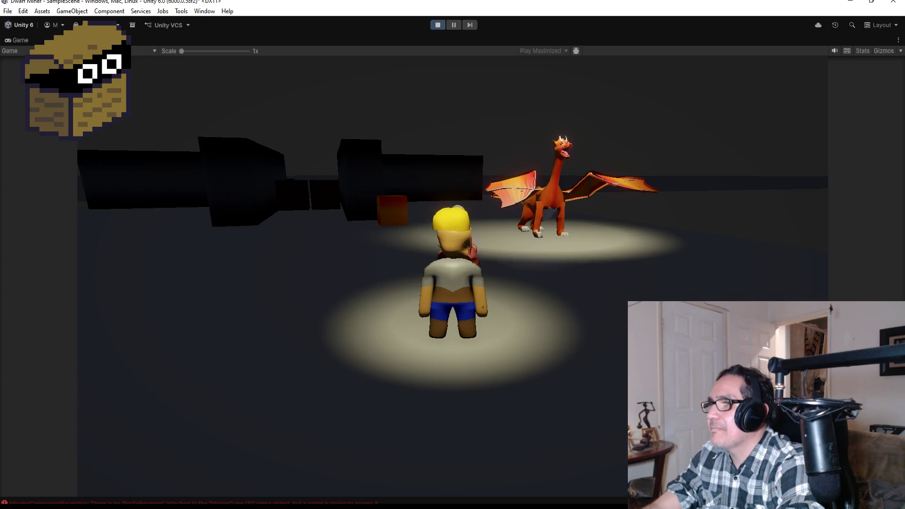
key(a)
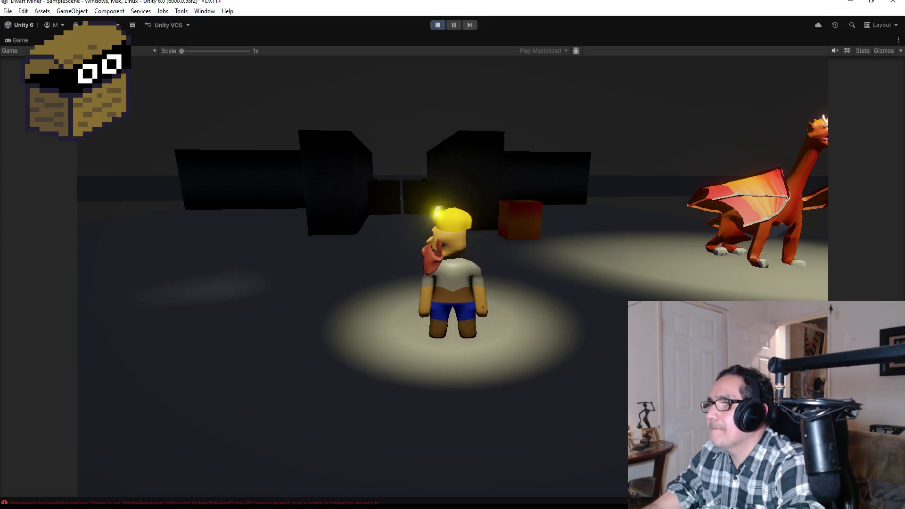
key(a)
key(d)
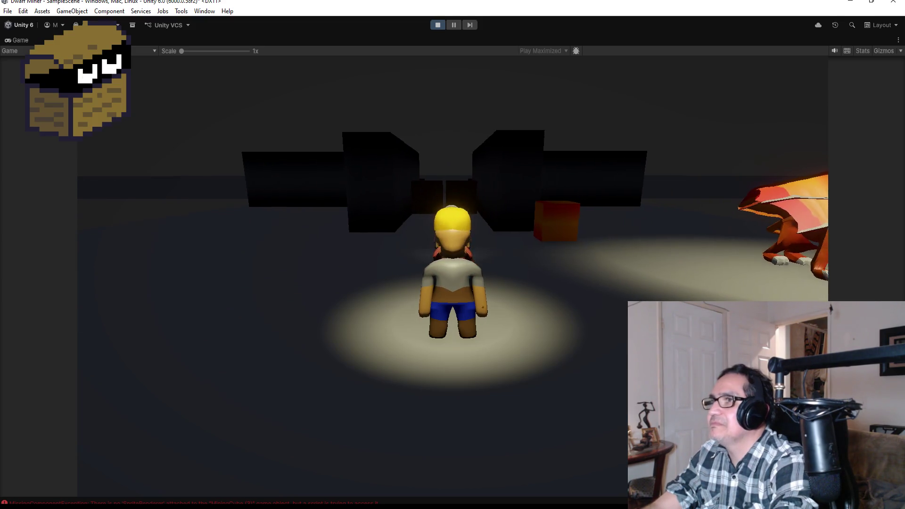
click(438, 24)
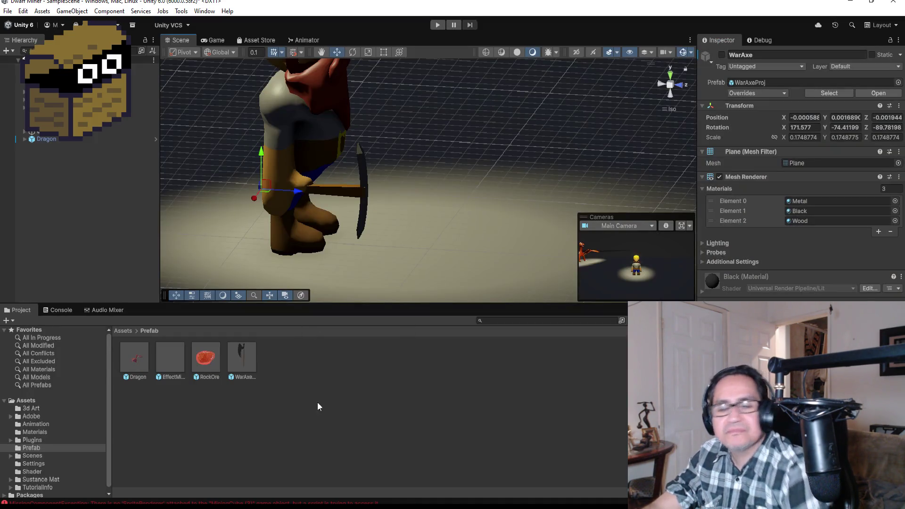
click(243, 485)
Step: Save PlayerAttack.cs and scroll through KeyPadChange's number-key and scroll-wheel weapon-switching code
scroll(307, 292, down, 4)
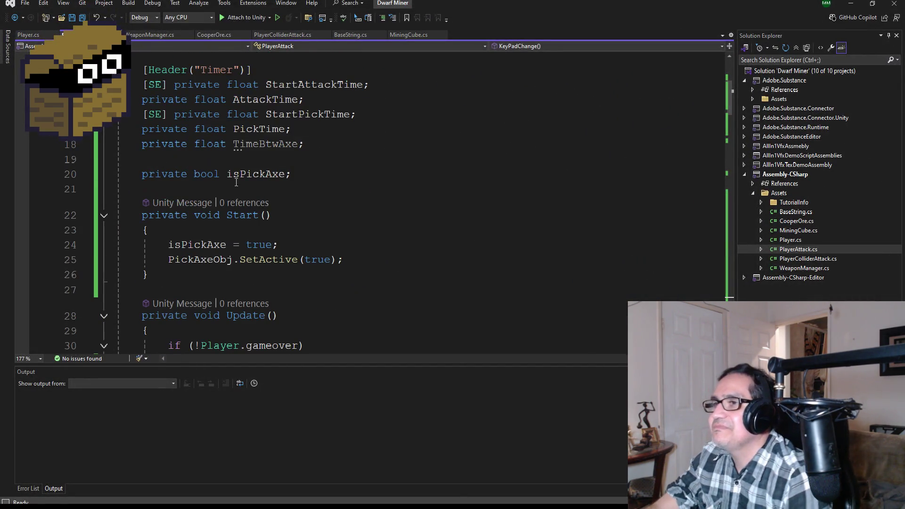
key(ctrl+s)
scroll(300, 258, down, 6)
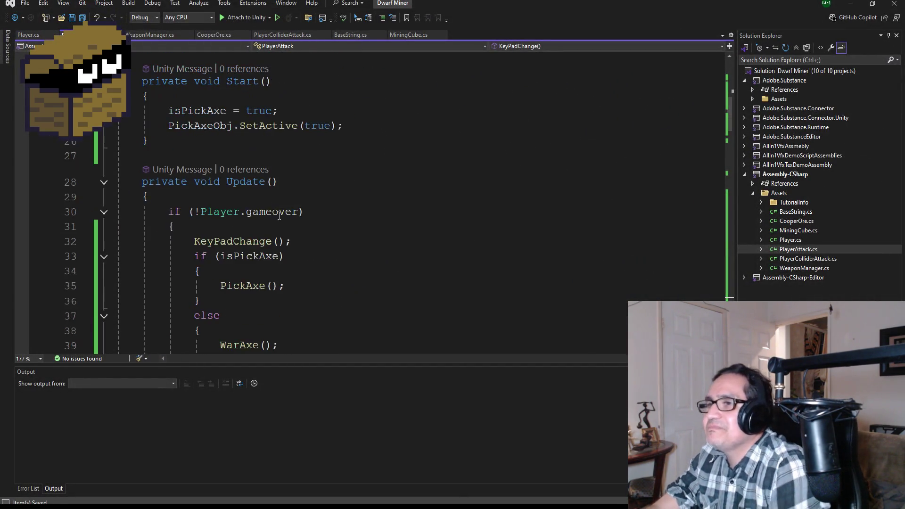
scroll(302, 259, down, 13)
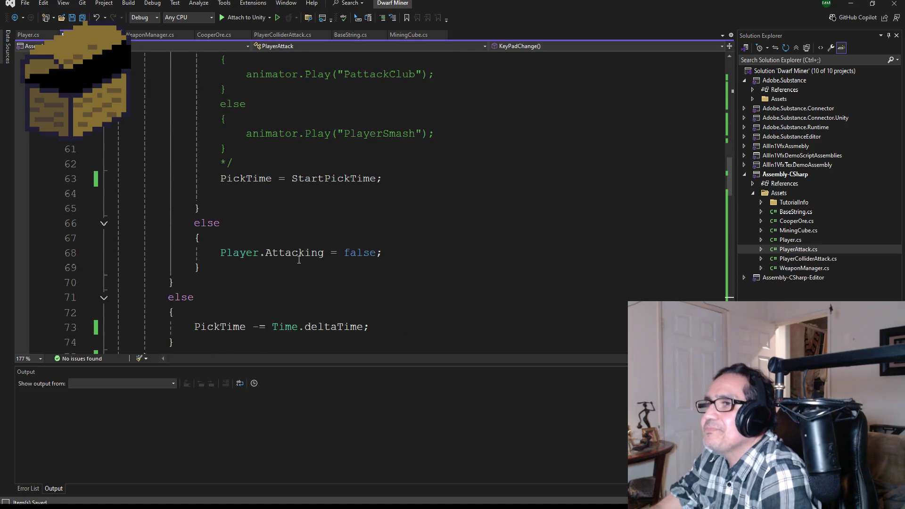
scroll(333, 272, down, 11)
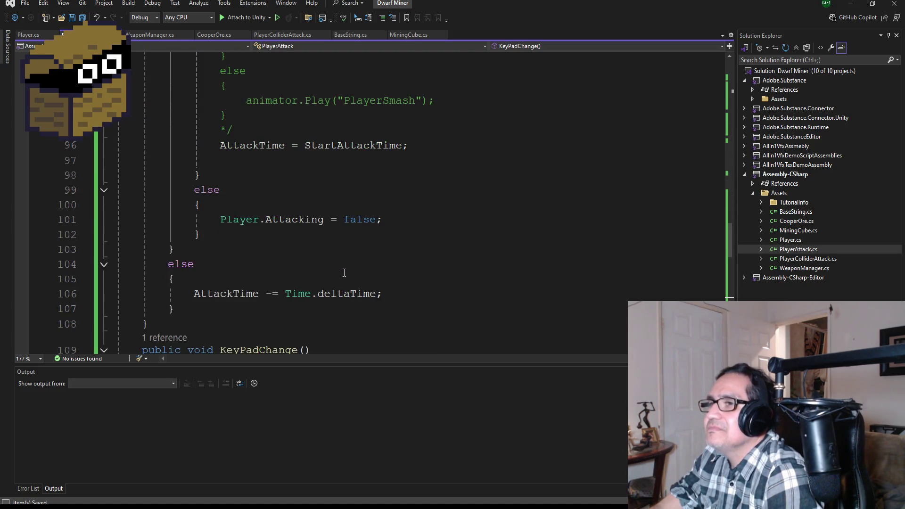
scroll(321, 244, up, 5)
scroll(321, 245, up, 2)
scroll(339, 255, down, 10)
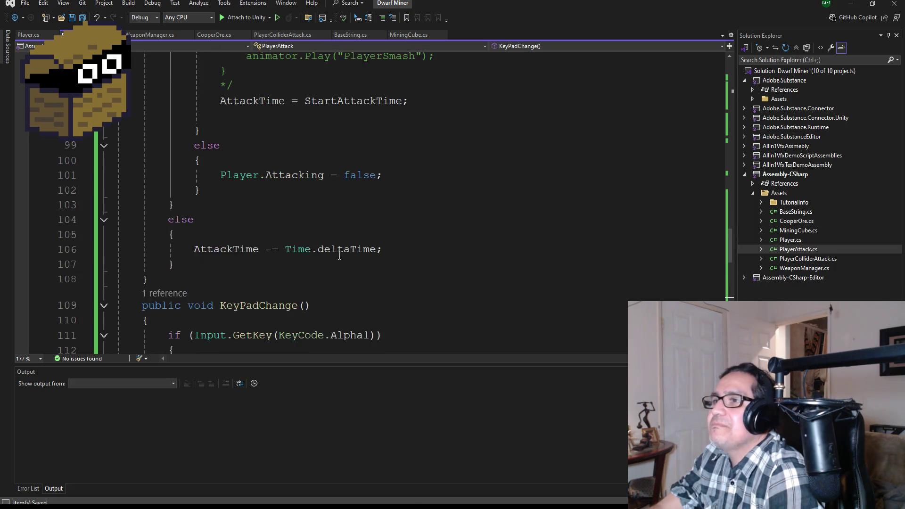
scroll(344, 256, down, 3)
scroll(377, 264, up, 3)
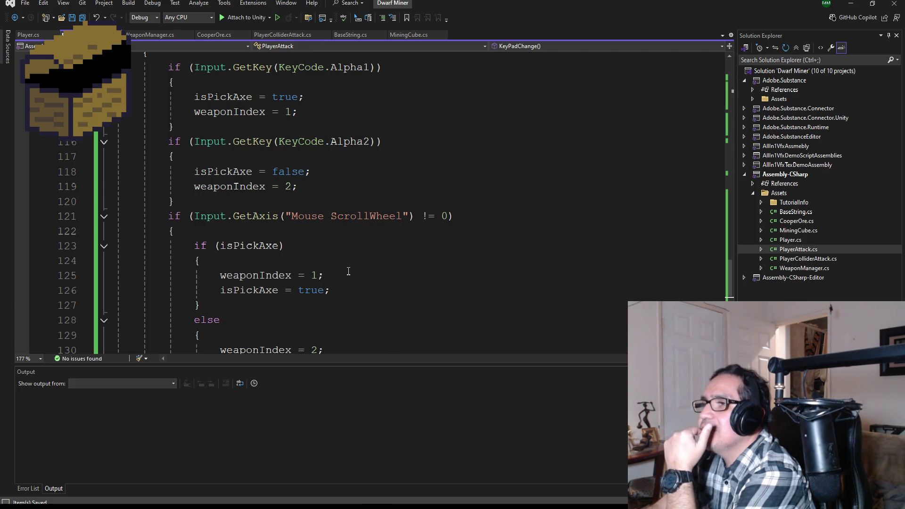
scroll(346, 272, down, 2)
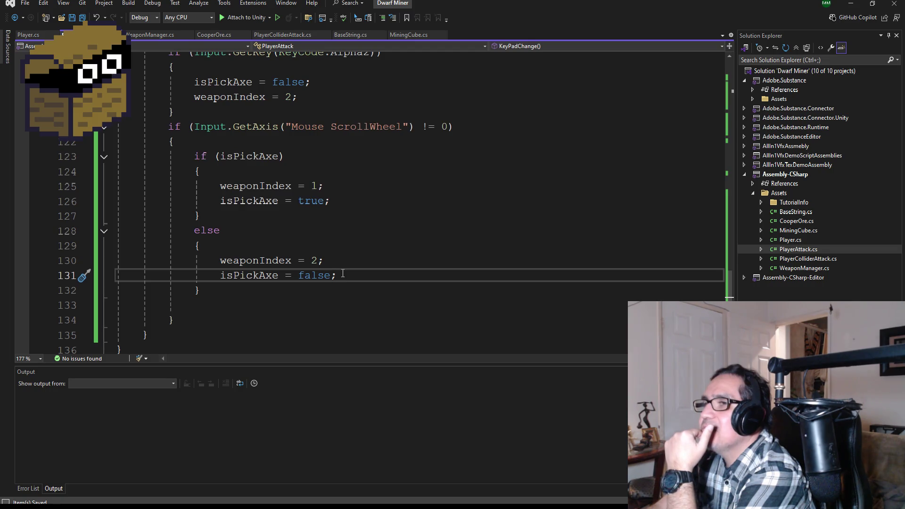
scroll(343, 273, up, 3)
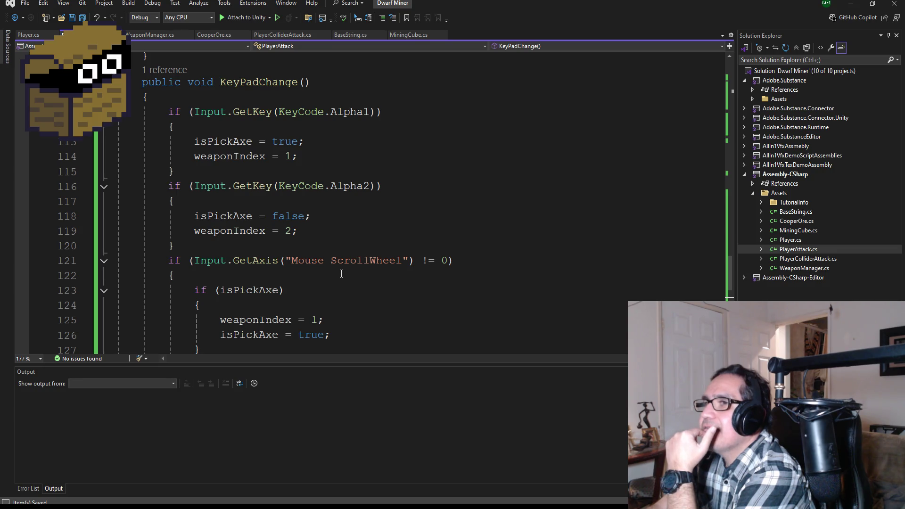
scroll(338, 306, down, 1)
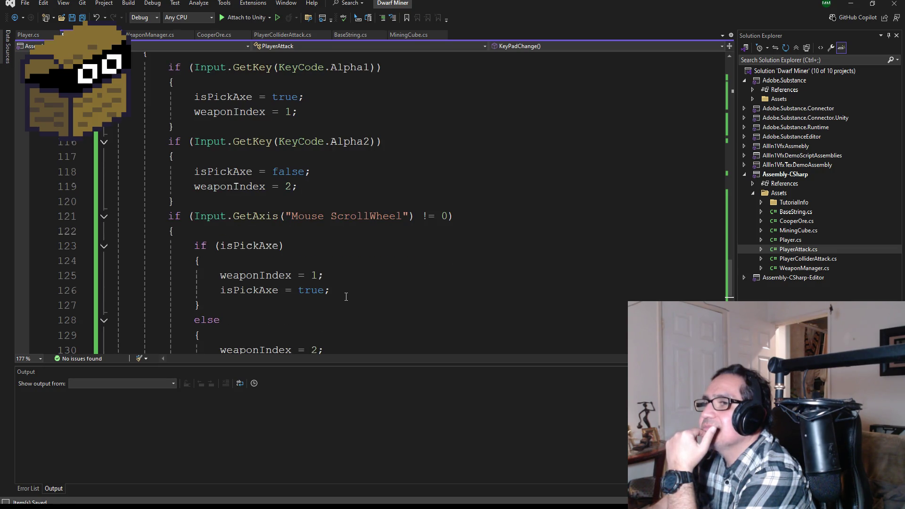
scroll(348, 295, up, 2)
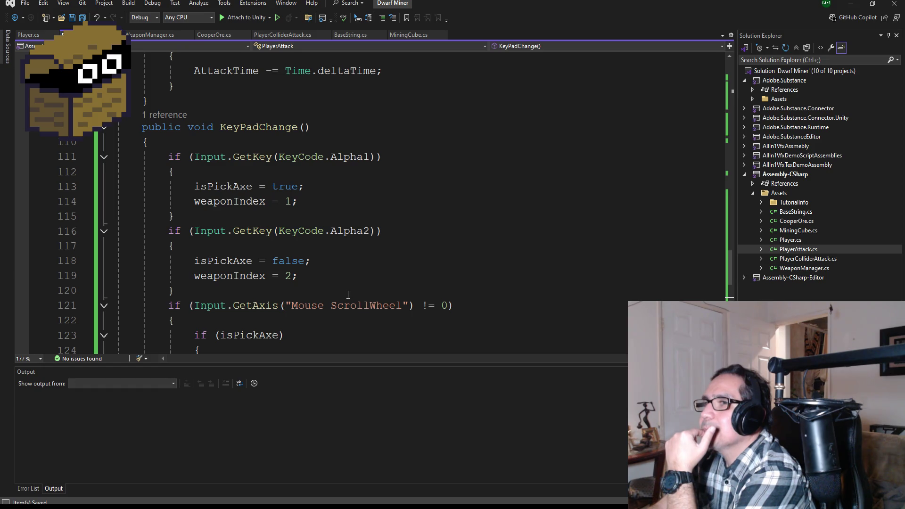
scroll(348, 295, down, 2)
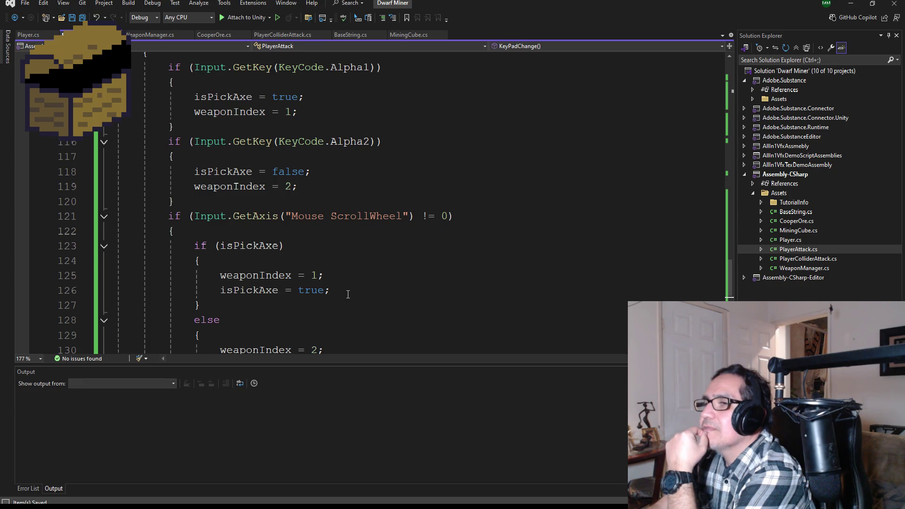
scroll(349, 294, down, 2)
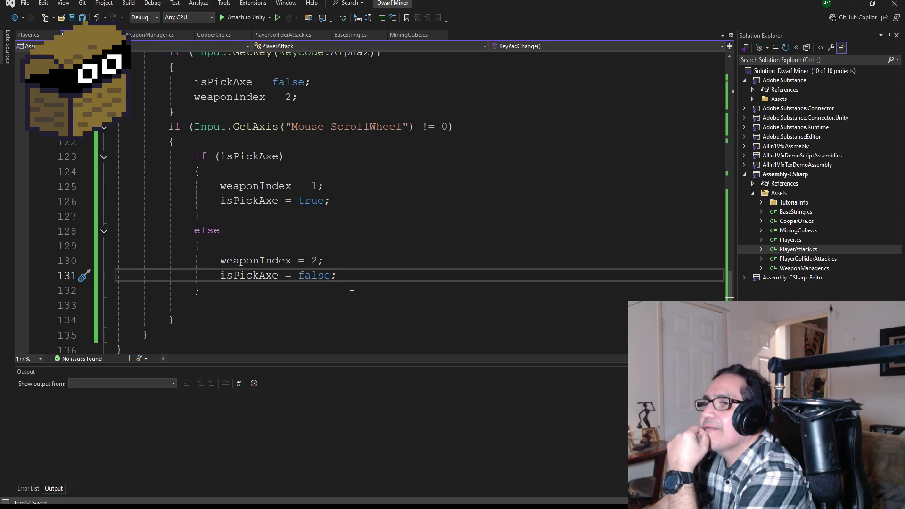
scroll(352, 295, up, 1)
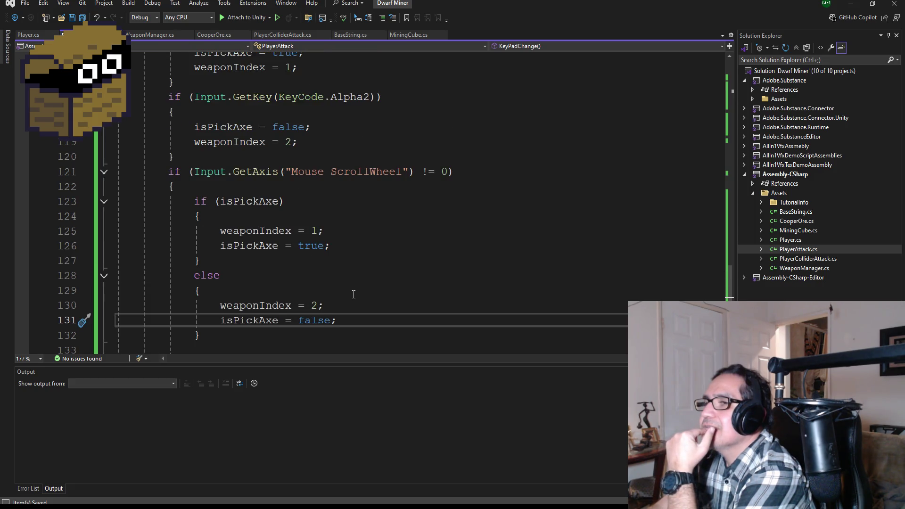
scroll(353, 295, up, 1)
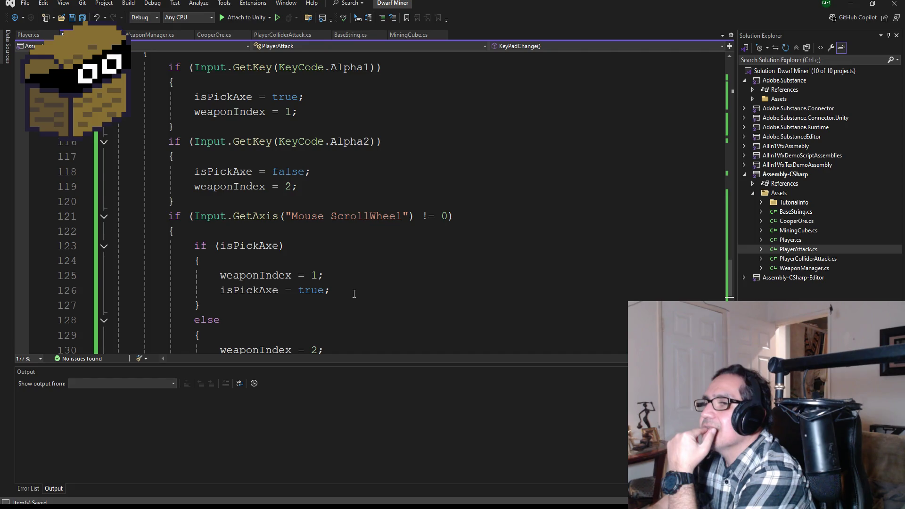
scroll(354, 294, down, 1)
scroll(354, 294, down, 1)
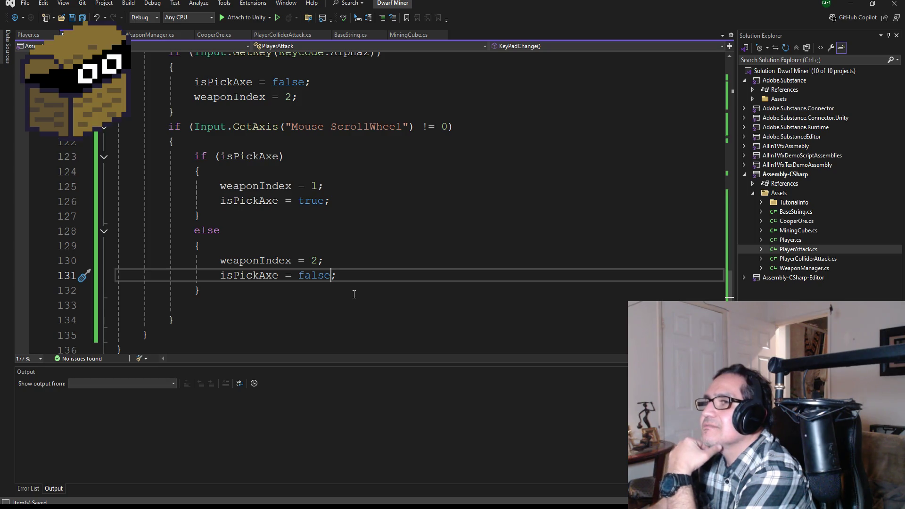
Step: In the scroll-wheel if branch, set weaponIndex to 2 and isPickAxe to false
click(316, 186)
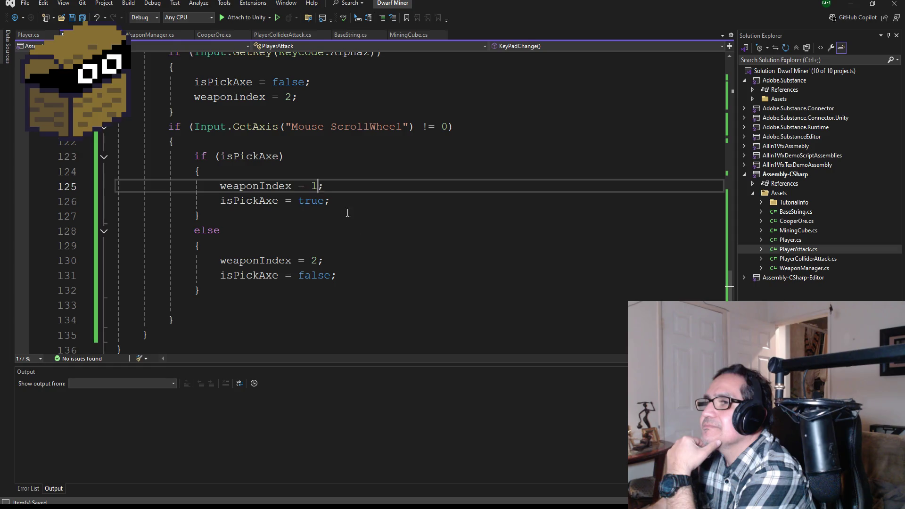
key(BackSpace)
text(2)
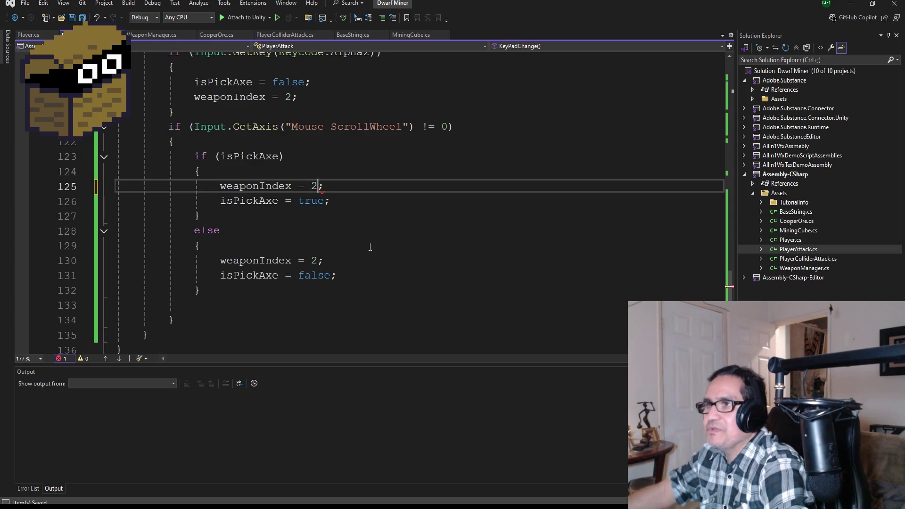
double_click(312, 200)
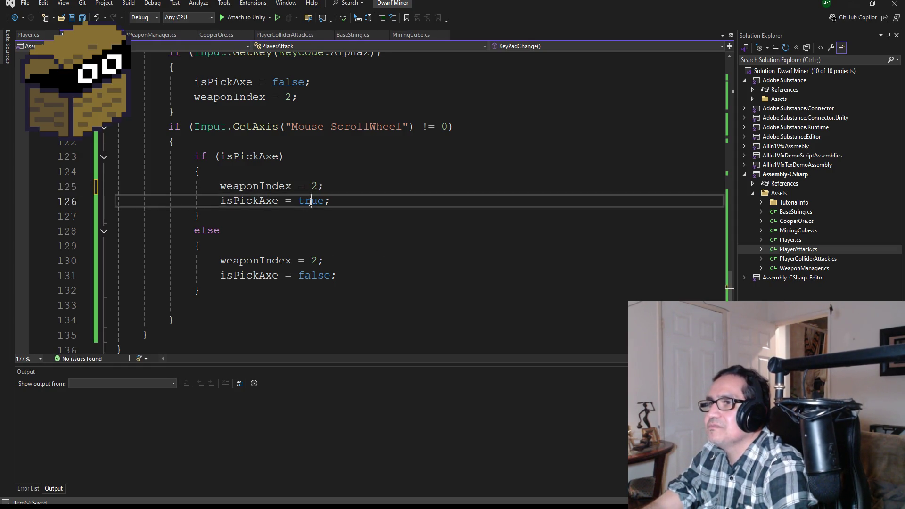
text(fals)
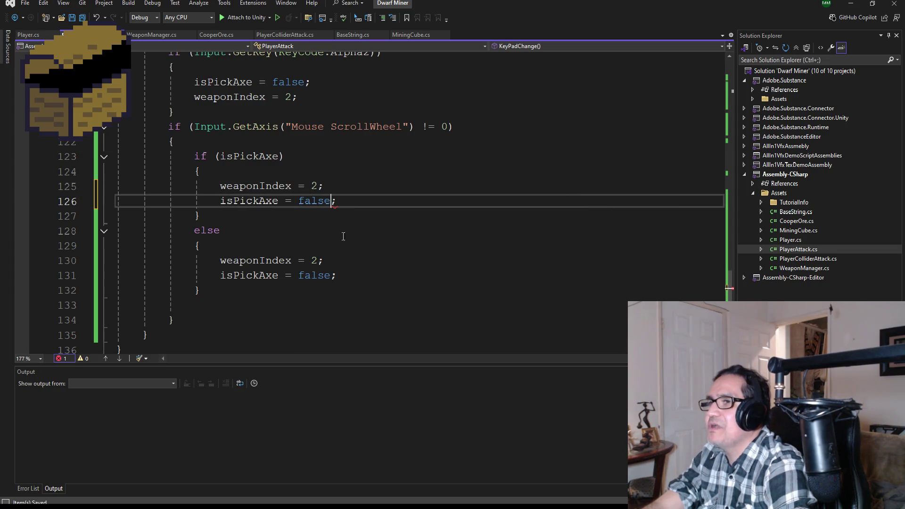
key(Tab)
Step: In the else branch set weaponIndex to 1 and isPickAxe to true, save, and return to Unity
click(364, 268)
key(Left)
key(BackSpace)
text(1)
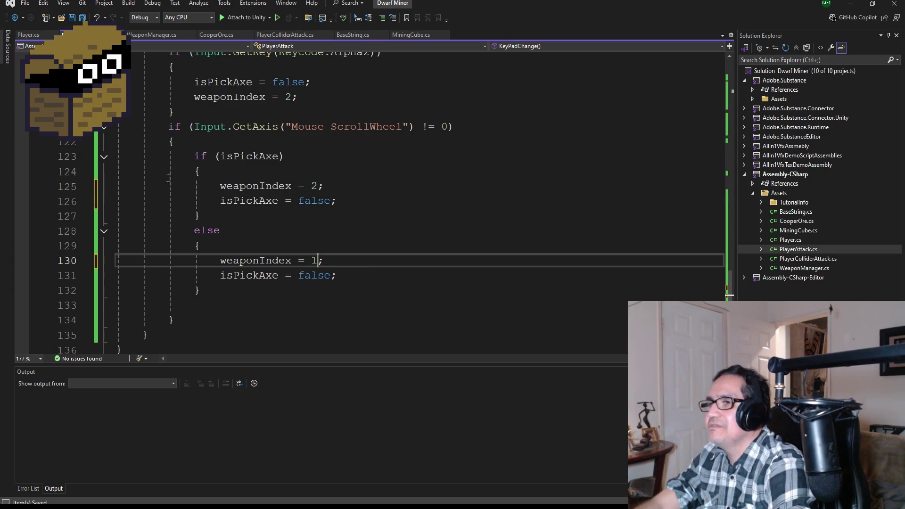
double_click(313, 275)
text(t)
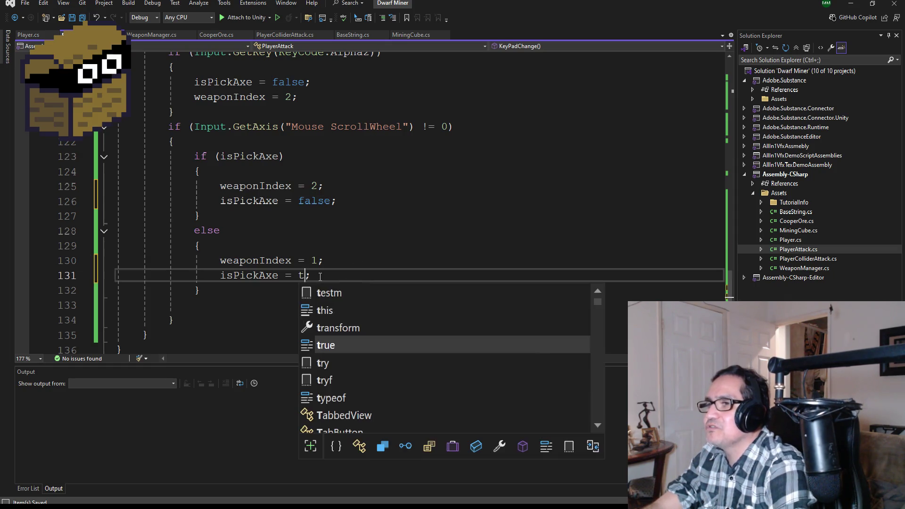
key(Tab)
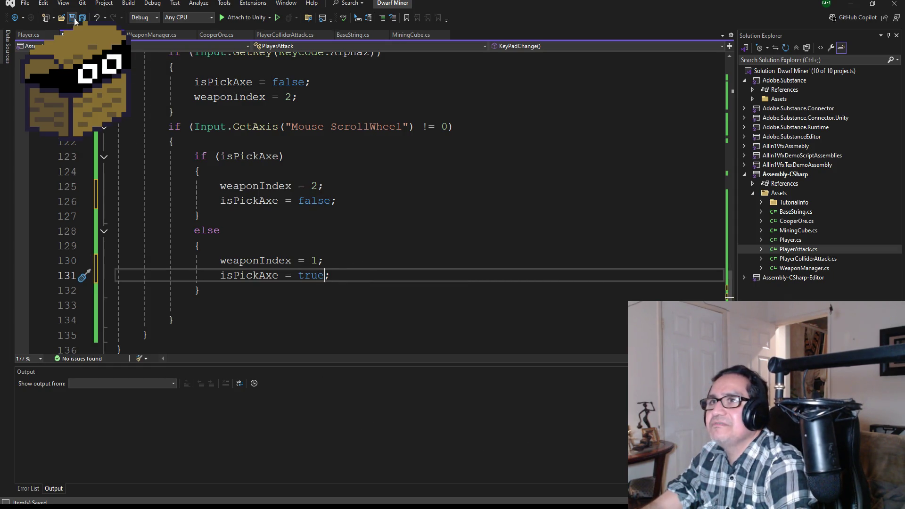
click(73, 17)
click(855, 8)
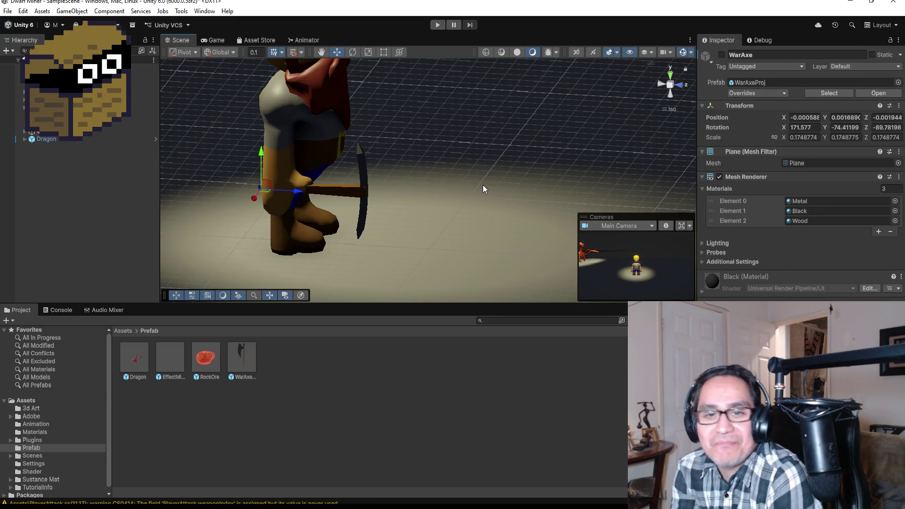
click(437, 23)
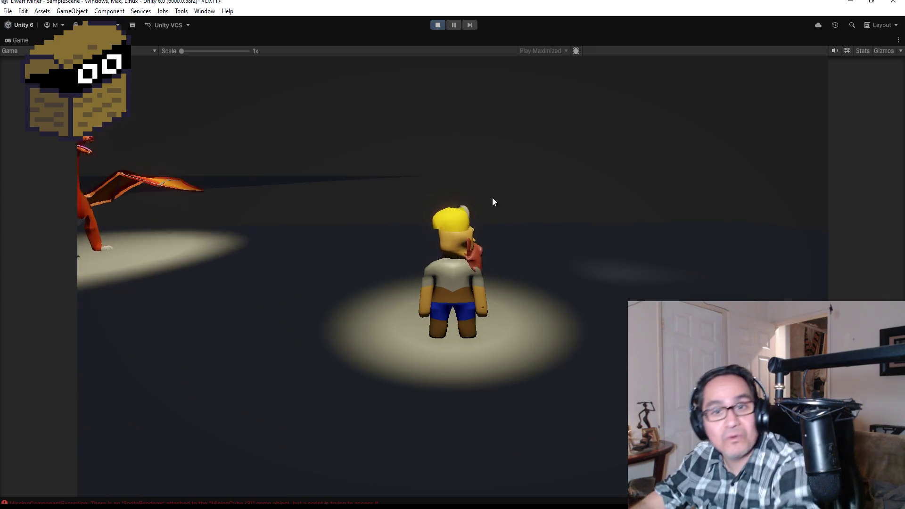
key(a)
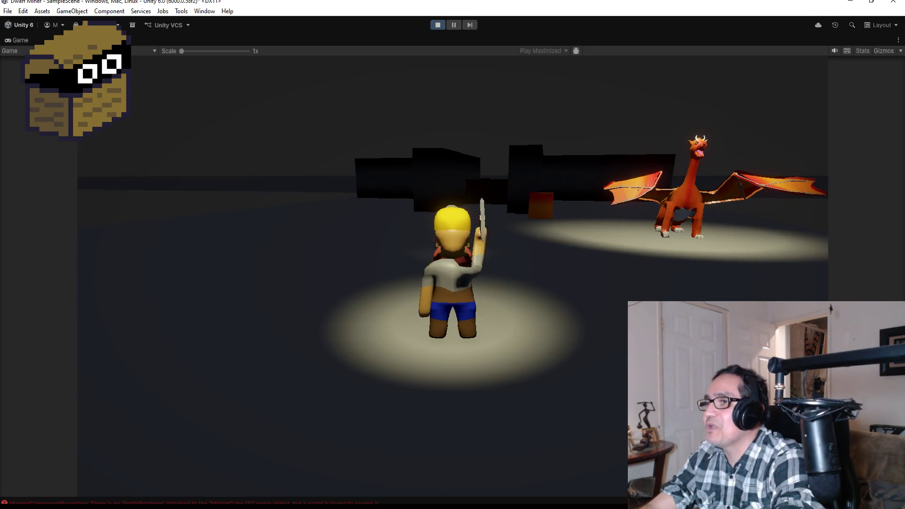
key(w)
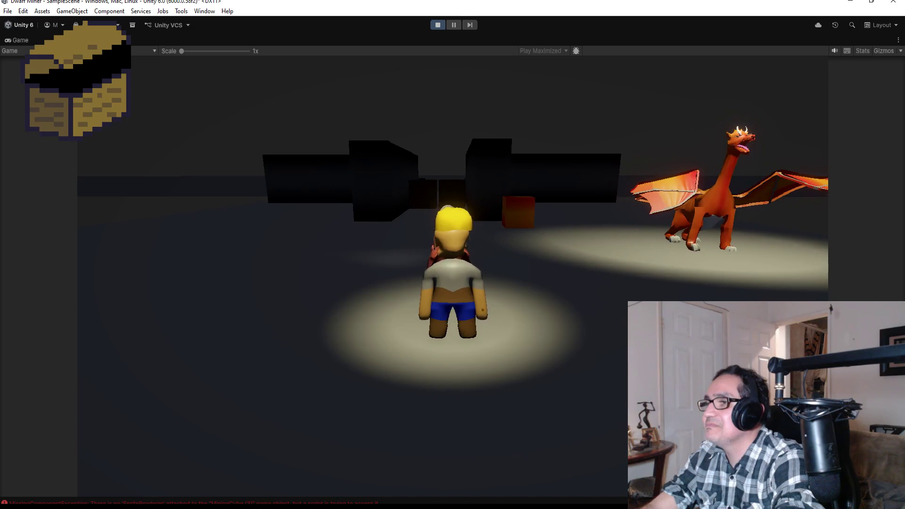
key(w)
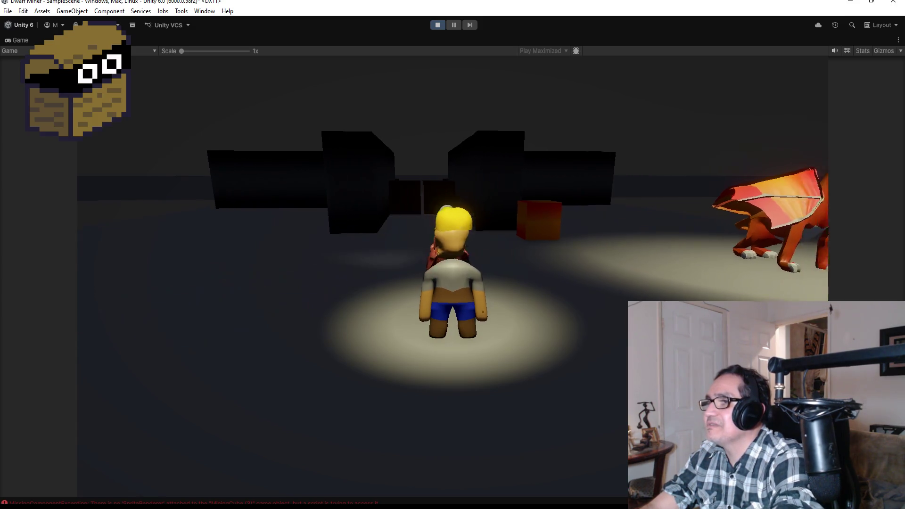
key(a)
key(d)
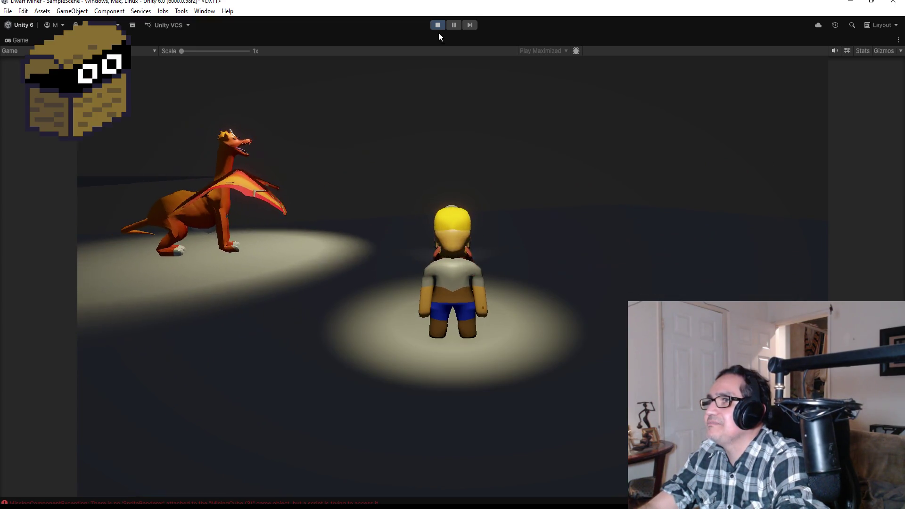
click(443, 27)
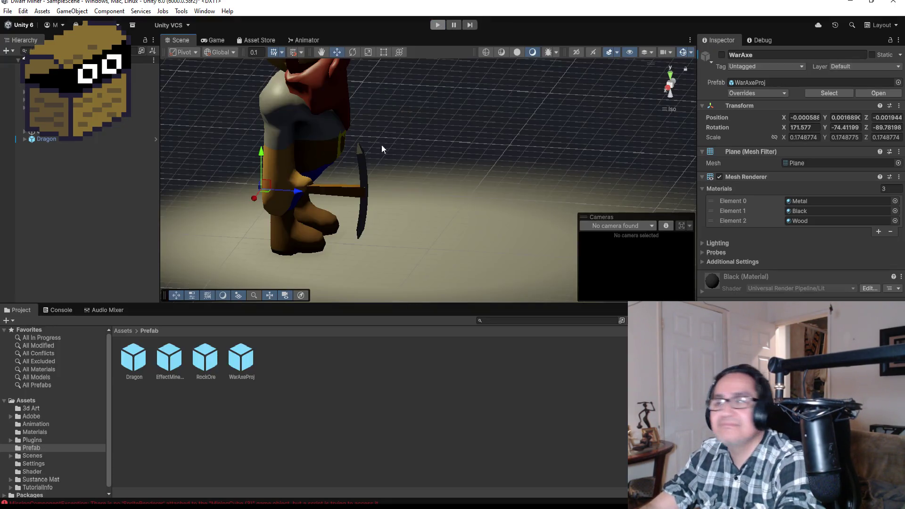
Step: Open WarAxeProj in Prefab Mode and select the prefab asset to inspect its Metal, Black and Wood materials
double_click(248, 347)
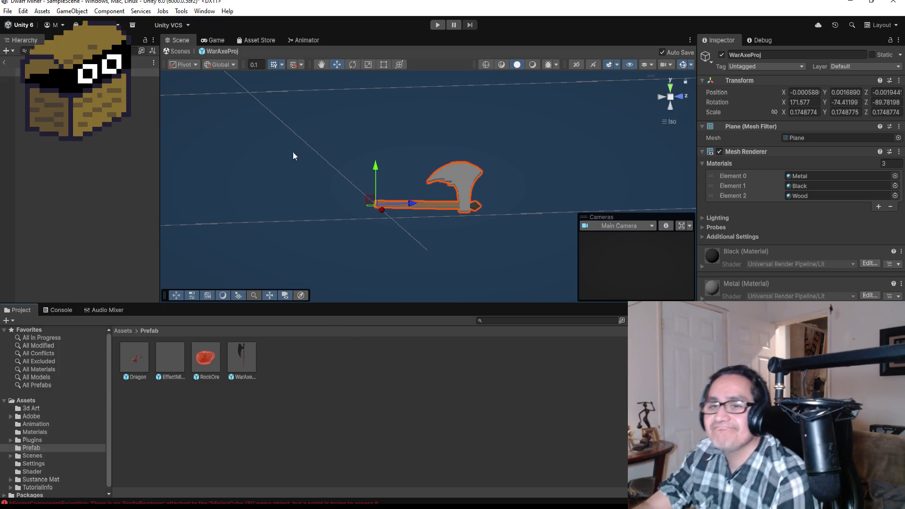
click(84, 179)
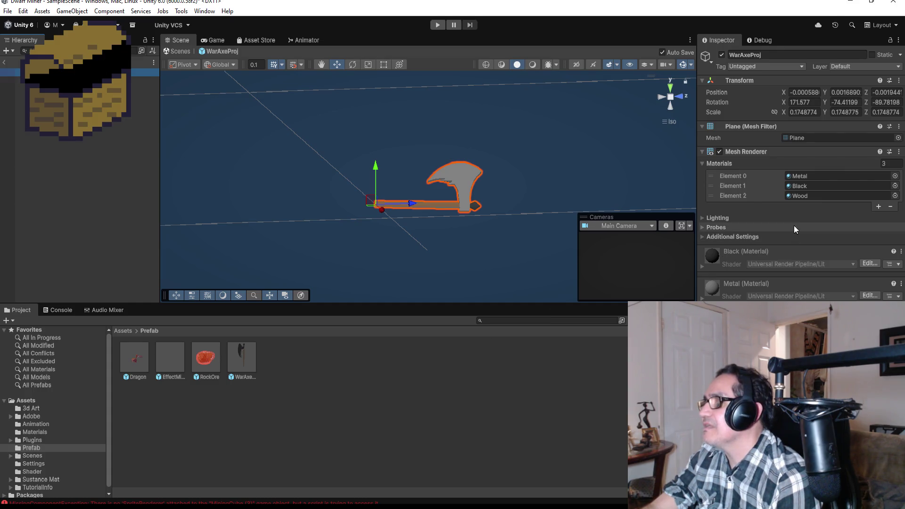
click(145, 123)
click(75, 72)
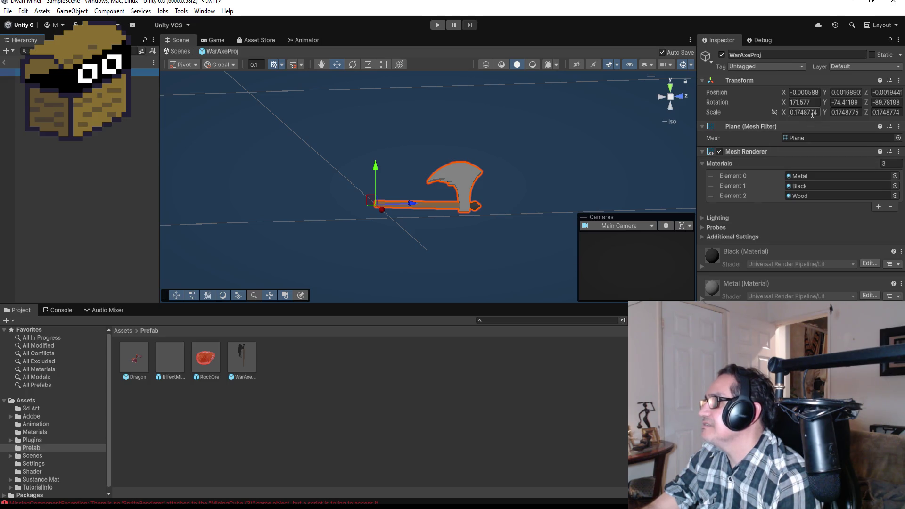
click(75, 72)
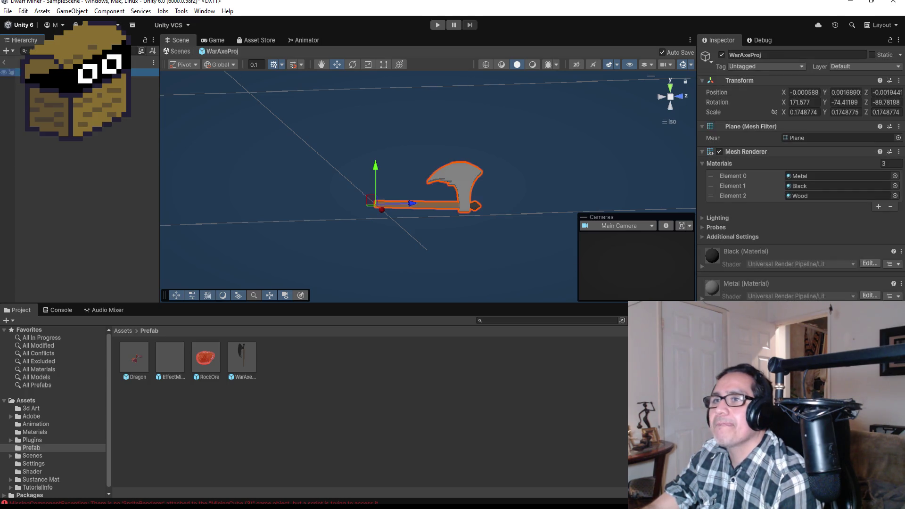
click(242, 359)
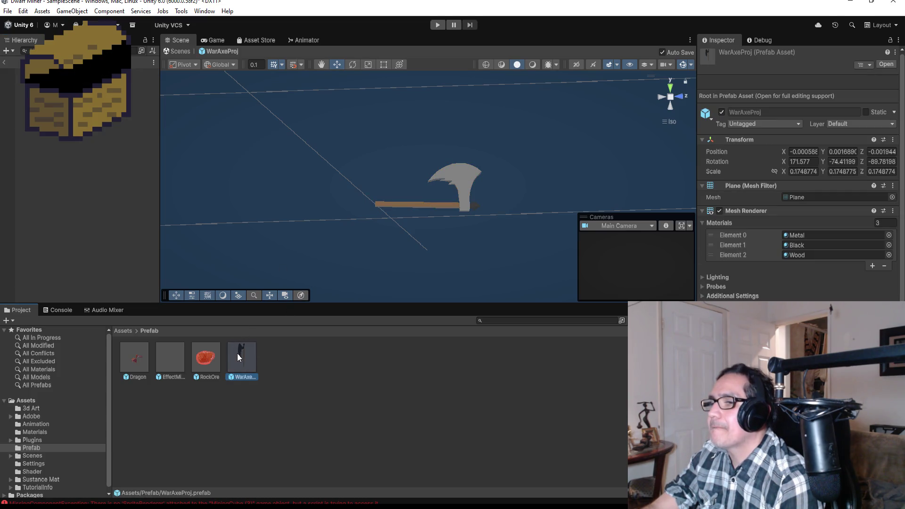
scroll(796, 265, down, 2)
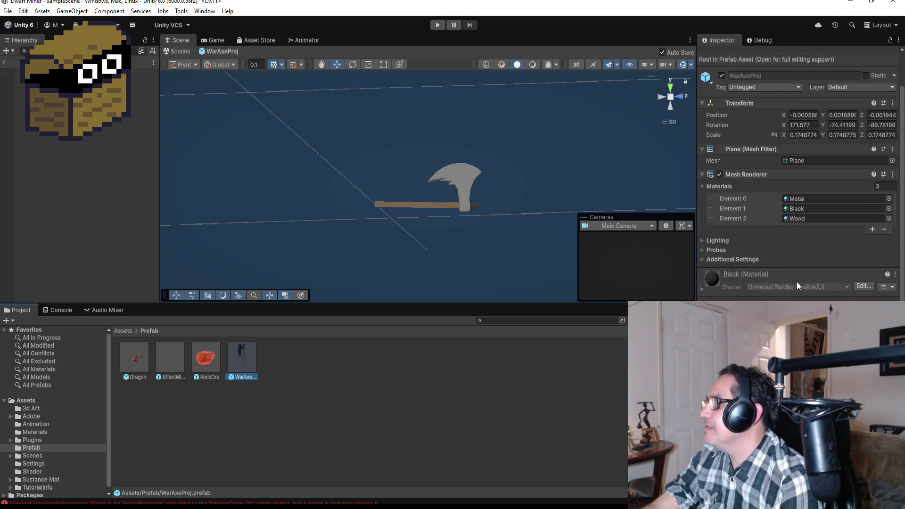
scroll(811, 250, up, 2)
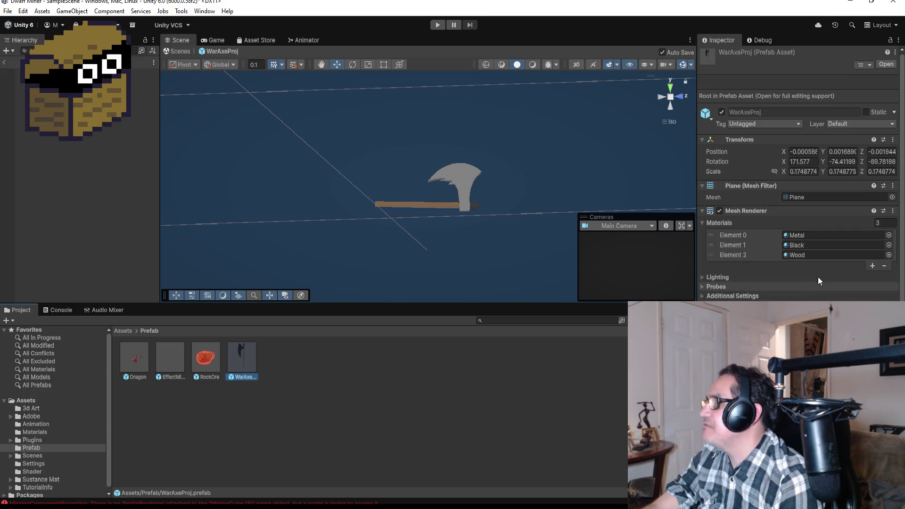
scroll(819, 281, down, 2)
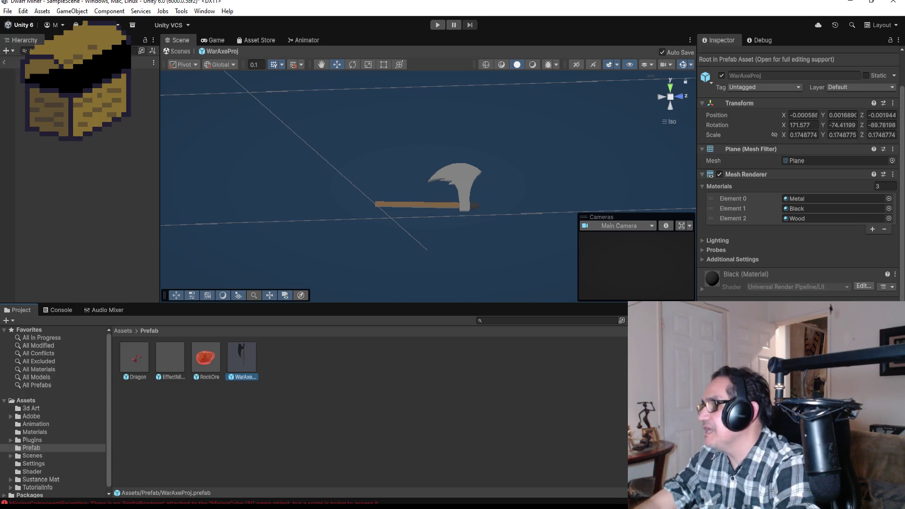
Step: Open the Animation window with WarAxeProj selected as the object to animate
click(204, 11)
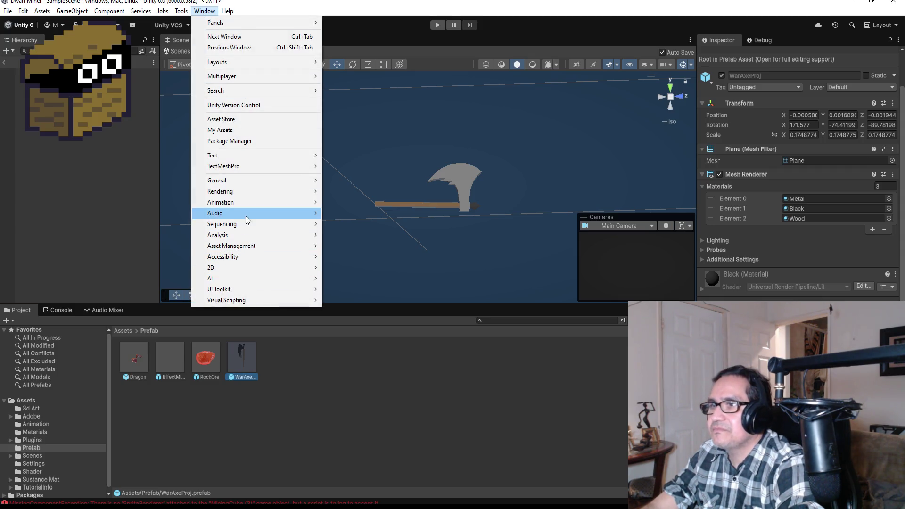
mouse_move(248, 203)
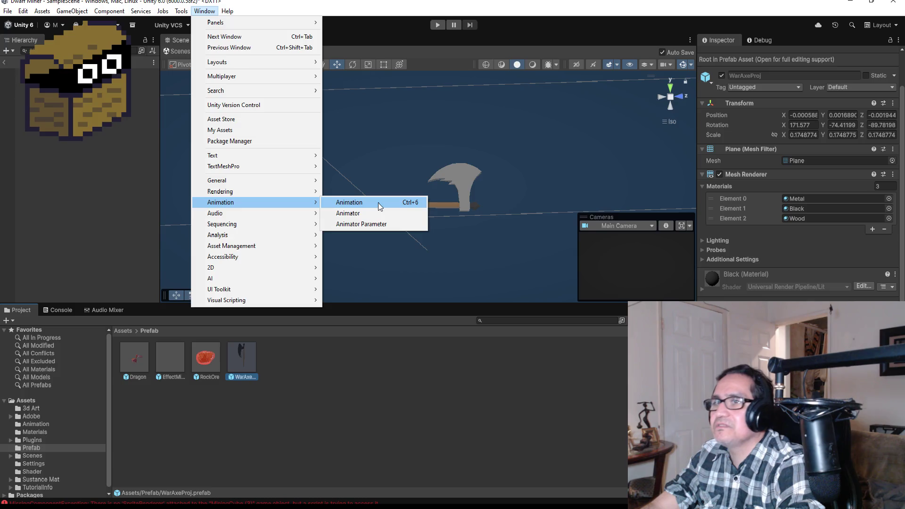
click(378, 202)
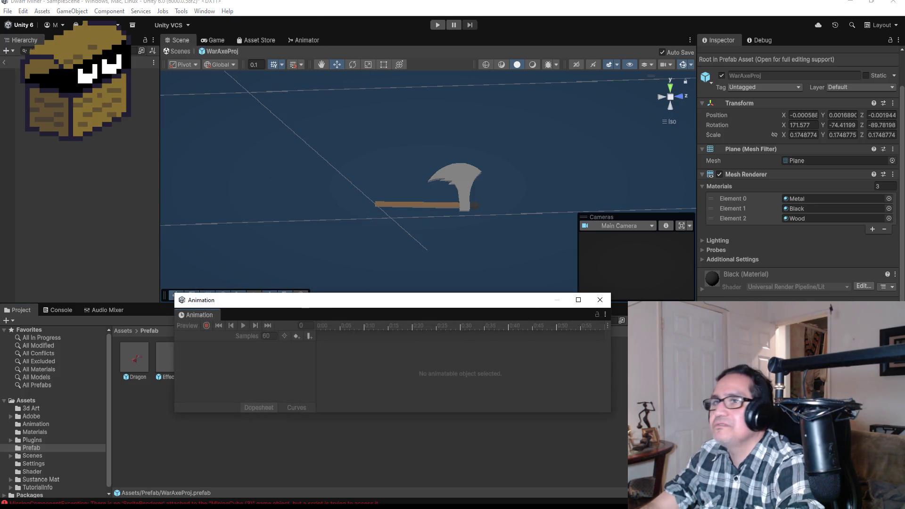
click(47, 71)
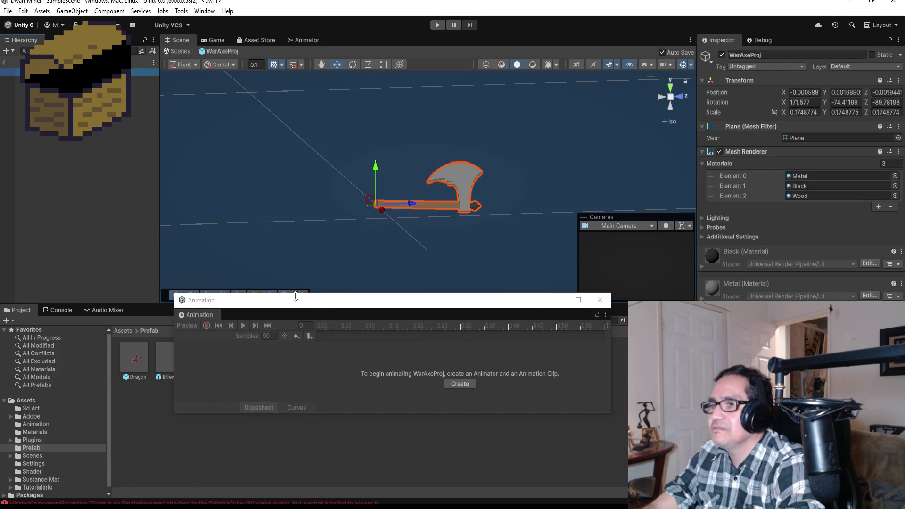
drag(329, 300, 333, 260)
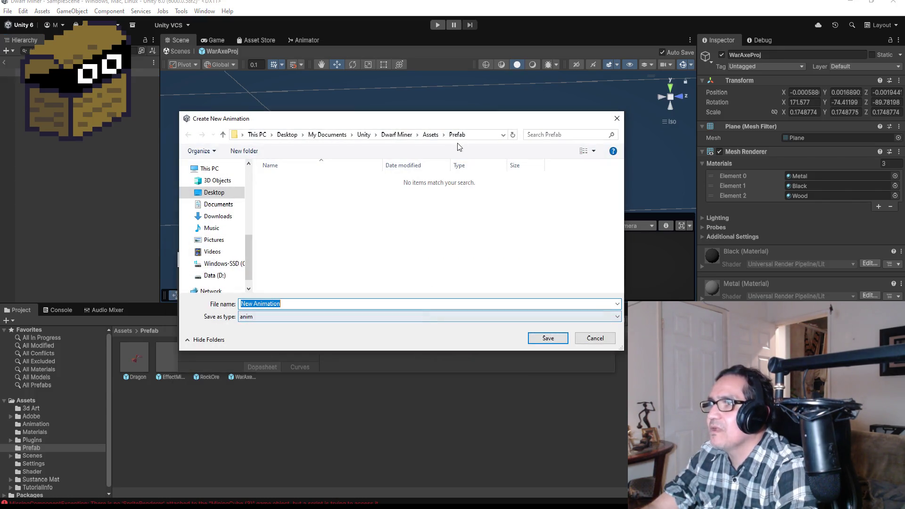
Step: Save a new animation clip named WarAxeSpin in the Assets/Animation folder
click(430, 134)
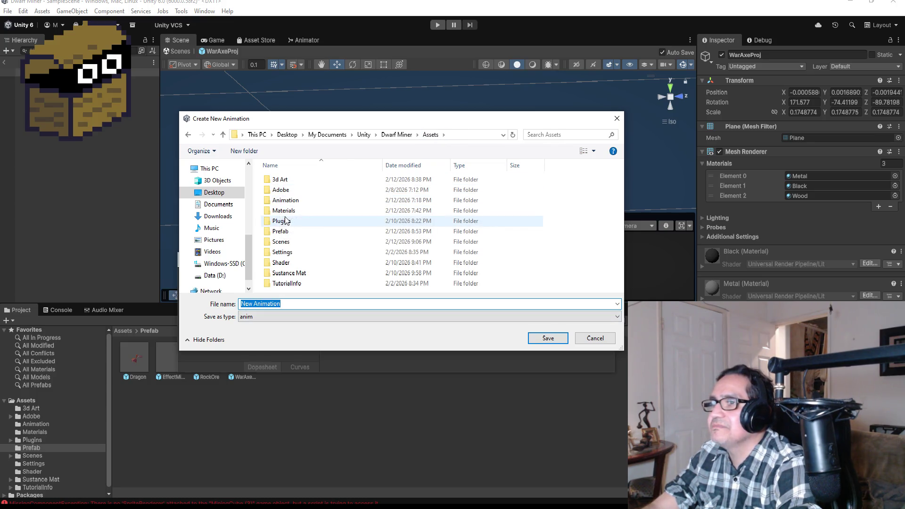
double_click(287, 200)
triple_click(299, 304)
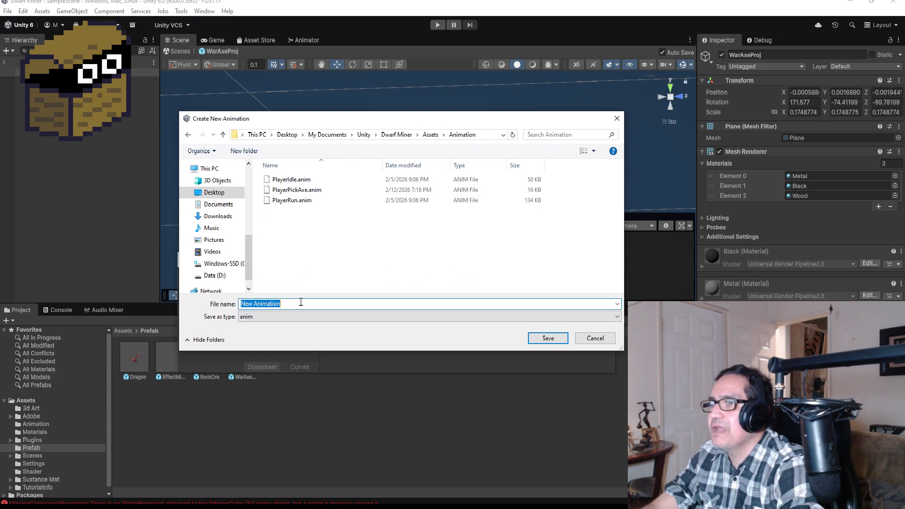
text(WarAxeSpi)
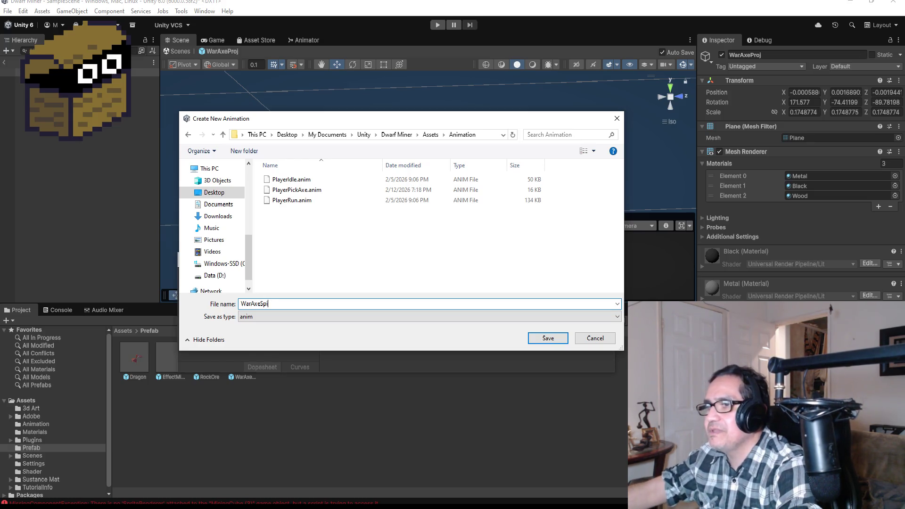
text(n)
key(Return)
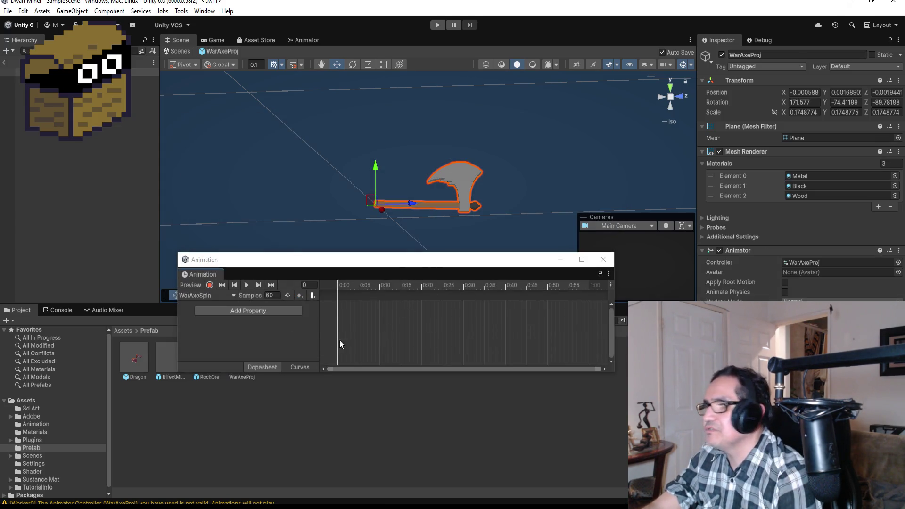
Step: Add a Transform Rotation track to WarAxeSpin, move its end keyframe to 0:05, and set the playhead there
click(253, 313)
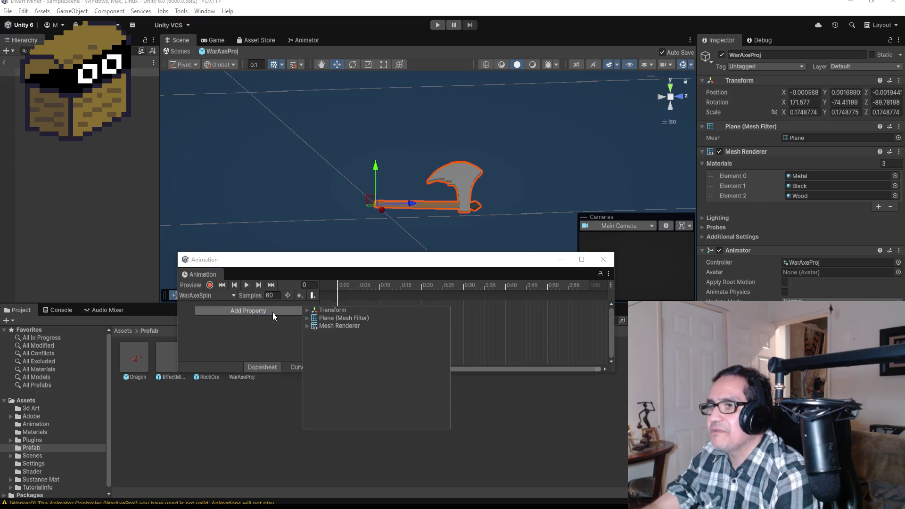
click(307, 311)
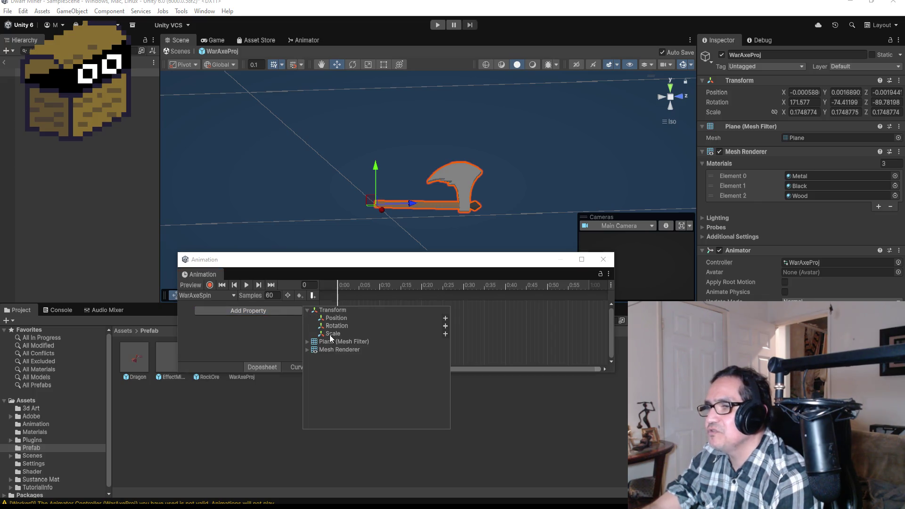
click(445, 327)
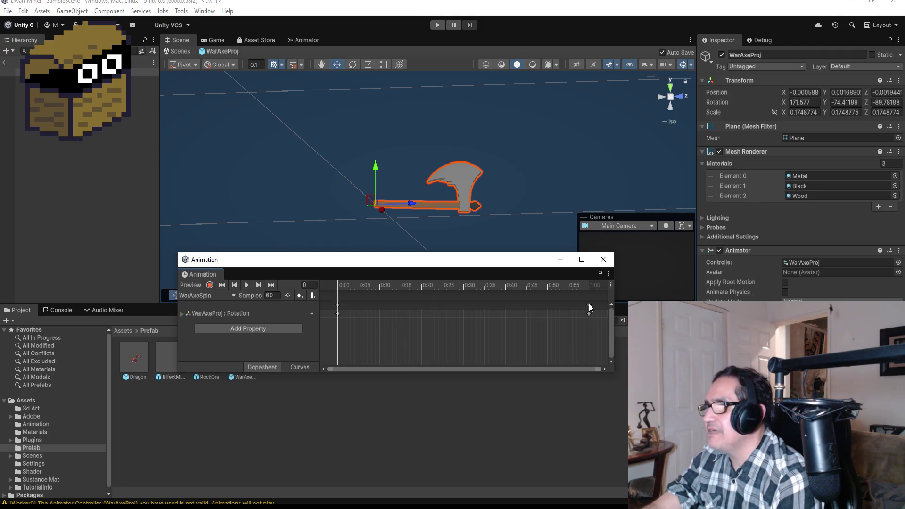
drag(590, 307, 468, 309)
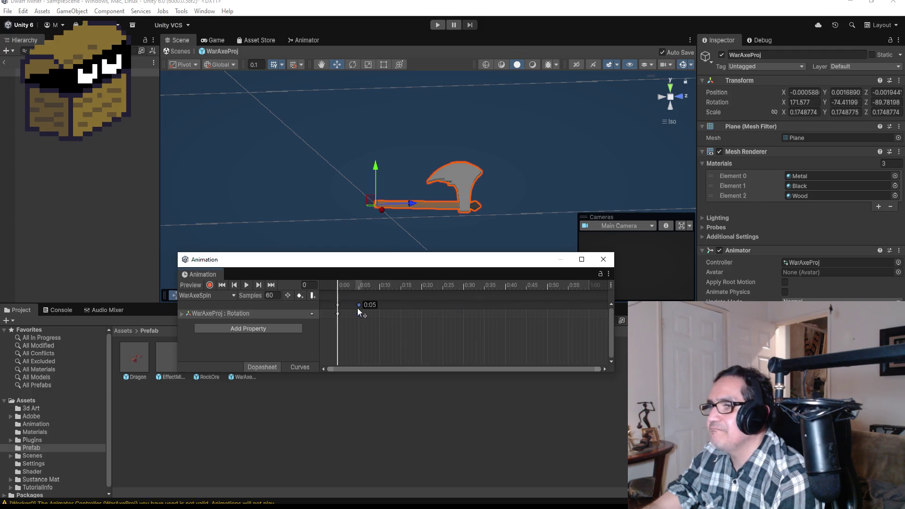
drag(358, 310, 360, 311)
click(271, 285)
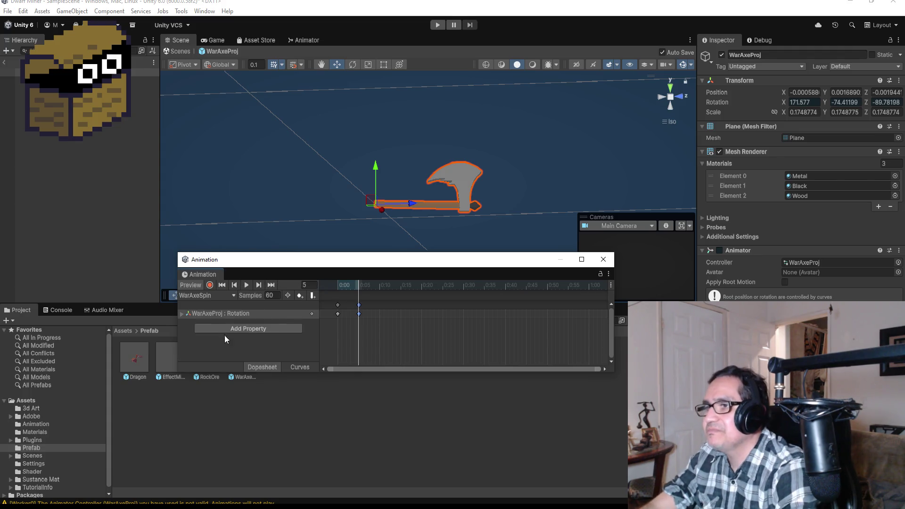
Step: Record the axe rotated upright at frame 5 (164.843, -90.188, -183.82) using the Rotate tool in Right view
click(210, 284)
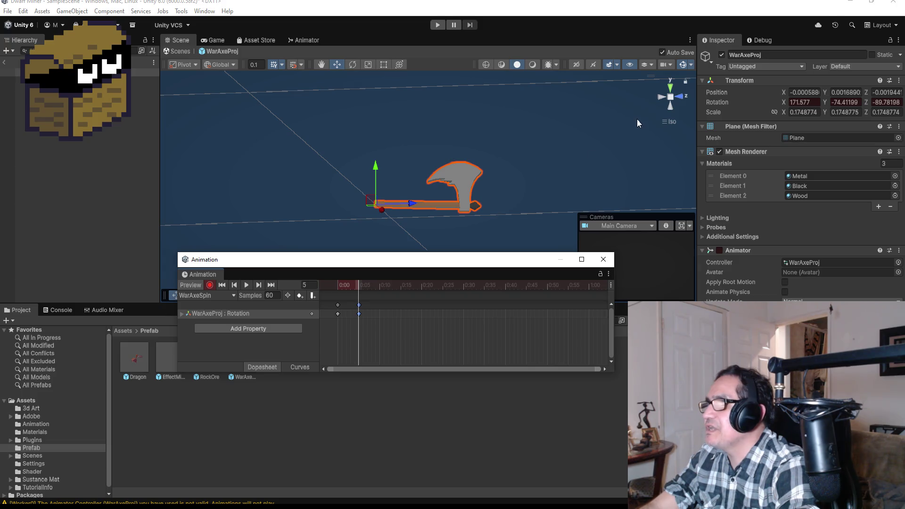
click(352, 65)
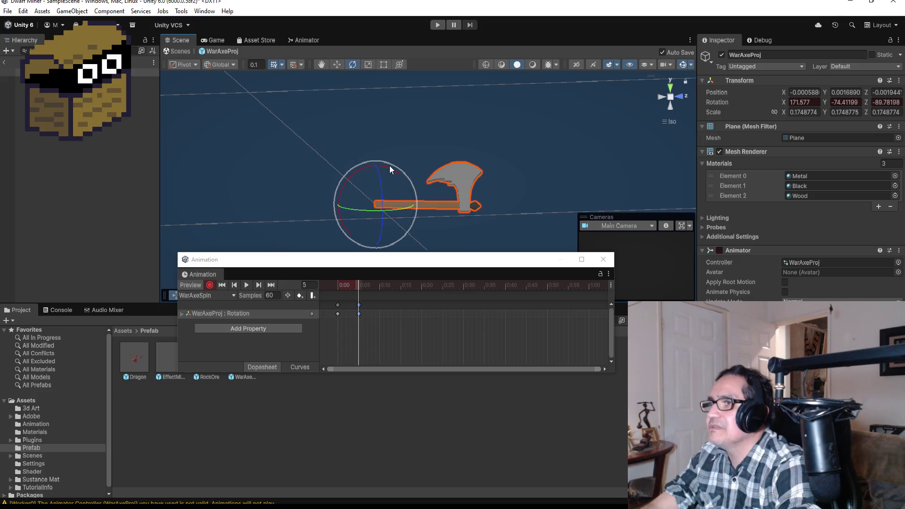
mouse_move(390, 165)
mouse_down()
mouse_move(440, 172)
mouse_move(476, 196)
mouse_up()
scroll(403, 178, down, 1)
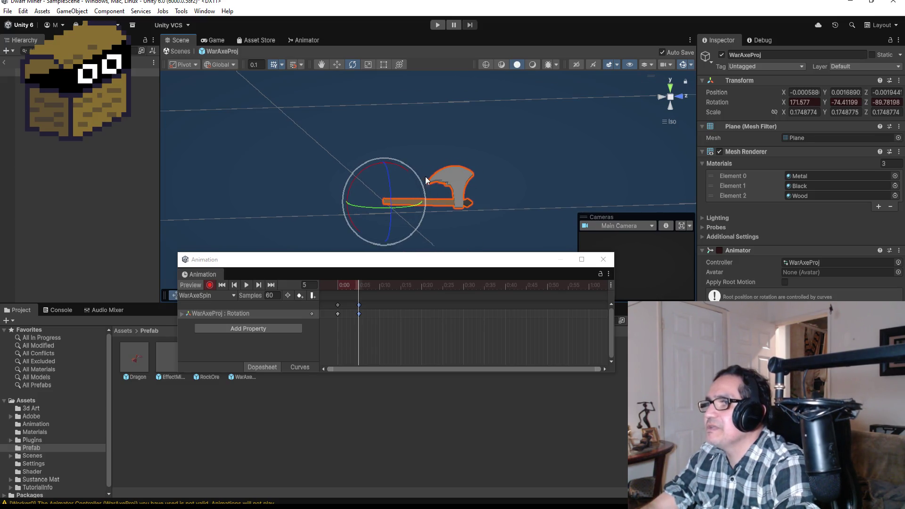
click(660, 96)
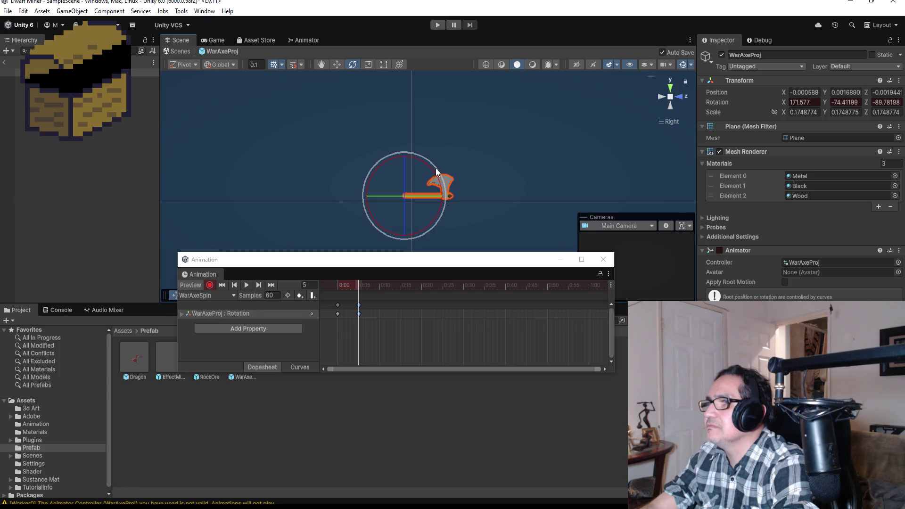
drag(431, 167, 406, 130)
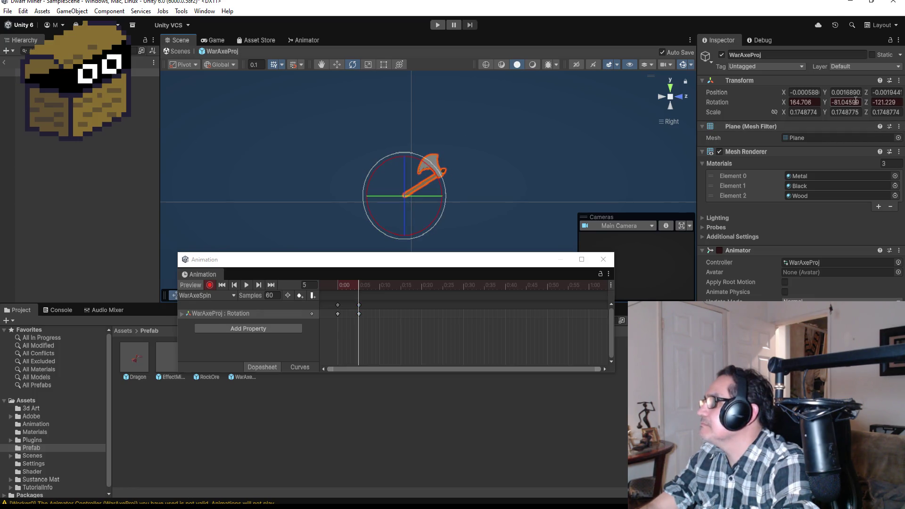
mouse_move(424, 161)
mouse_down()
mouse_move(394, 145)
mouse_move(348, 140)
mouse_up()
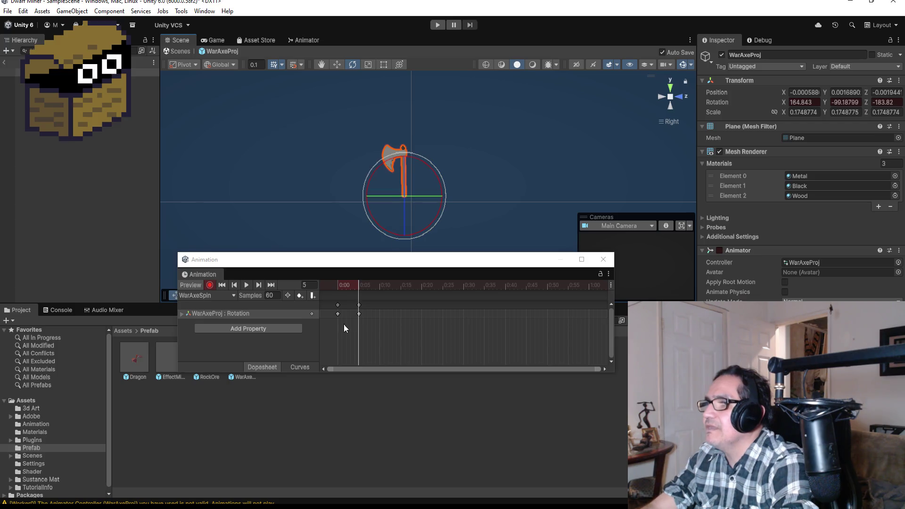
click(210, 285)
Step: Add a keyframe at 0:10 and record the axe rotated so its head points left
right_click(379, 305)
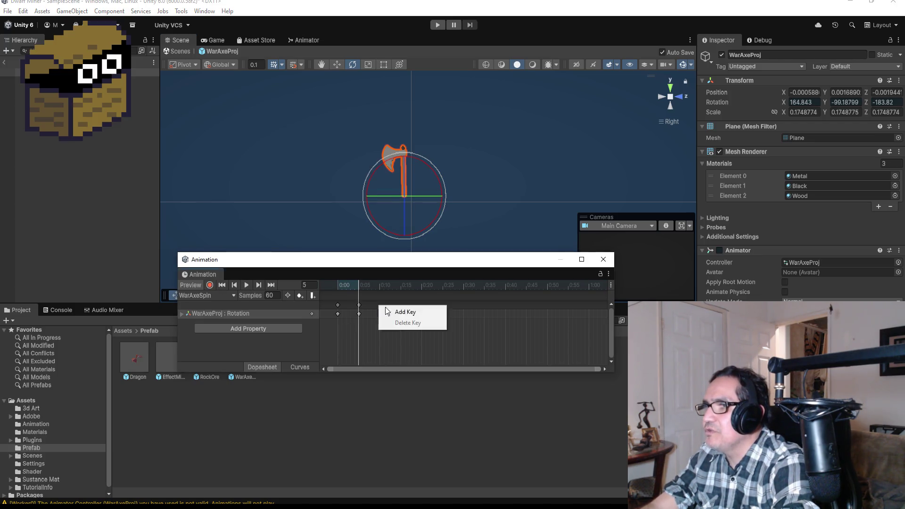
click(390, 309)
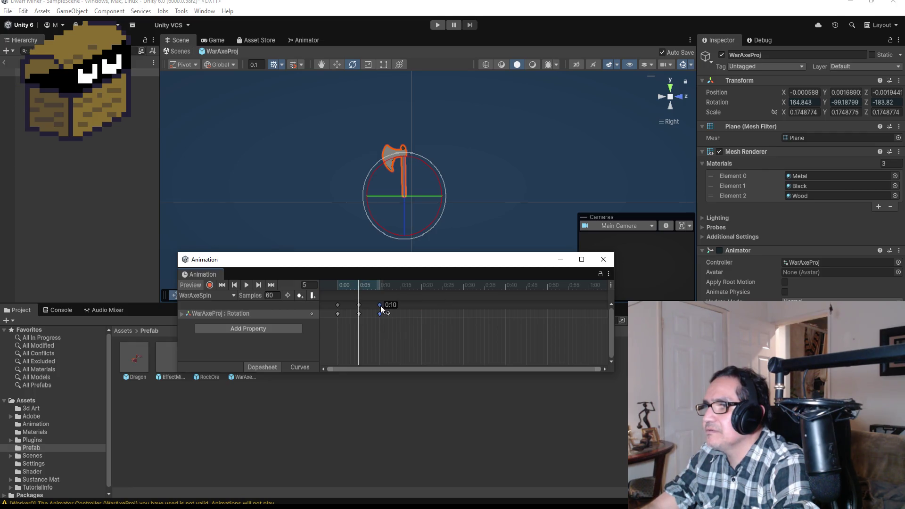
key(period)
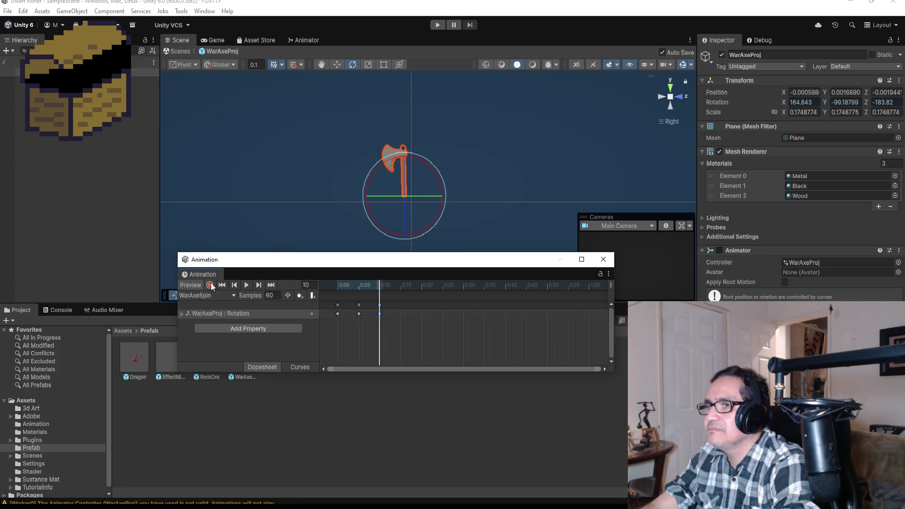
click(210, 285)
mouse_move(432, 168)
mouse_down()
mouse_move(397, 157)
mouse_move(340, 161)
mouse_move(429, 166)
mouse_move(392, 162)
mouse_up()
click(210, 285)
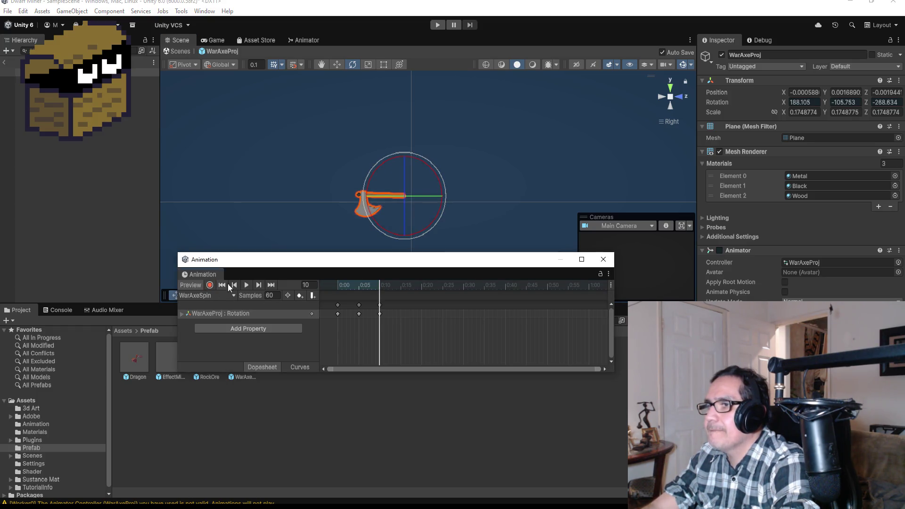
Step: Add a keyframe at 0:15 and record the axe rotated so its head points down
right_click(402, 309)
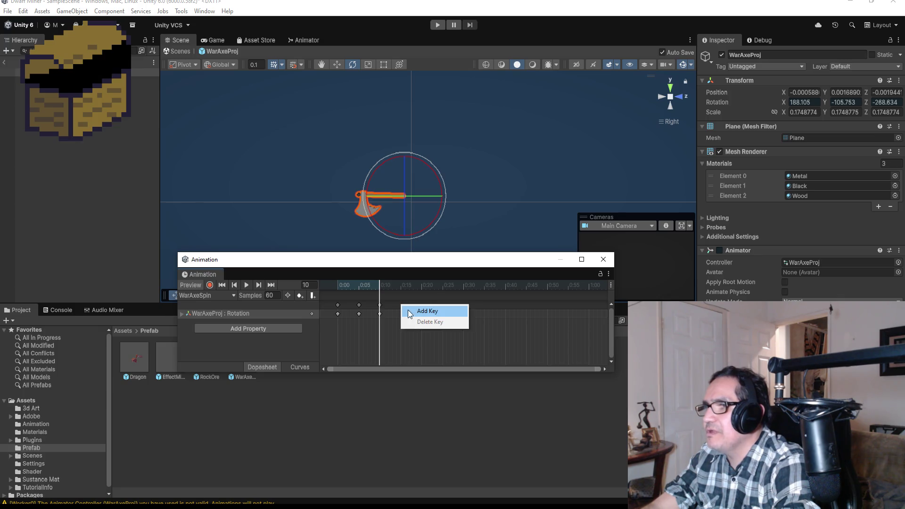
click(417, 310)
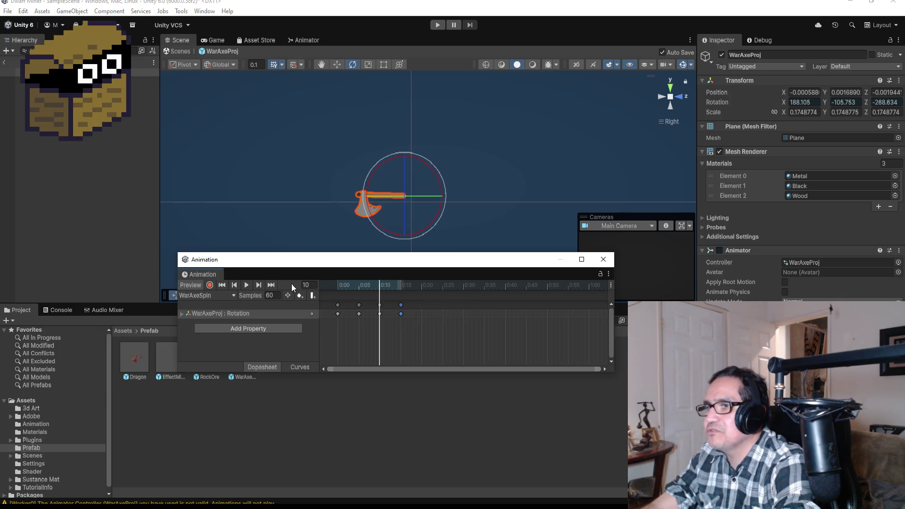
click(271, 284)
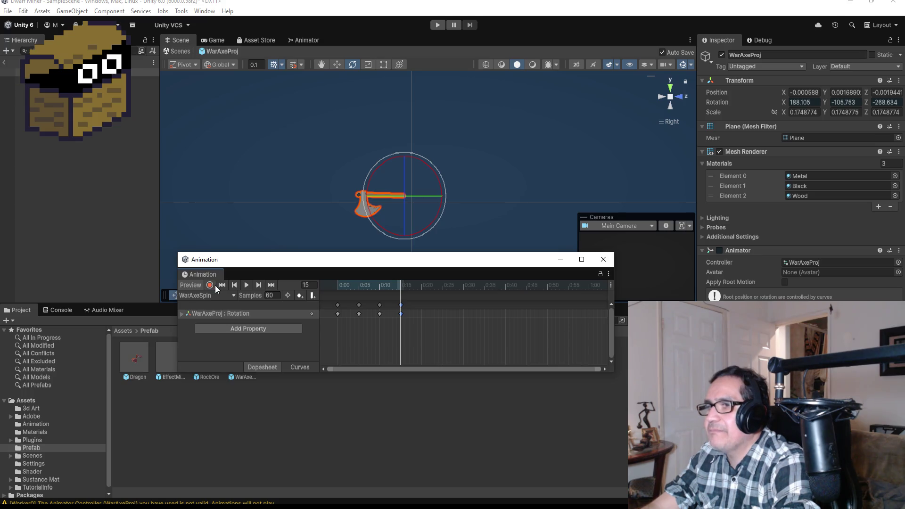
click(213, 284)
drag(424, 166, 309, 105)
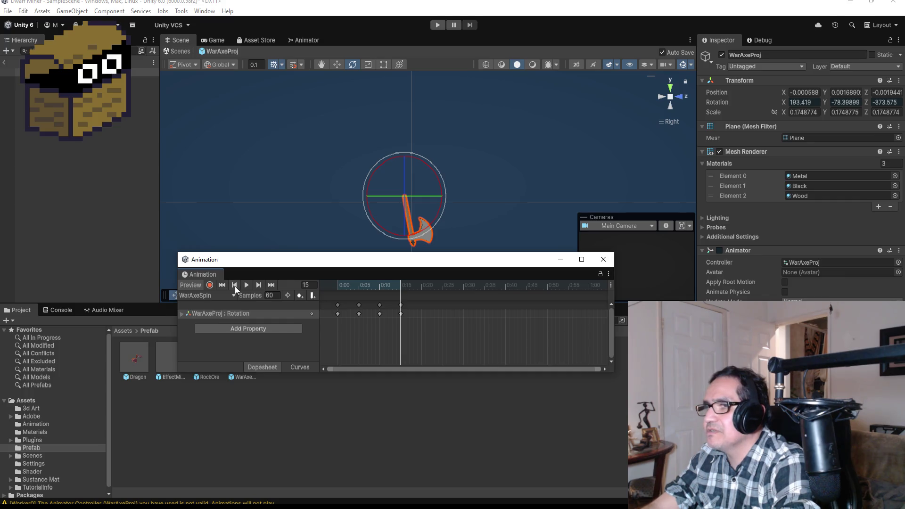
click(221, 285)
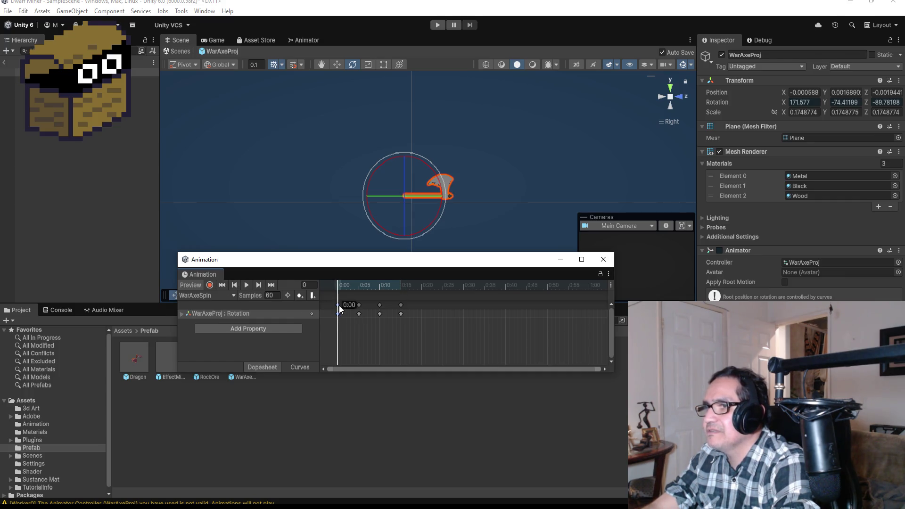
Step: Add a 0:20 keyframe matching the frame-0 pose and play the WarAxeSpin preview
right_click(424, 305)
click(440, 311)
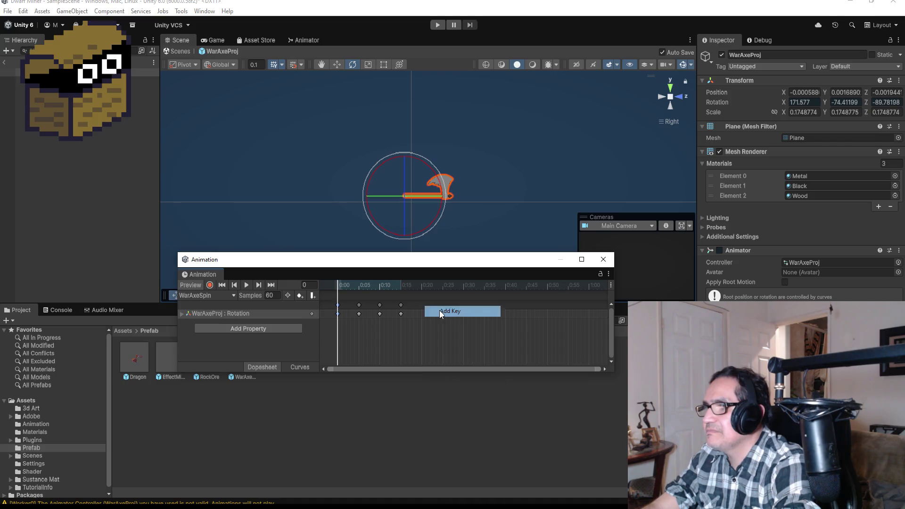
click(243, 285)
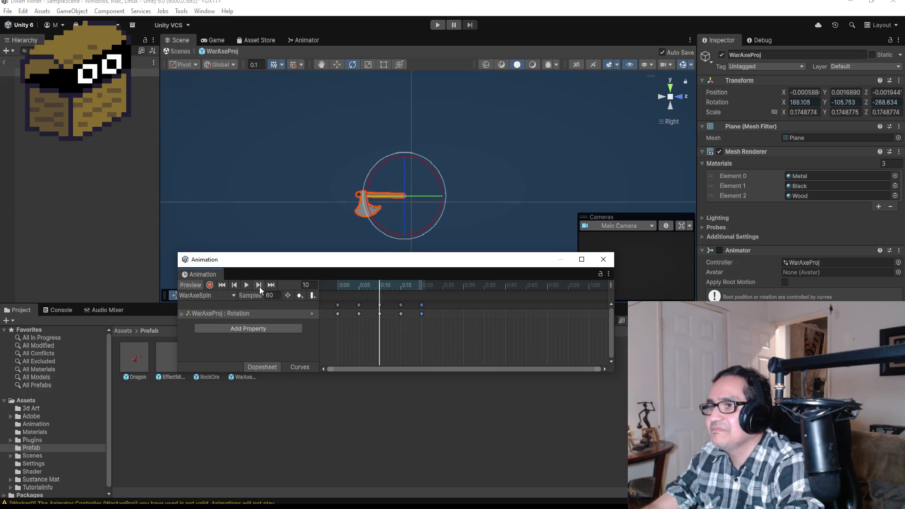
Step: Step back and forth through the 0:05, 0:10, 0:15 and 0:20 keyframes to check the spin
click(260, 287)
click(260, 287)
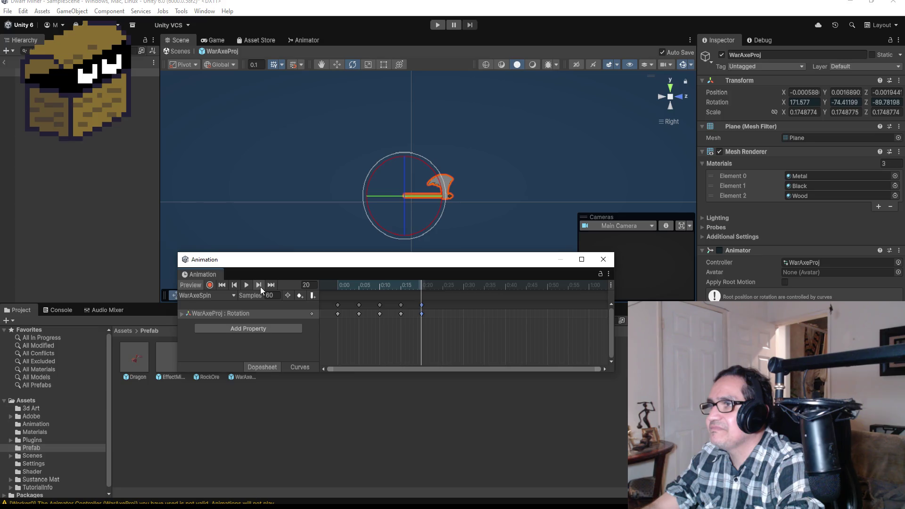
click(246, 287)
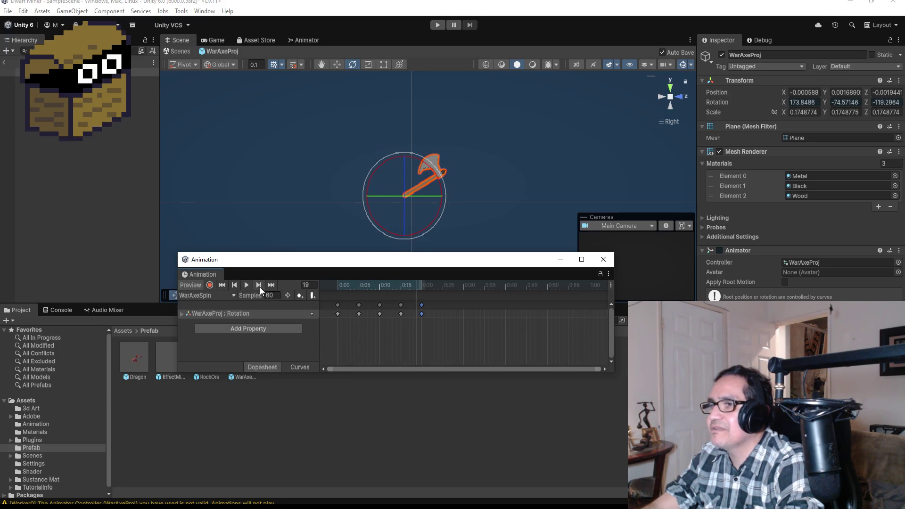
click(259, 287)
click(236, 288)
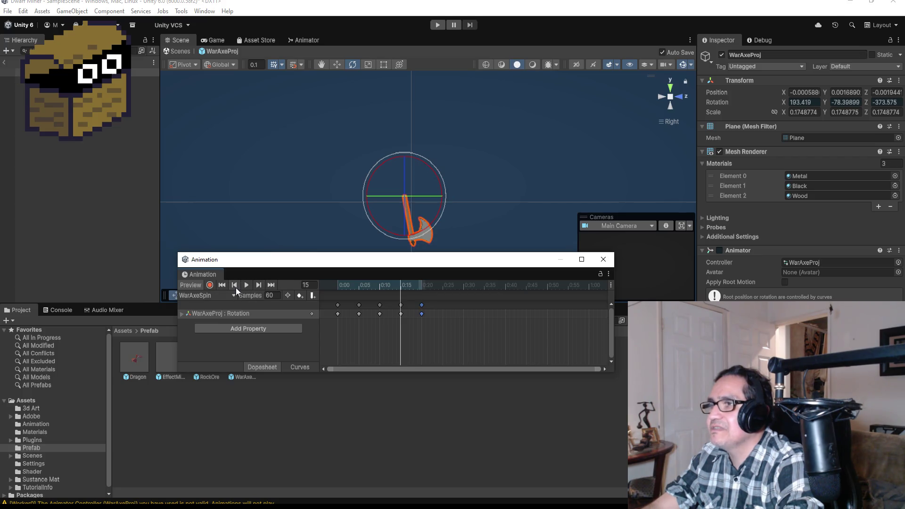
click(236, 288)
click(237, 287)
click(238, 287)
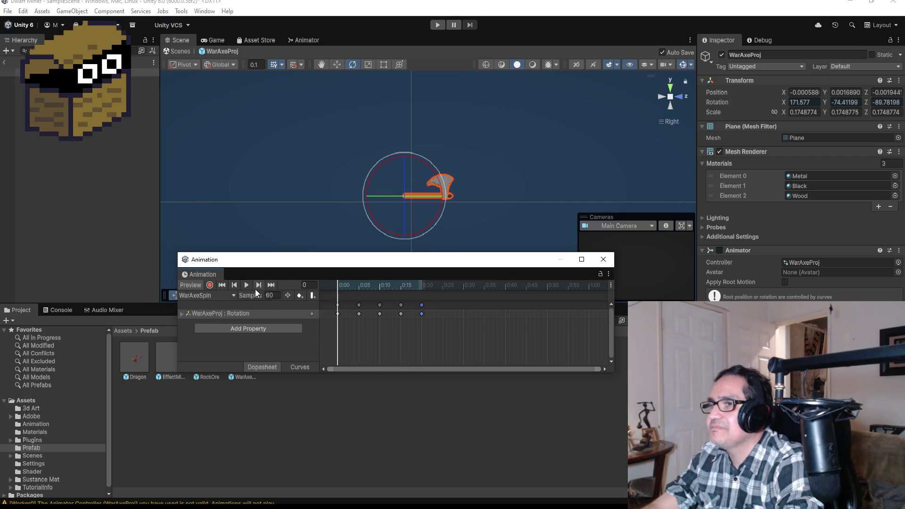
click(257, 287)
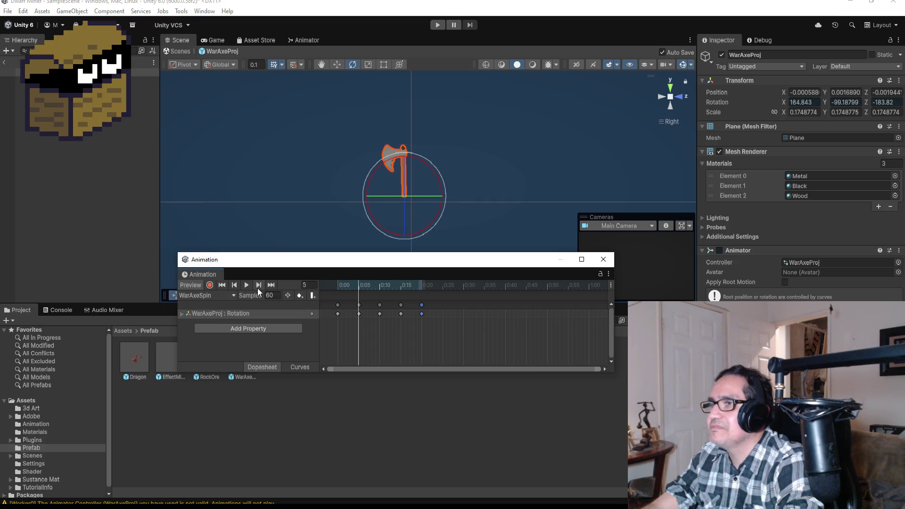
click(257, 287)
click(258, 287)
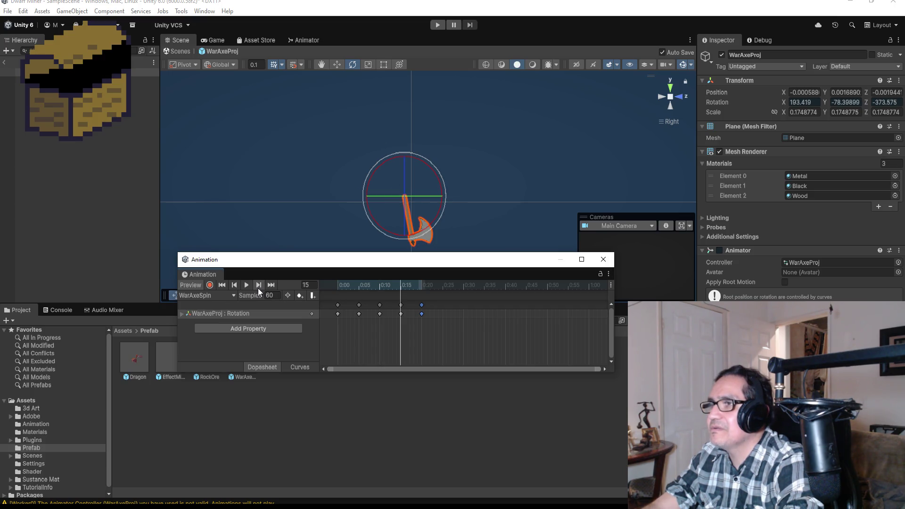
click(259, 288)
click(244, 287)
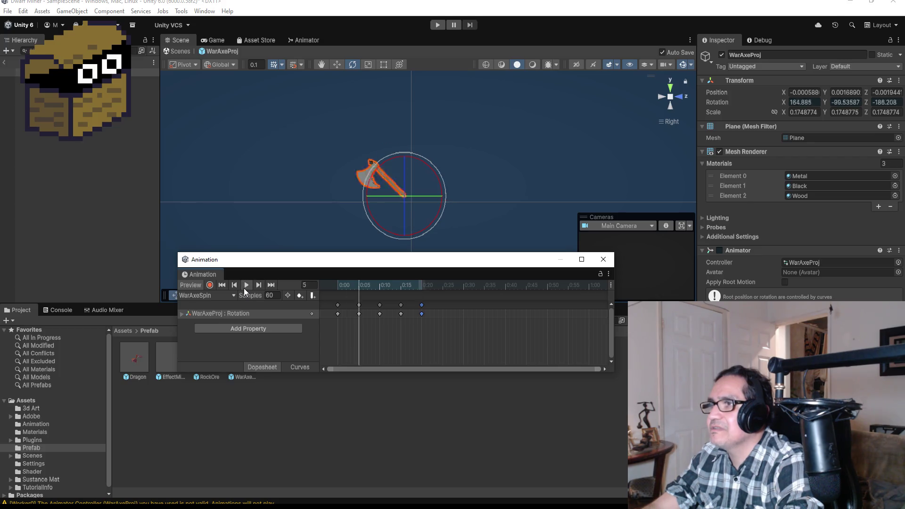
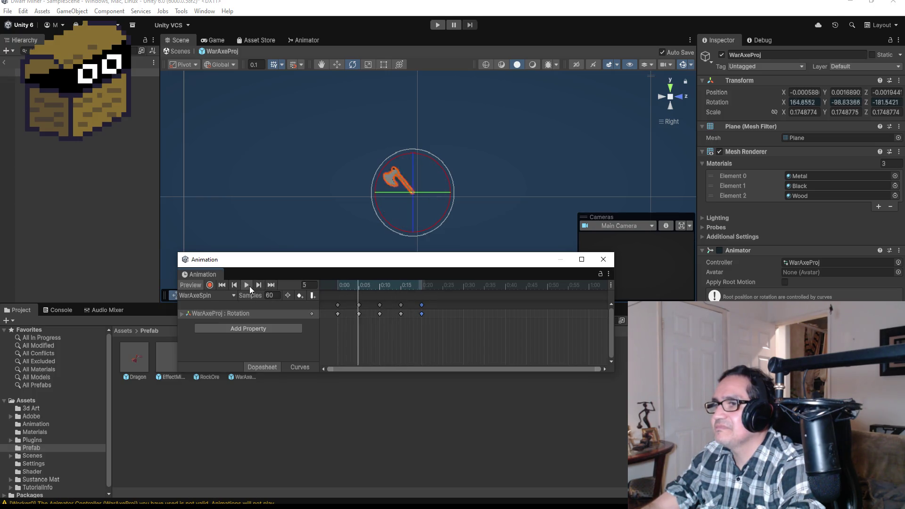
Step: Try a 90 sample rate on WarAxeSpin, preview the spin, then settle on 70
click(277, 296)
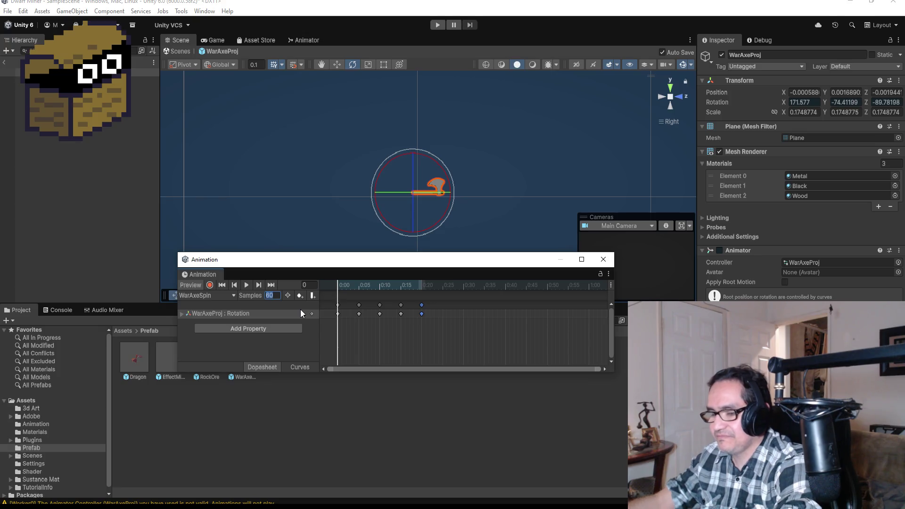
text(90)
key(Return)
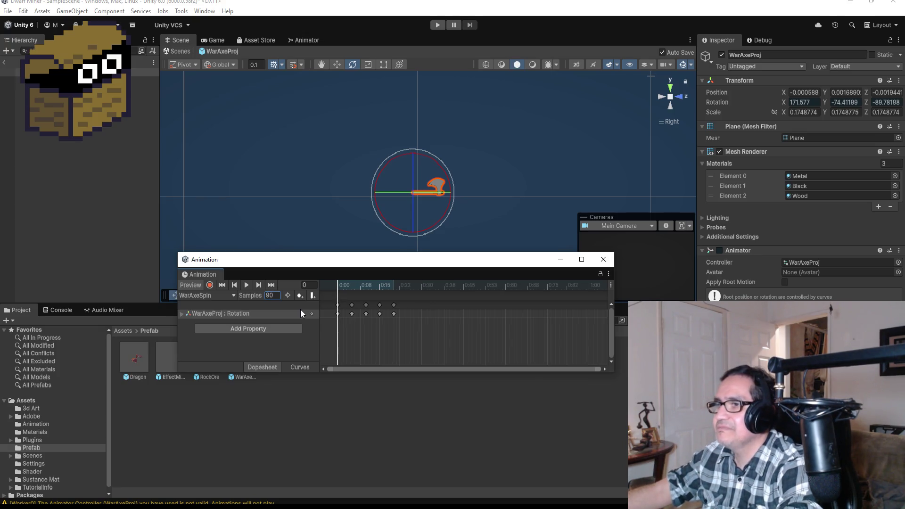
click(248, 284)
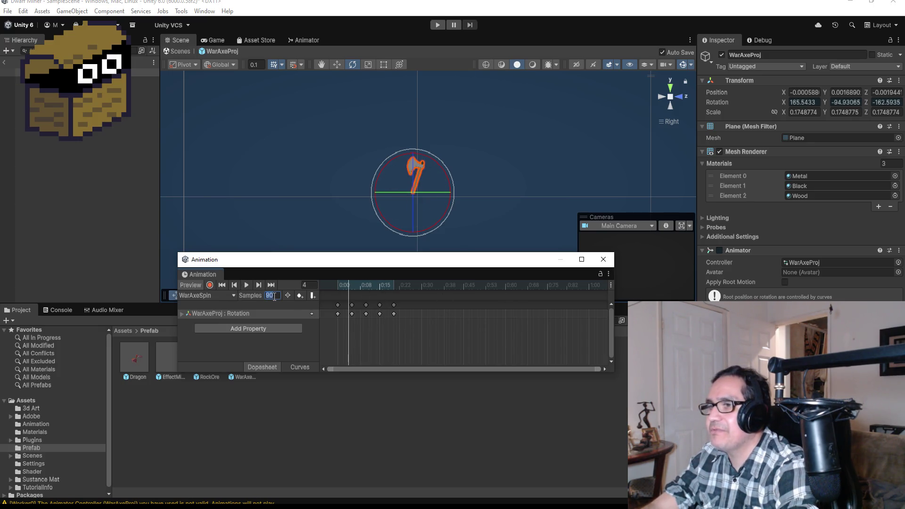
text(7)
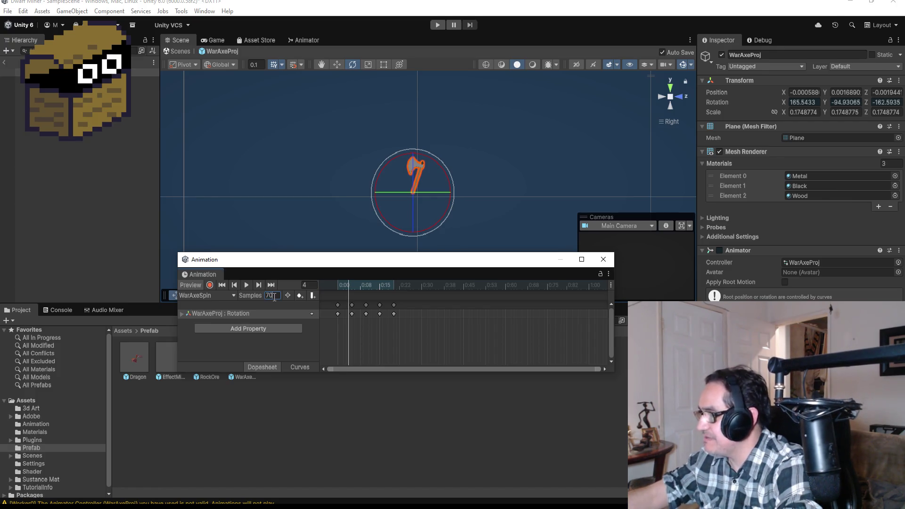
key(Return)
click(244, 286)
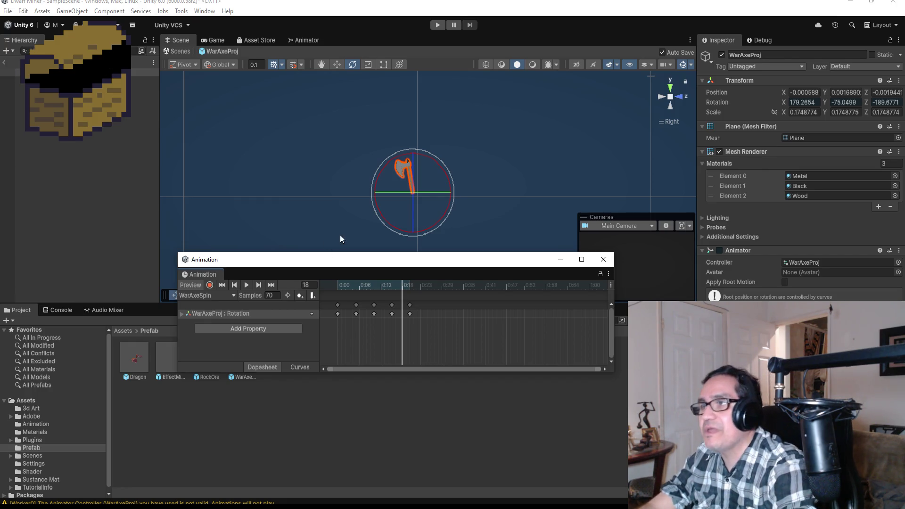
drag(440, 207, 429, 197)
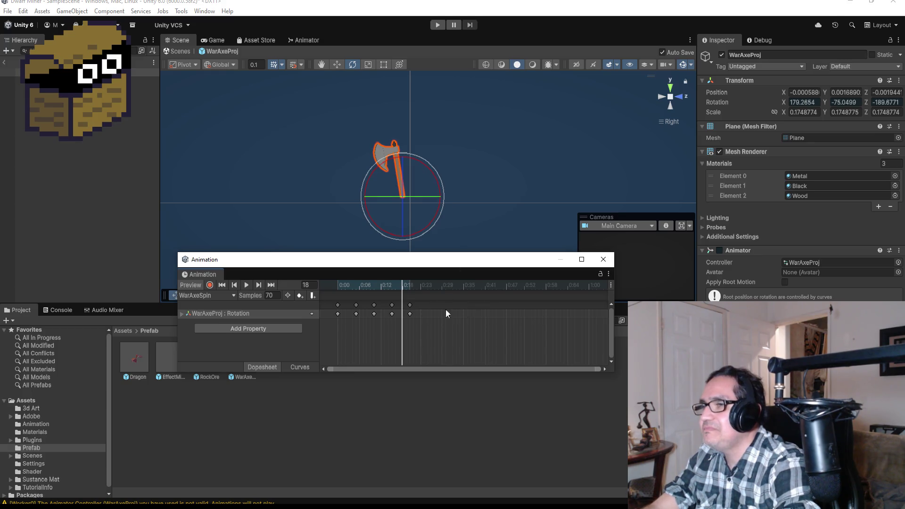
click(246, 286)
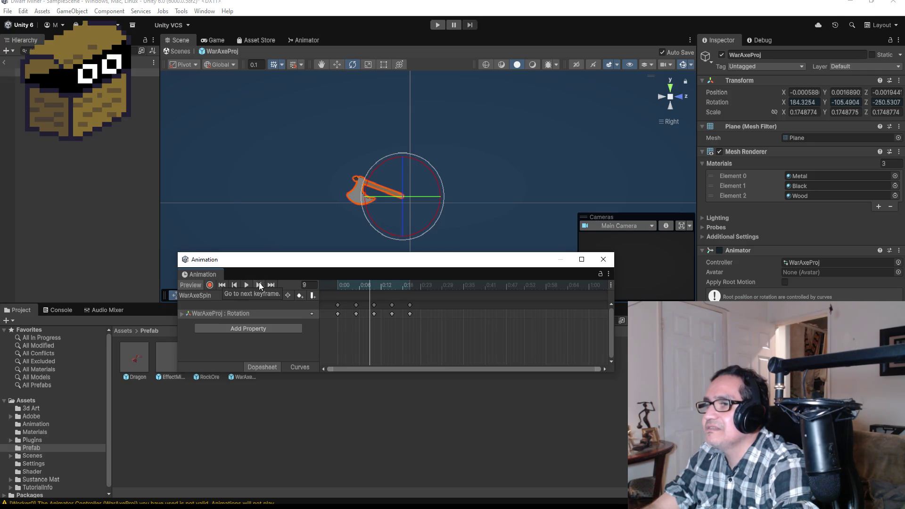
click(235, 284)
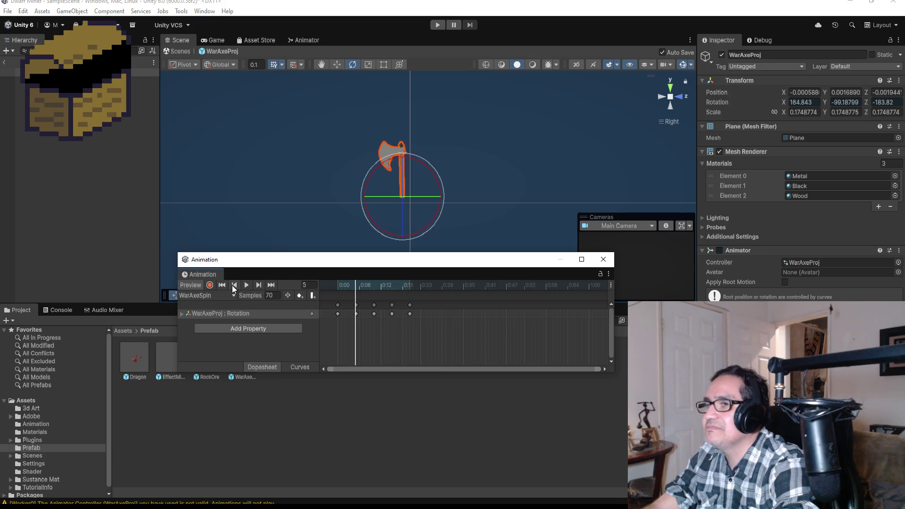
click(234, 285)
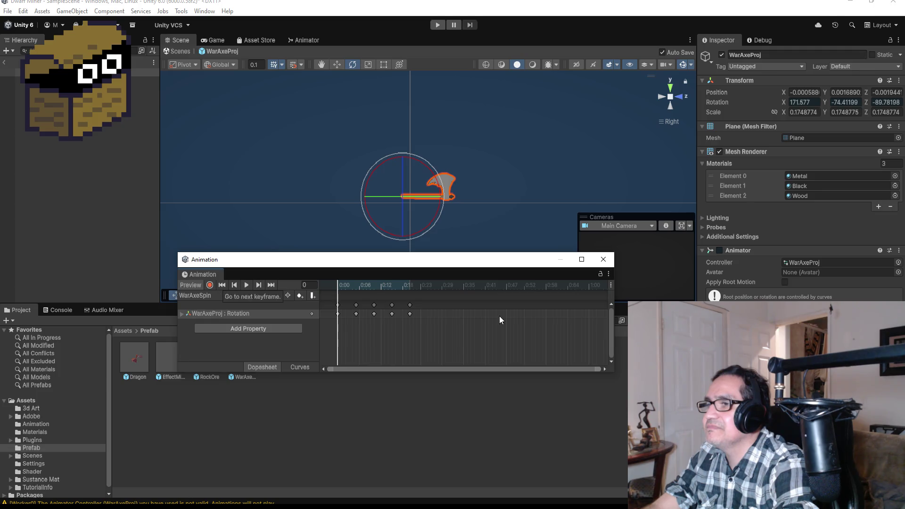
Step: Delete the later rotation keyframes and preview the shortened spin
mouse_move(431, 302)
mouse_down()
mouse_move(374, 326)
mouse_move(390, 326)
mouse_up()
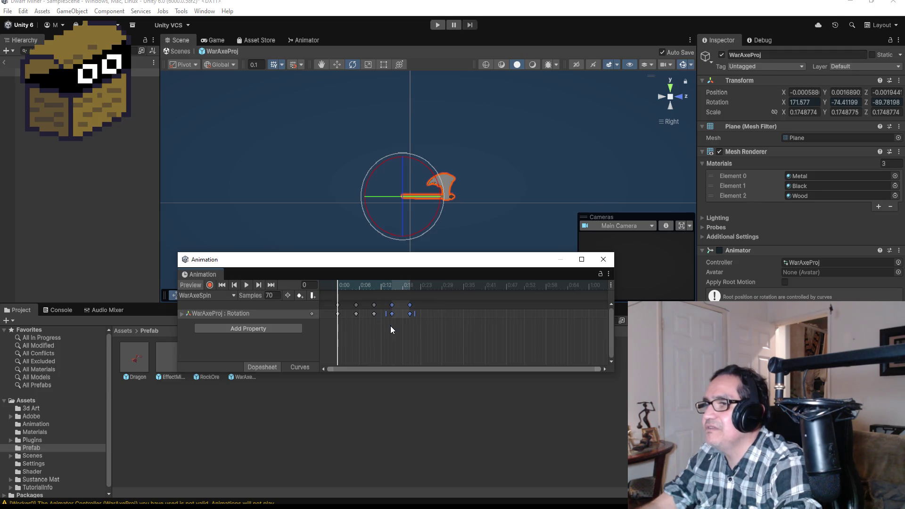
key(Delete)
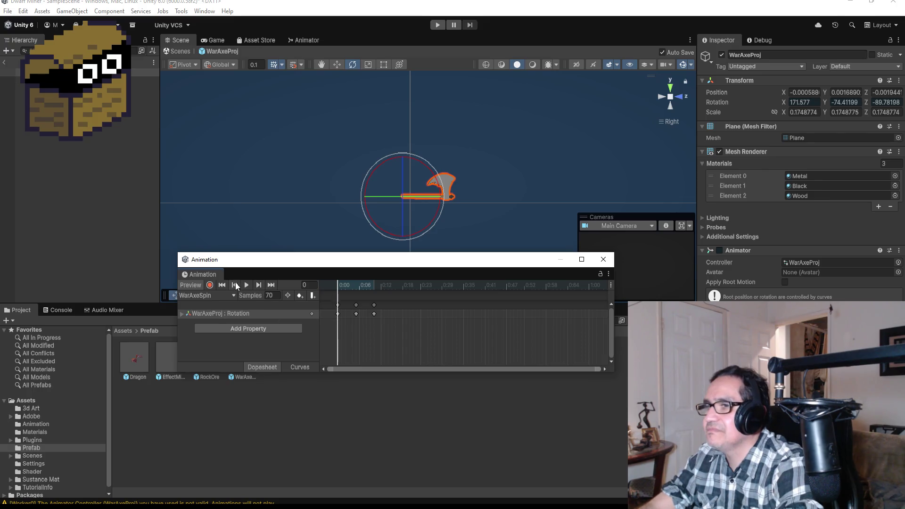
click(245, 283)
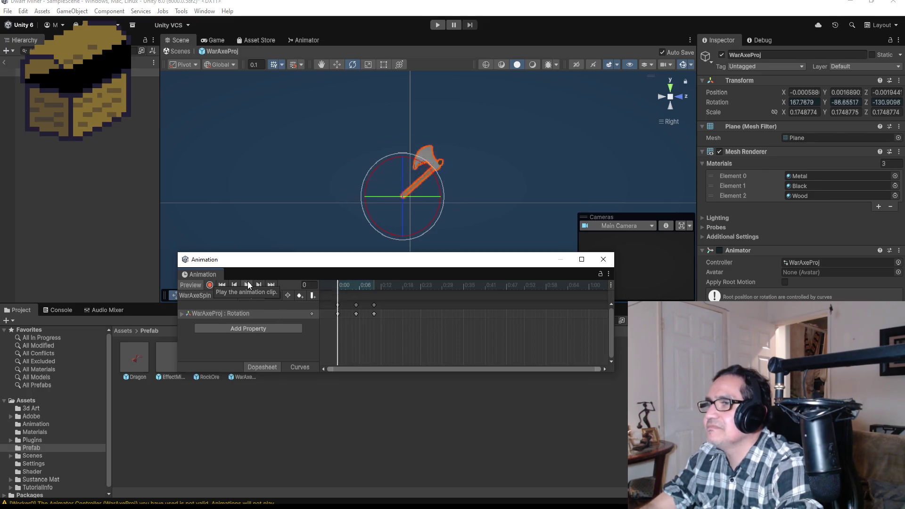
click(250, 281)
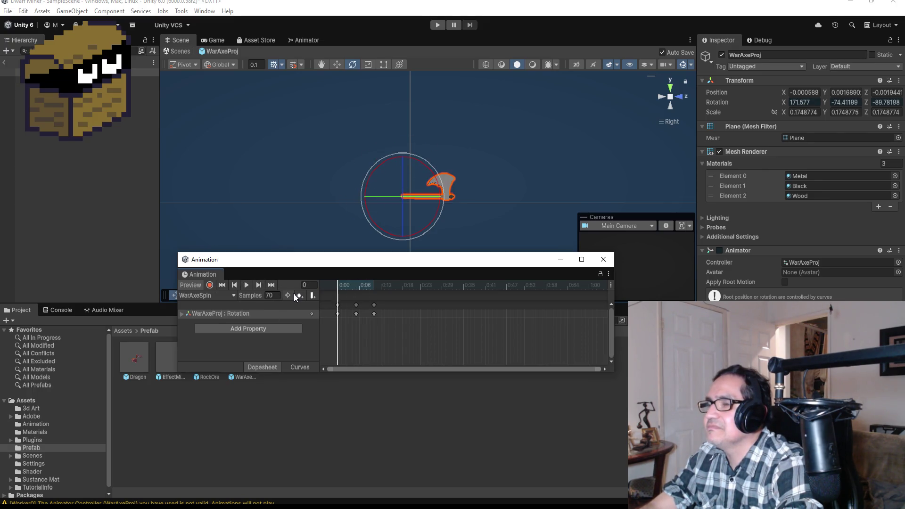
Step: Delete the frame-10 key and move the remaining end keyframe to frame 24, then preview
click(271, 285)
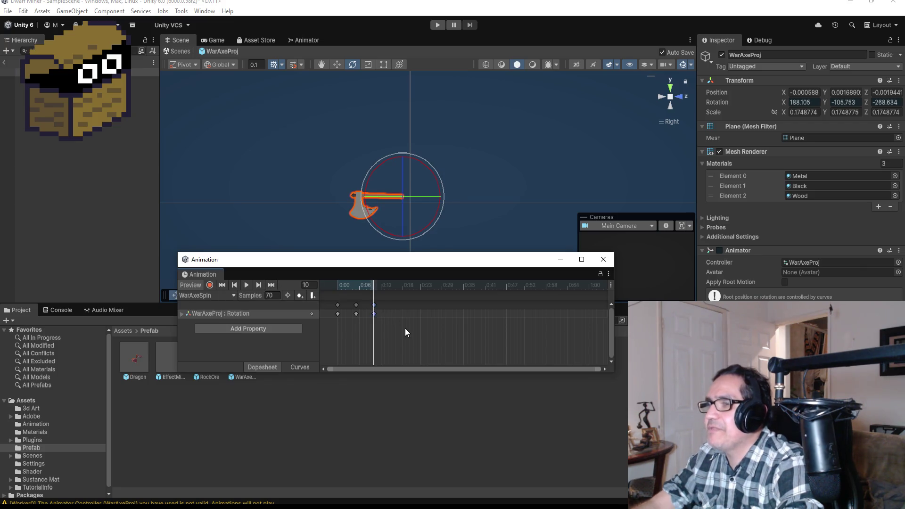
key(Delete)
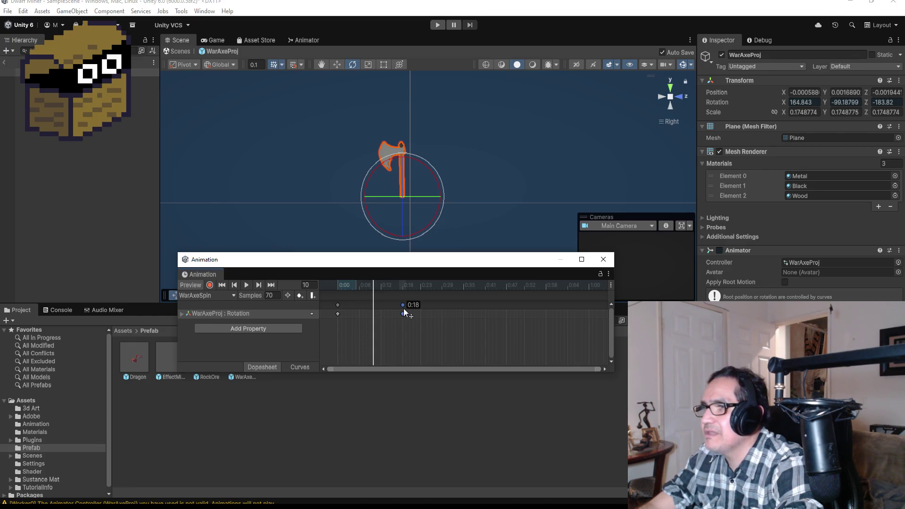
drag(410, 309, 425, 309)
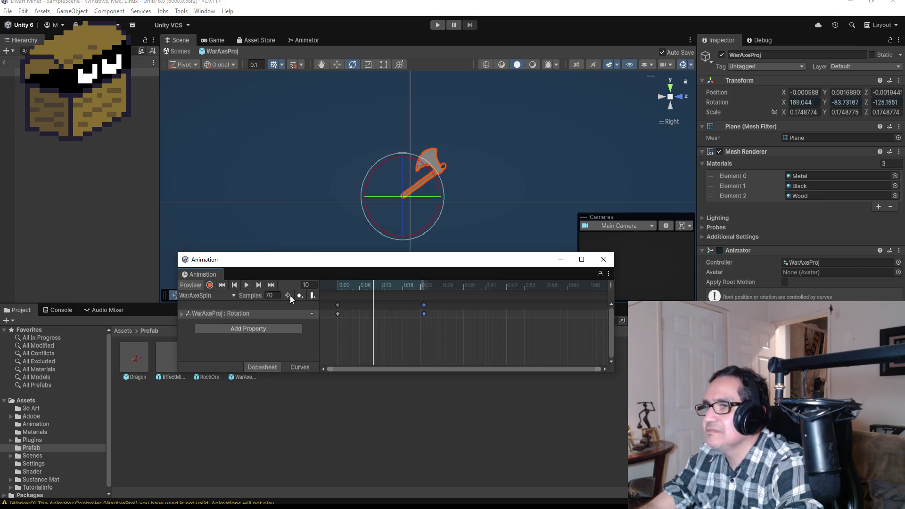
click(247, 286)
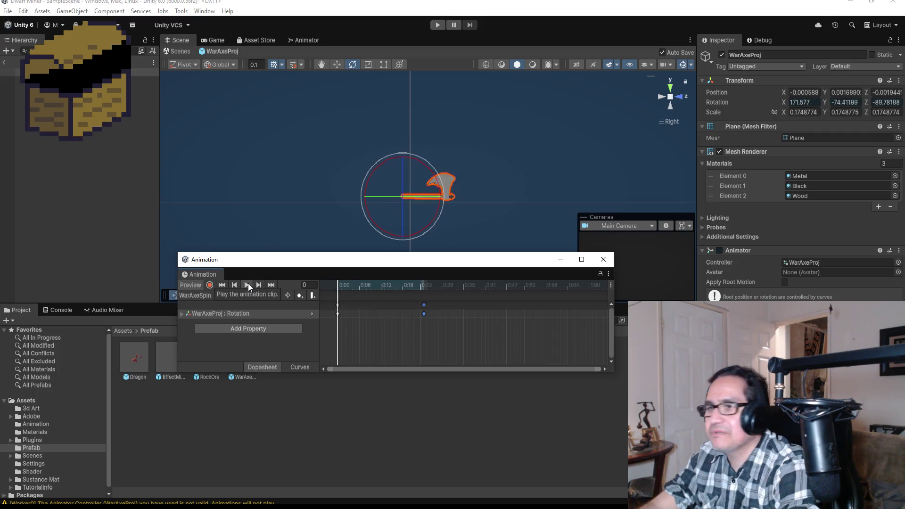
click(261, 285)
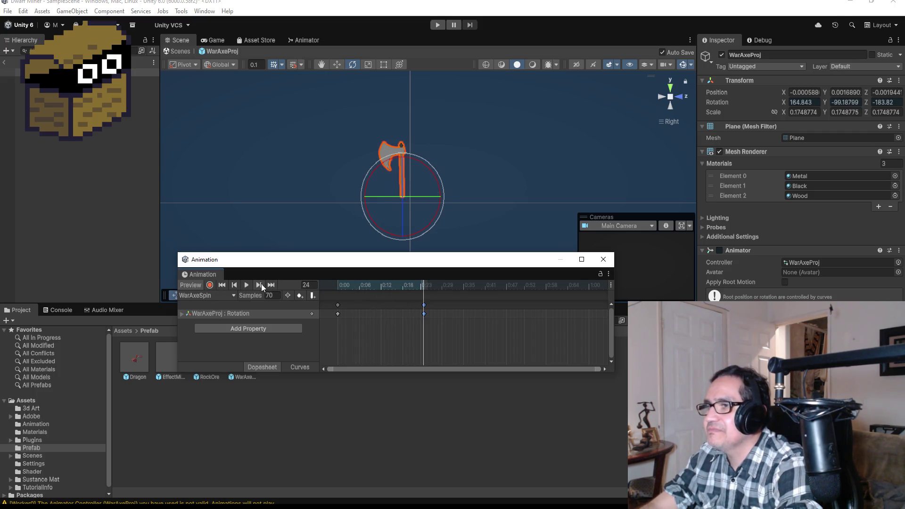
scroll(432, 312, down, 2)
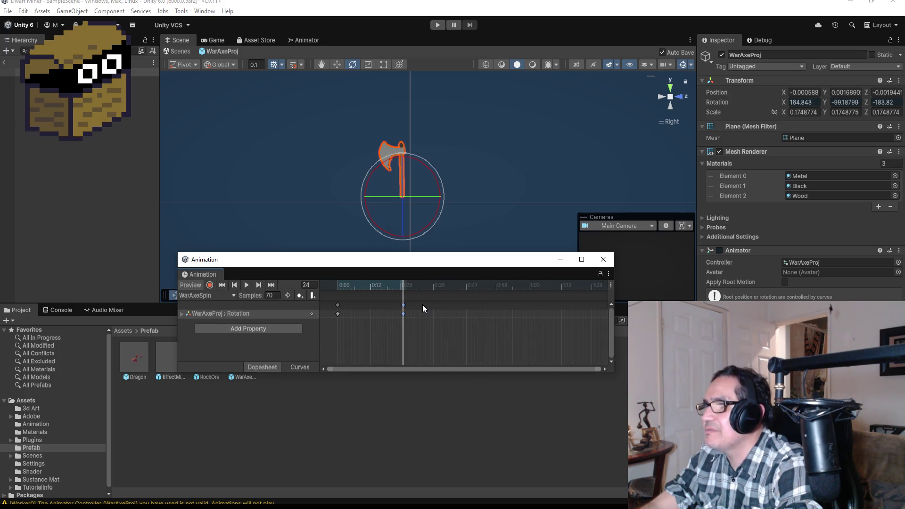
scroll(422, 305, up, 1)
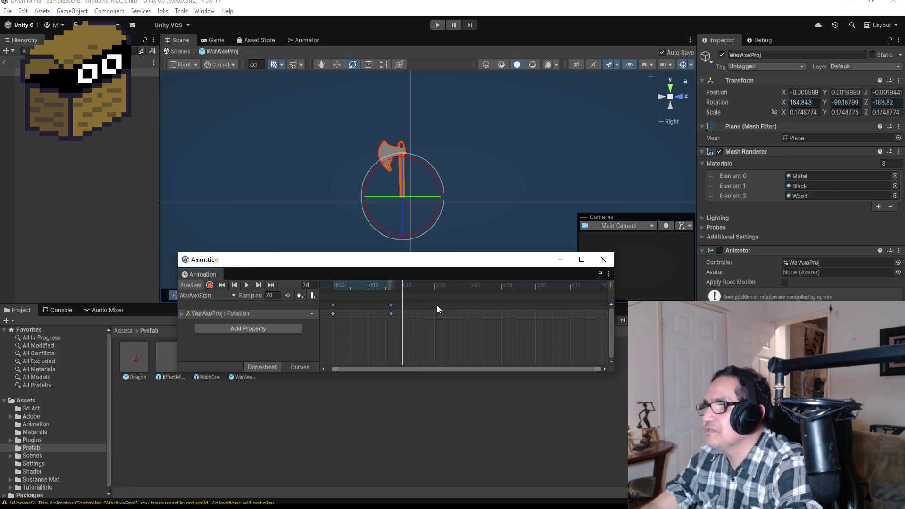
scroll(452, 309, up, 2)
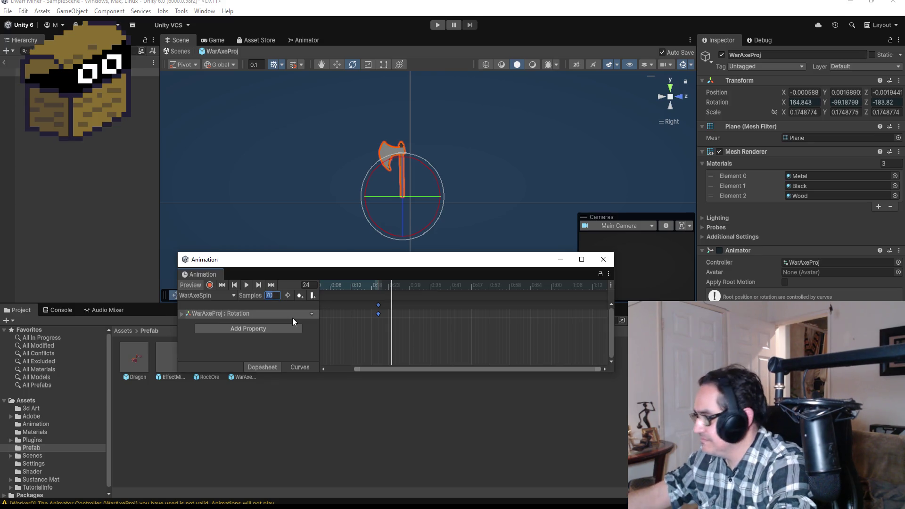
Step: Set the samples back to 60 and record a rotated axe pose at frame 40
text(60)
key(Return)
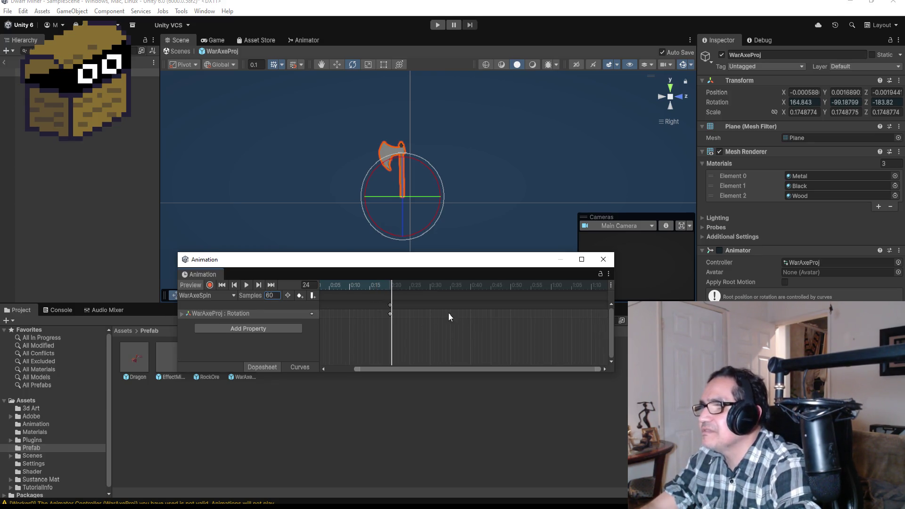
right_click(471, 305)
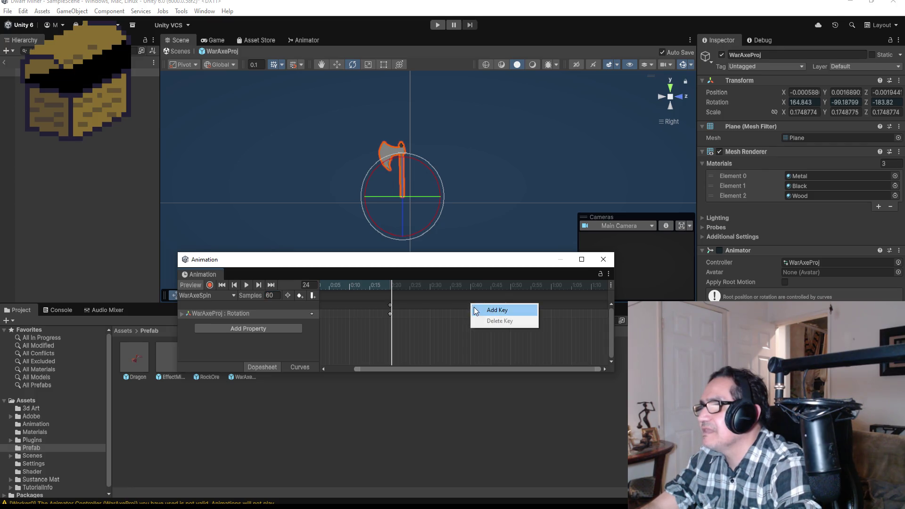
drag(472, 307, 469, 308)
click(271, 286)
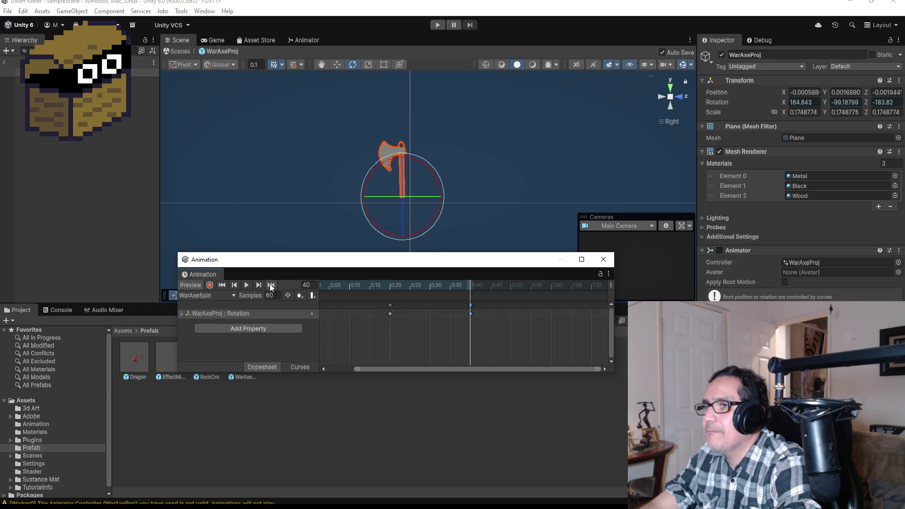
click(210, 285)
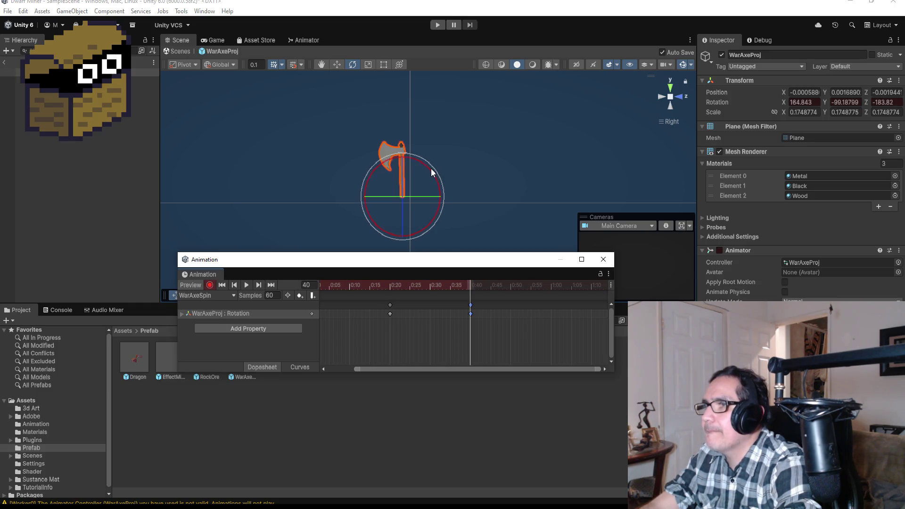
mouse_move(431, 168)
mouse_down()
mouse_move(380, 137)
mouse_move(301, 122)
mouse_up()
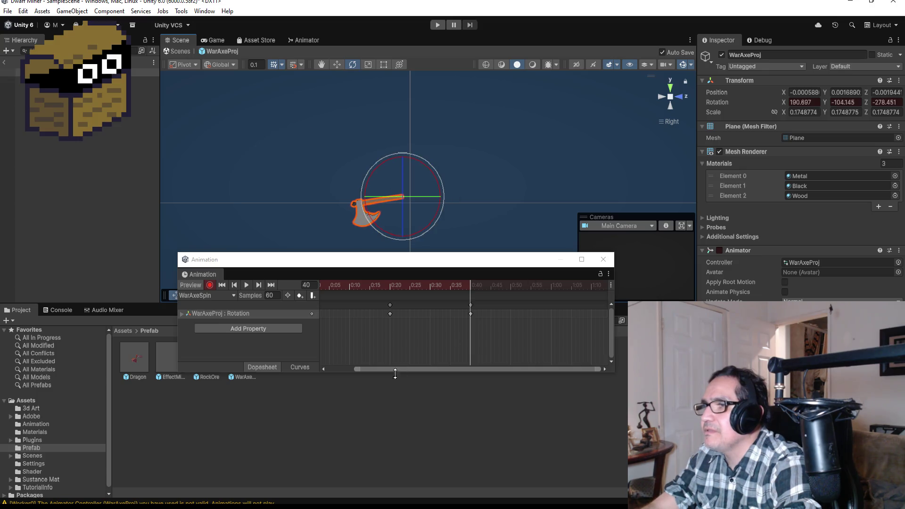
click(210, 285)
scroll(576, 326, down, 2)
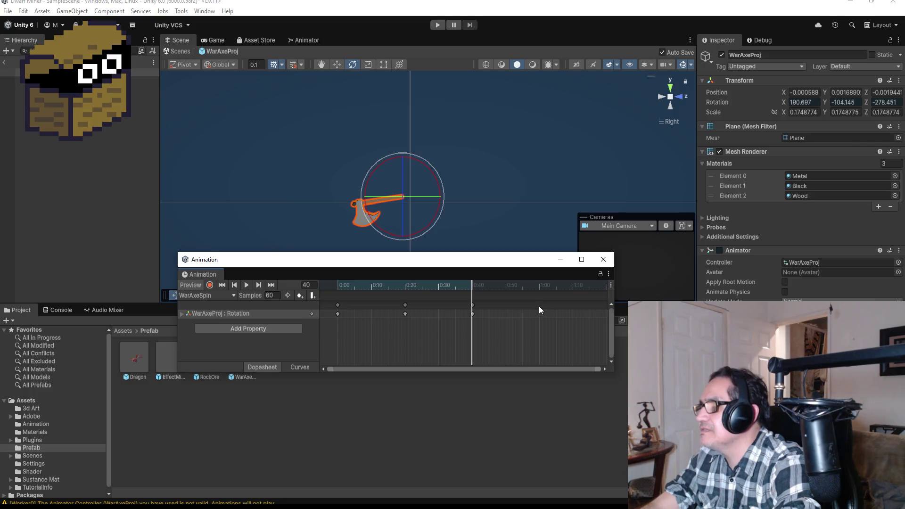
Step: Add a keyframe at frame 60 and record a further-rotated axe pose there
right_click(539, 306)
click(584, 310)
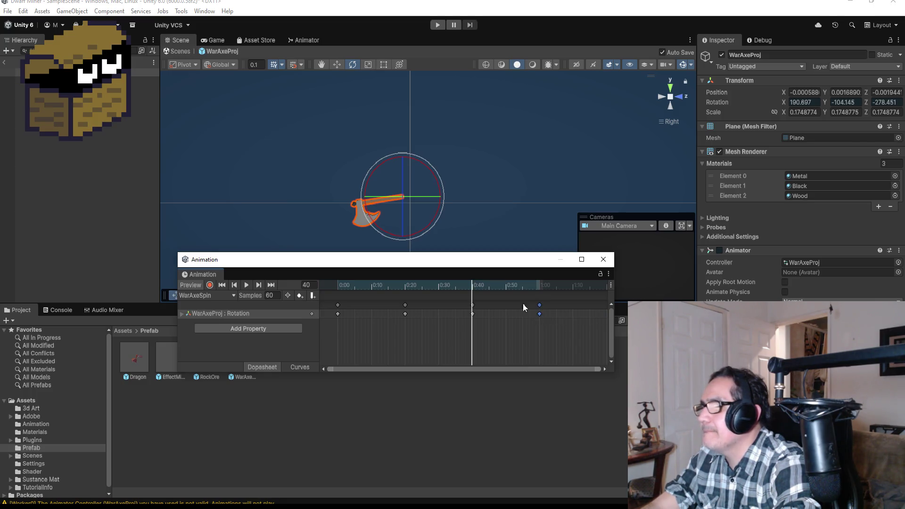
click(257, 286)
click(210, 285)
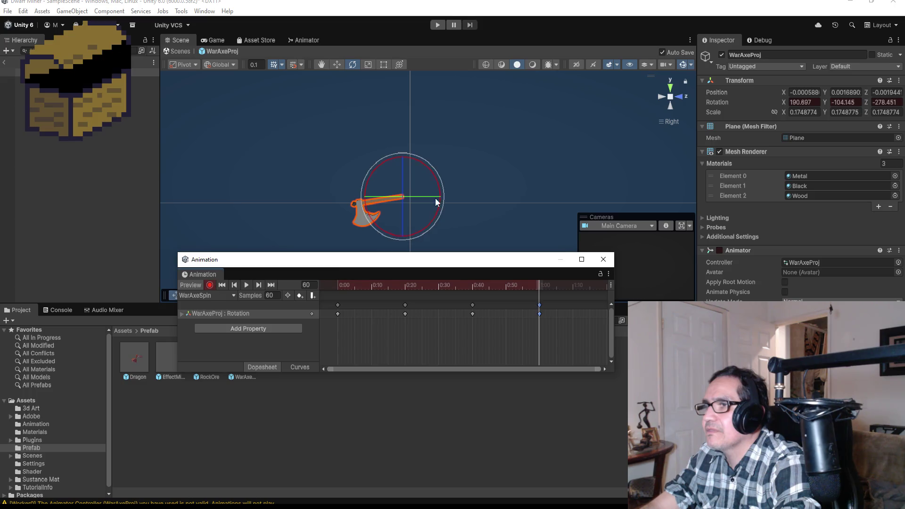
mouse_move(428, 172)
mouse_down()
mouse_move(399, 146)
mouse_move(319, 117)
mouse_up()
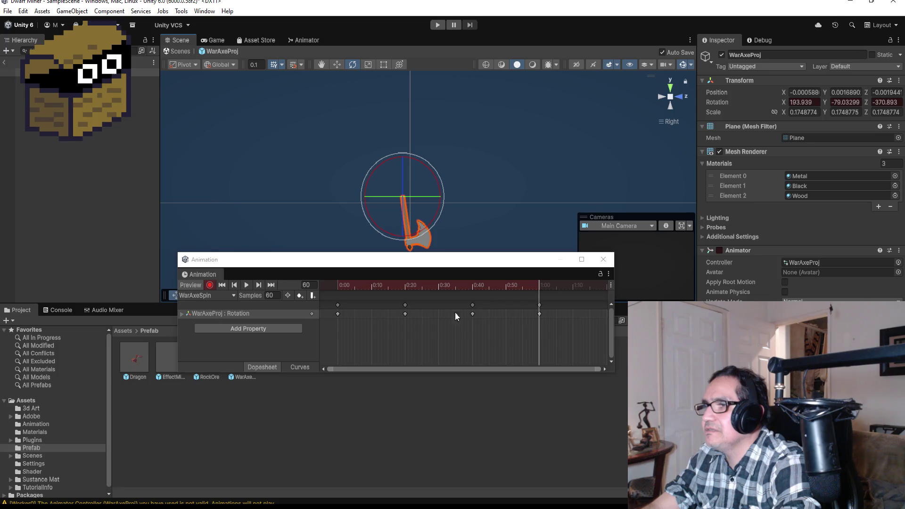
click(210, 285)
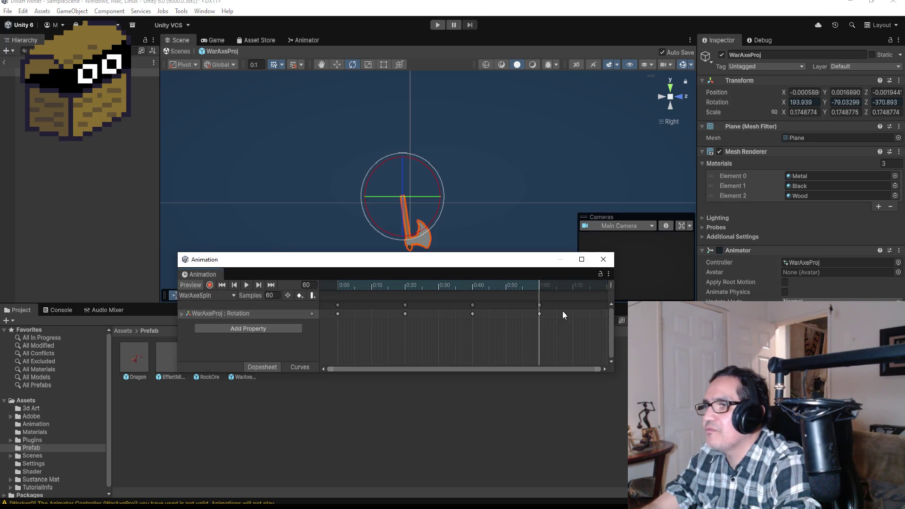
scroll(563, 314, down, 4)
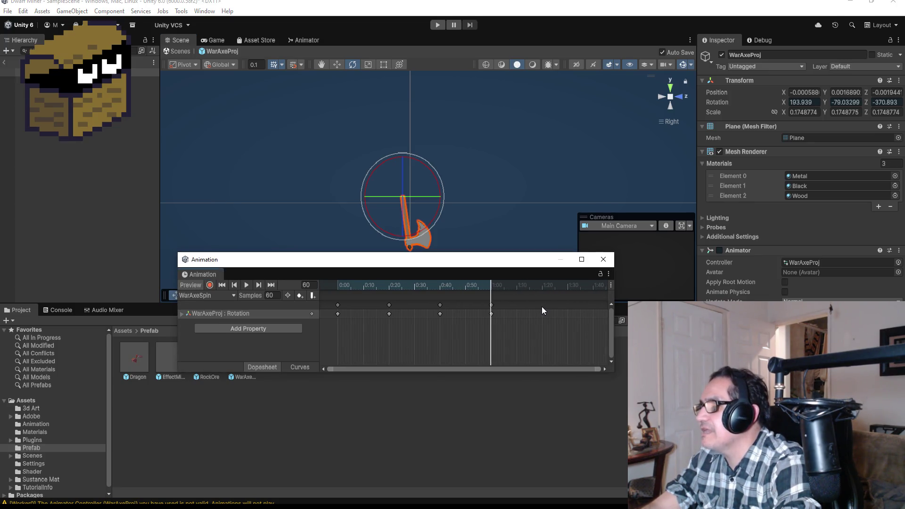
Step: Add a final keyframe at frame 80 with the axe rotated further, then preview
right_click(542, 306)
click(548, 312)
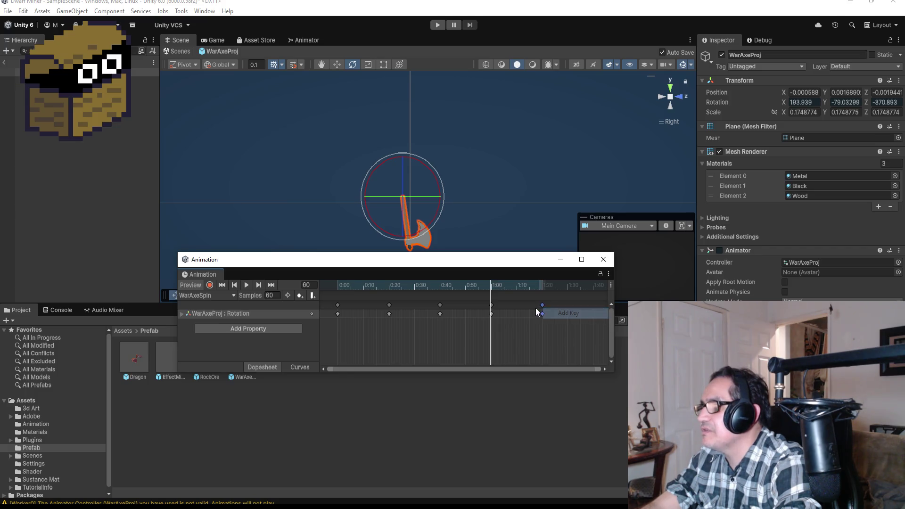
click(271, 285)
click(210, 285)
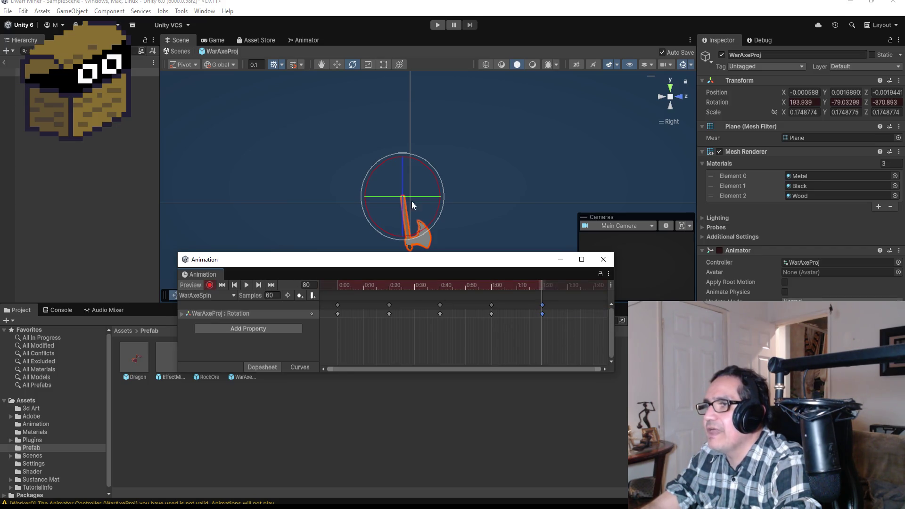
mouse_move(427, 177)
mouse_down()
mouse_move(384, 153)
mouse_move(314, 142)
mouse_up()
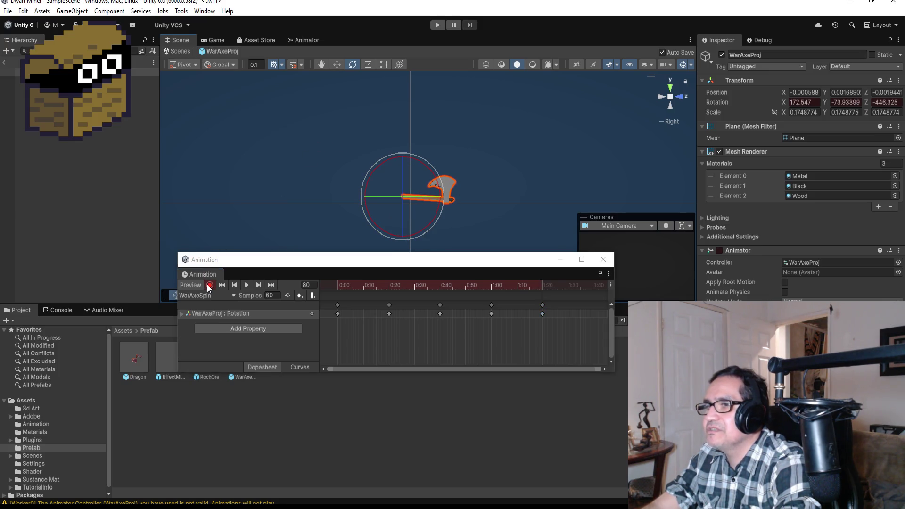
click(209, 285)
click(248, 285)
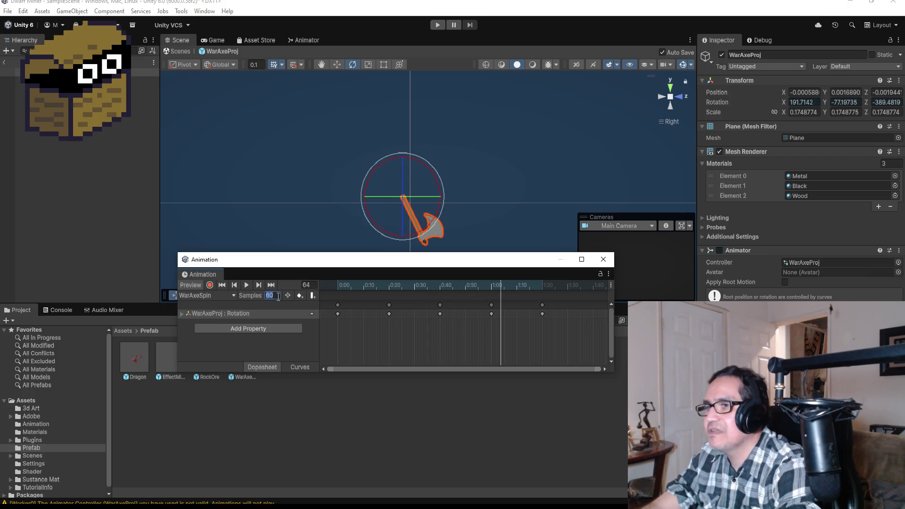
Step: Preview the spin at sample rates of 90, 120, 200 and 300
text(90)
key(Return)
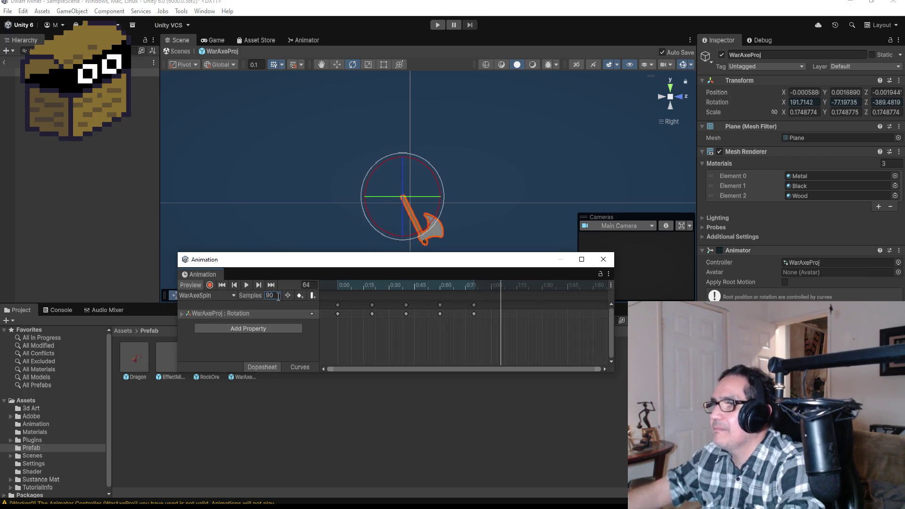
click(248, 285)
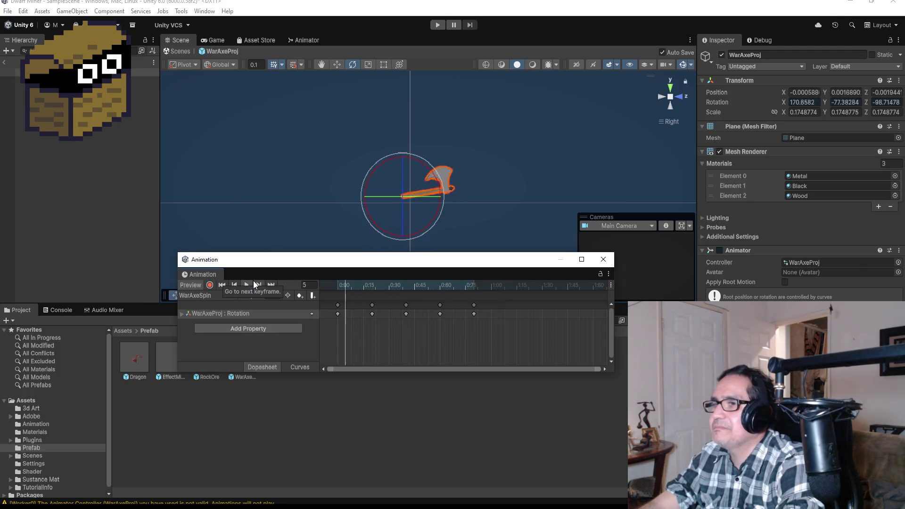
click(250, 286)
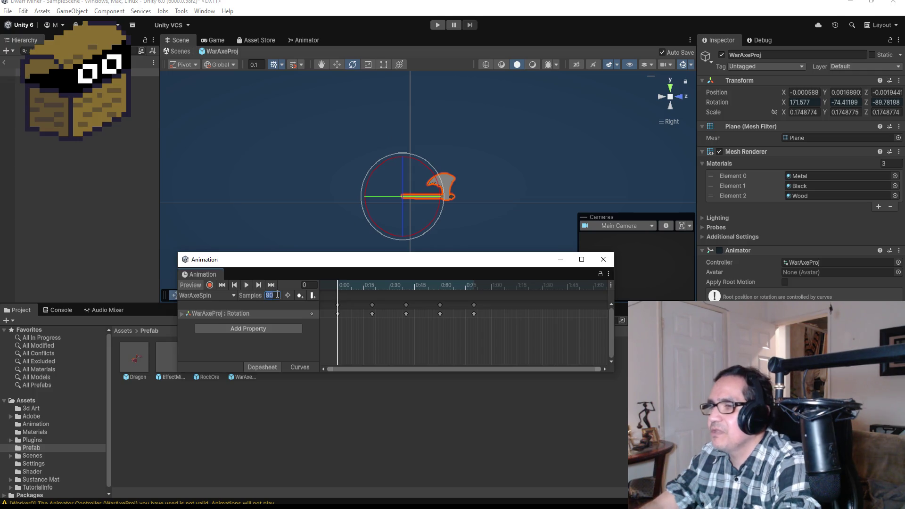
key(Return)
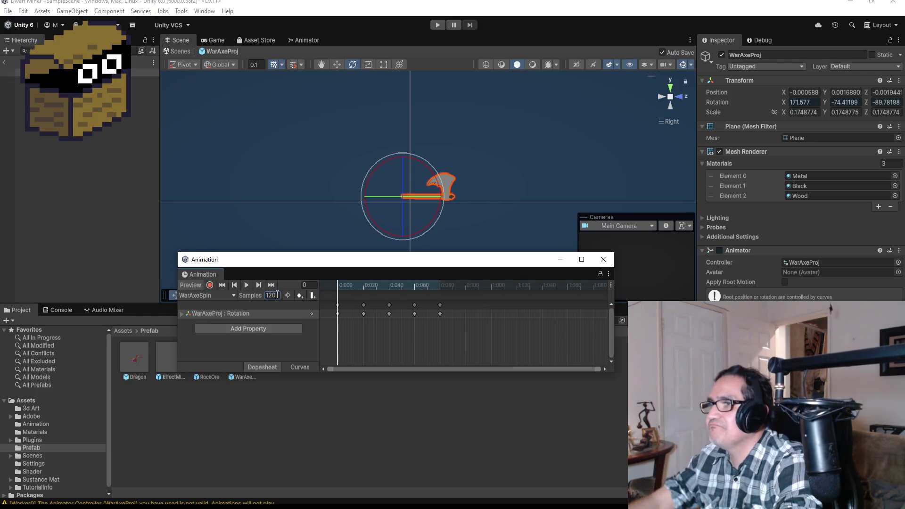
click(246, 285)
text(200)
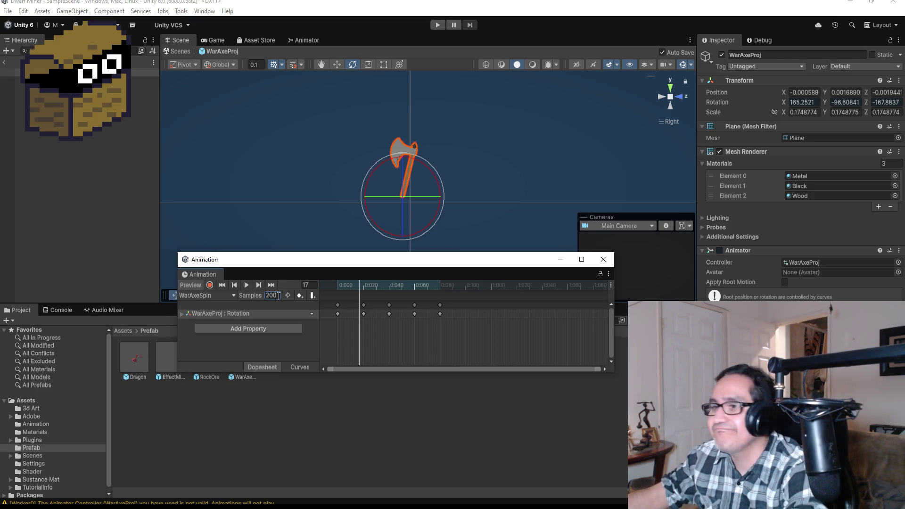
key(Return)
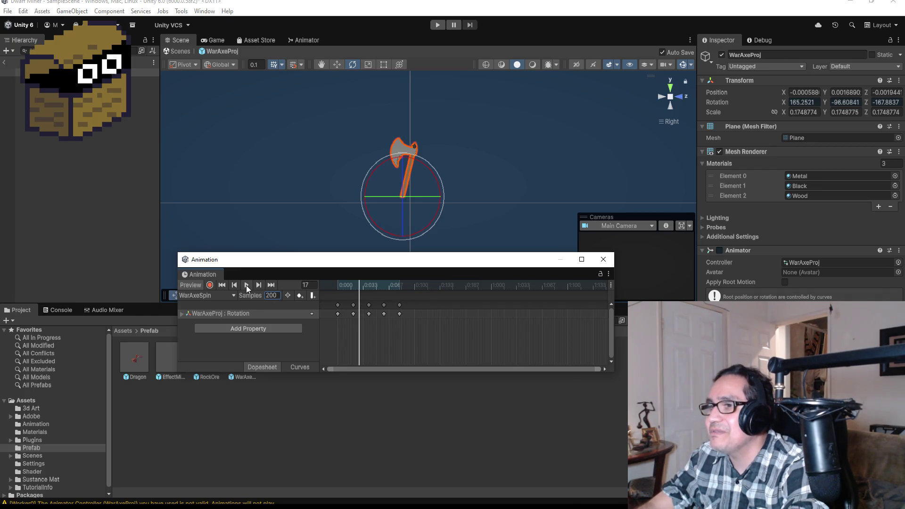
click(246, 284)
text(300)
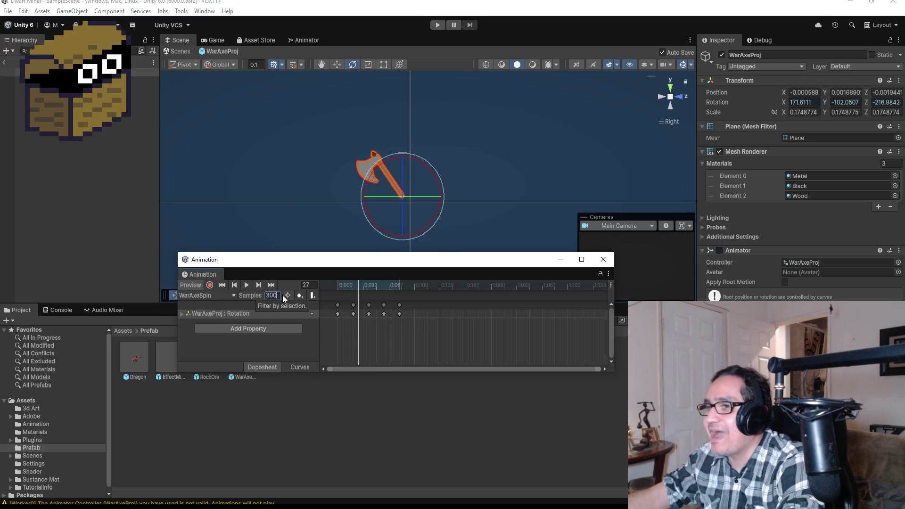
key(Return)
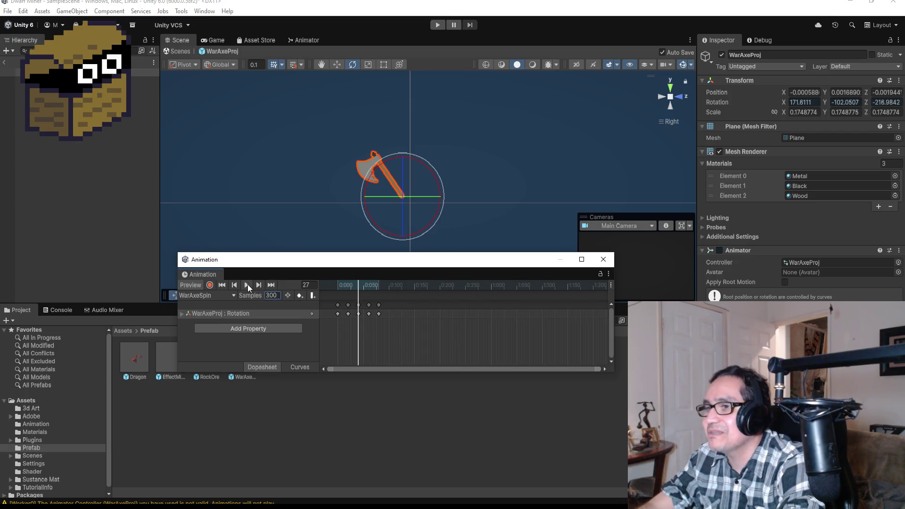
click(248, 285)
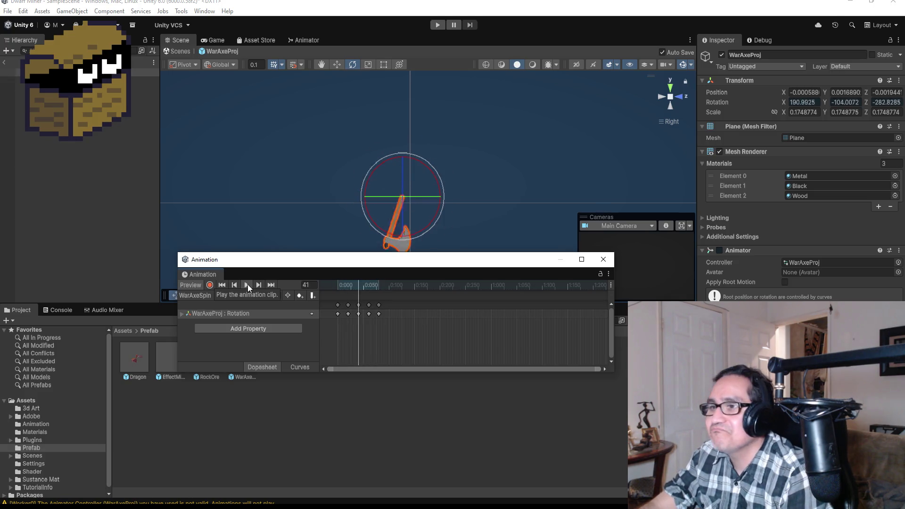
click(248, 284)
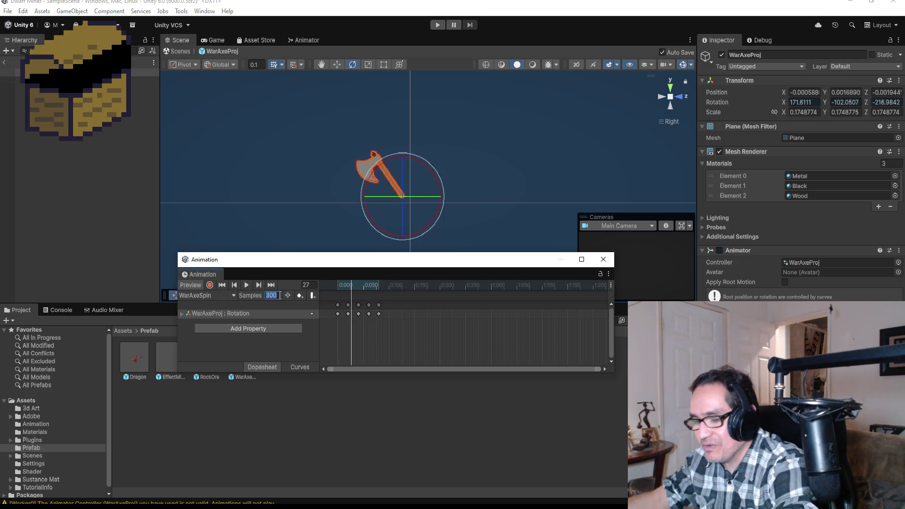
Step: Settle on a sample rate of 250, preview it, and close the Animation window
text(0)
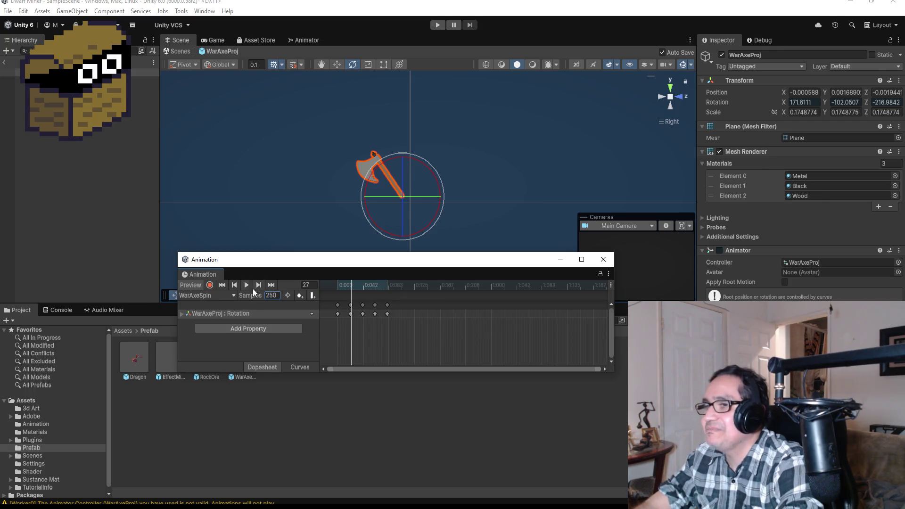
click(246, 283)
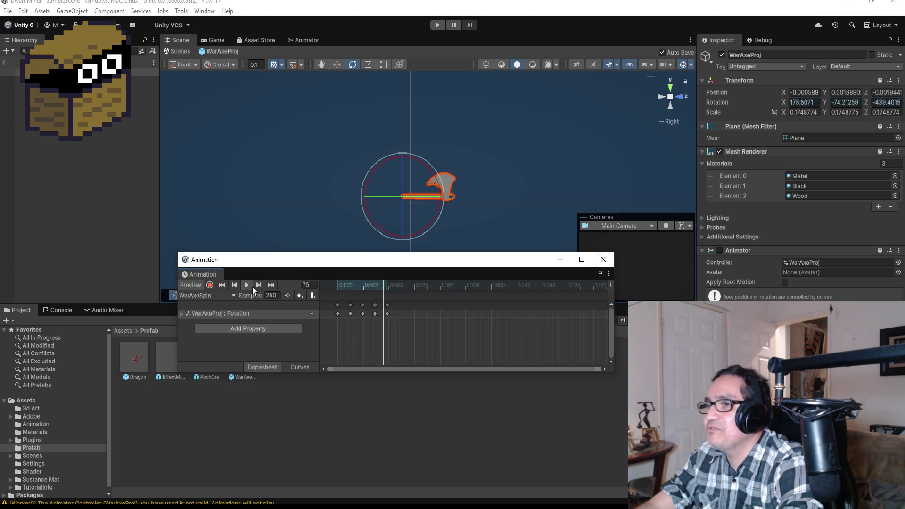
click(249, 286)
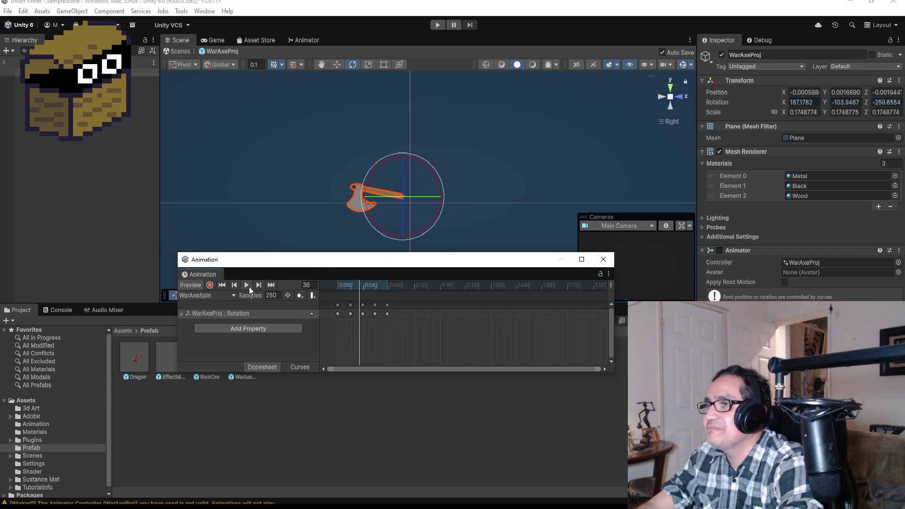
click(603, 260)
click(814, 112)
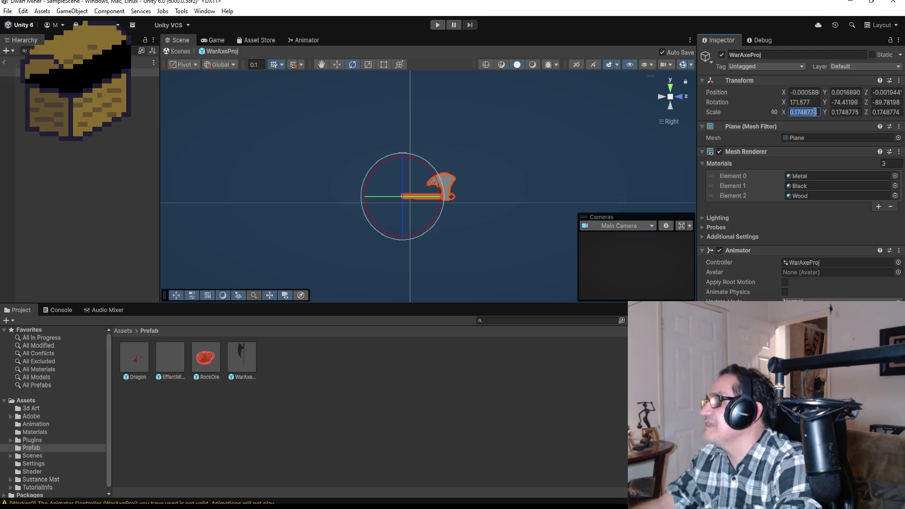
Step: Try an X scale of 0.8 on WarAxeProj, then undo it
click(815, 112)
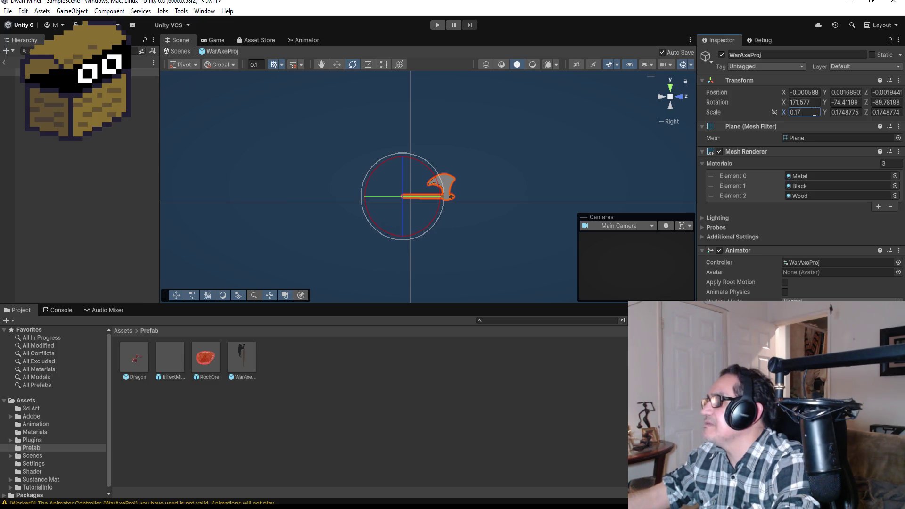
key(BackSpace)
key(BackSpace)
key(BackSpace)
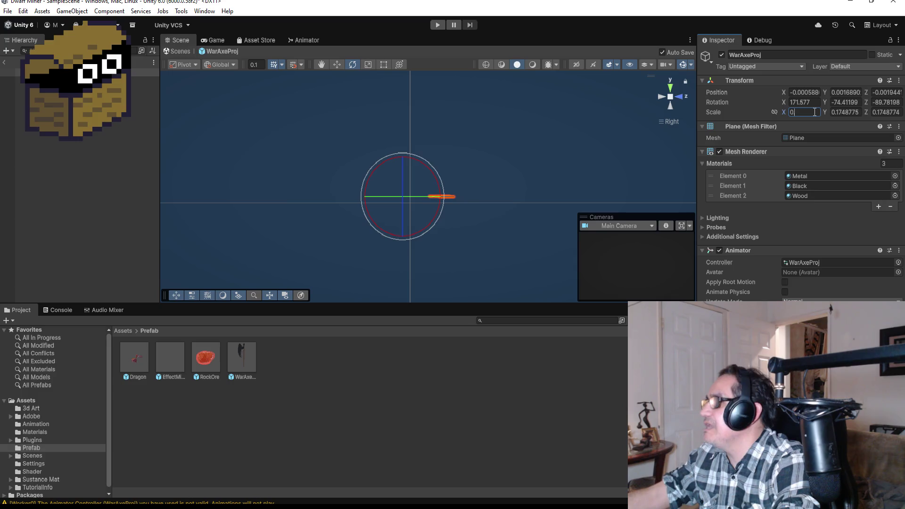
text(.8)
key(Tab)
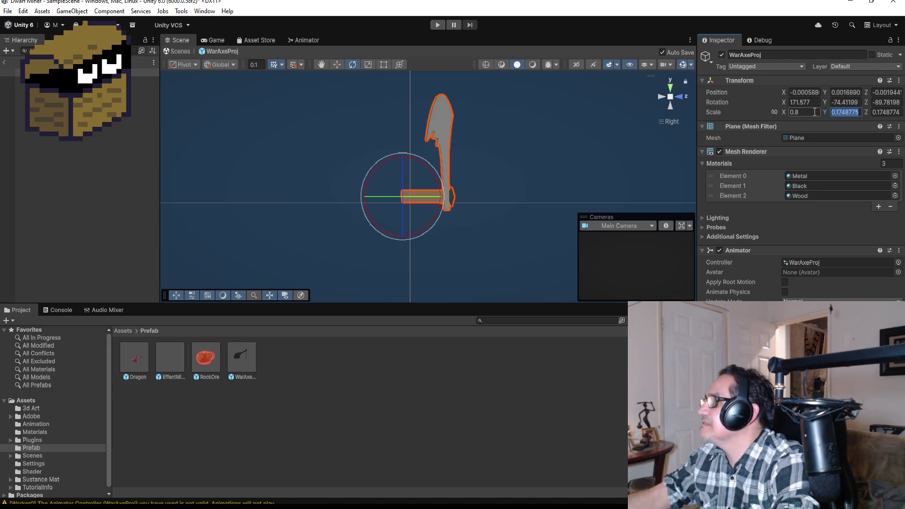
key(End)
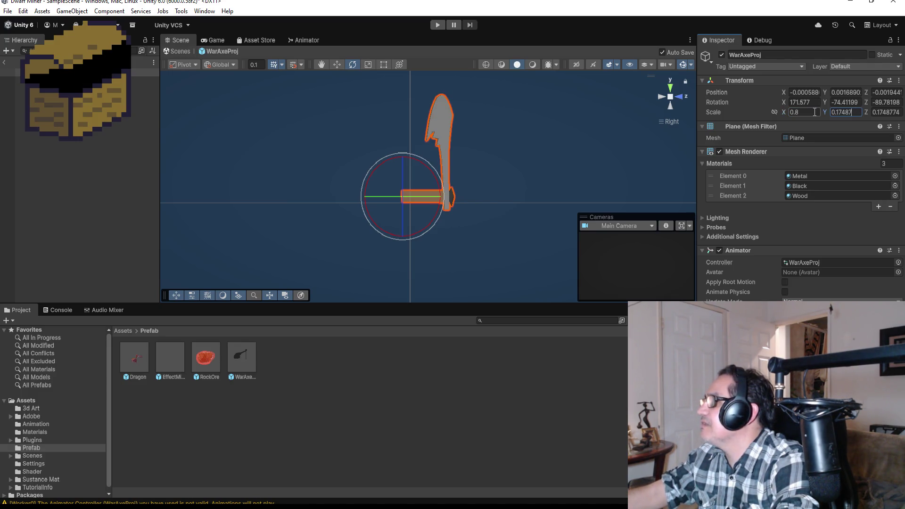
key(ctrl+z)
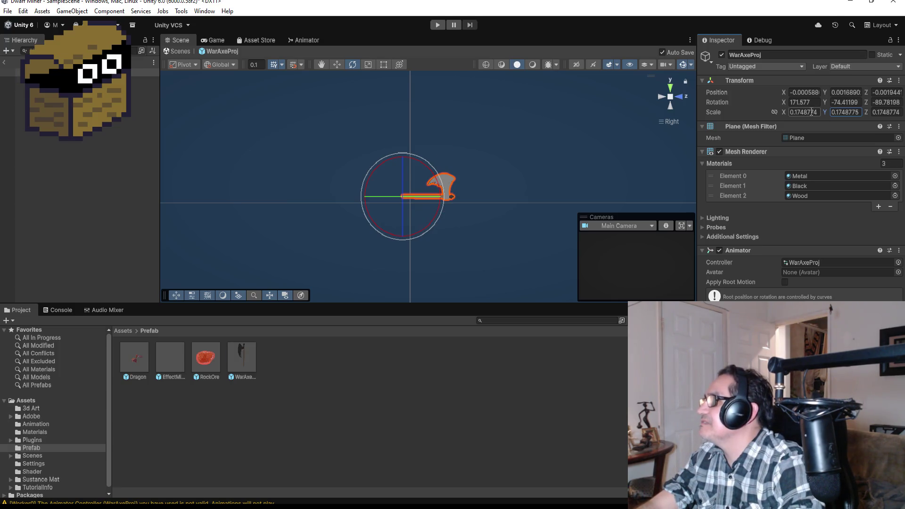
Step: Set the WarAxeProj scale to 0.1 on the X, Y and Z axes
click(811, 112)
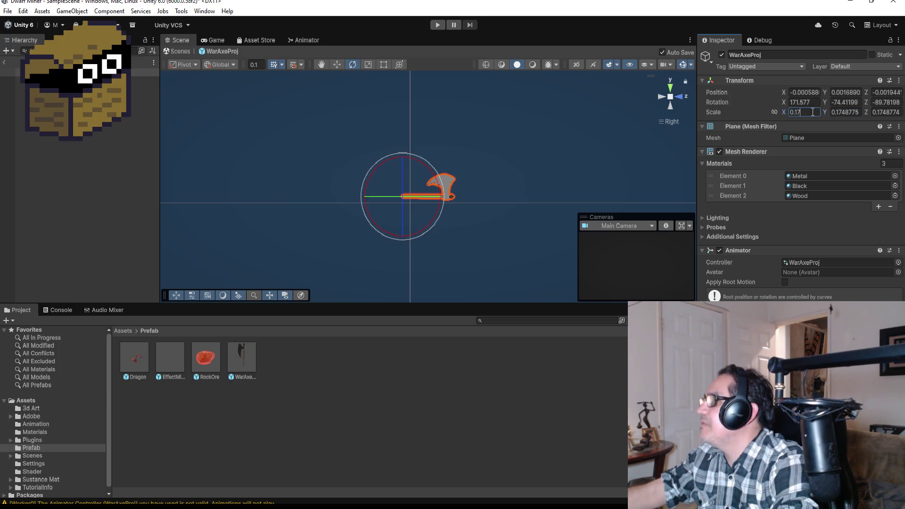
key(BackSpace)
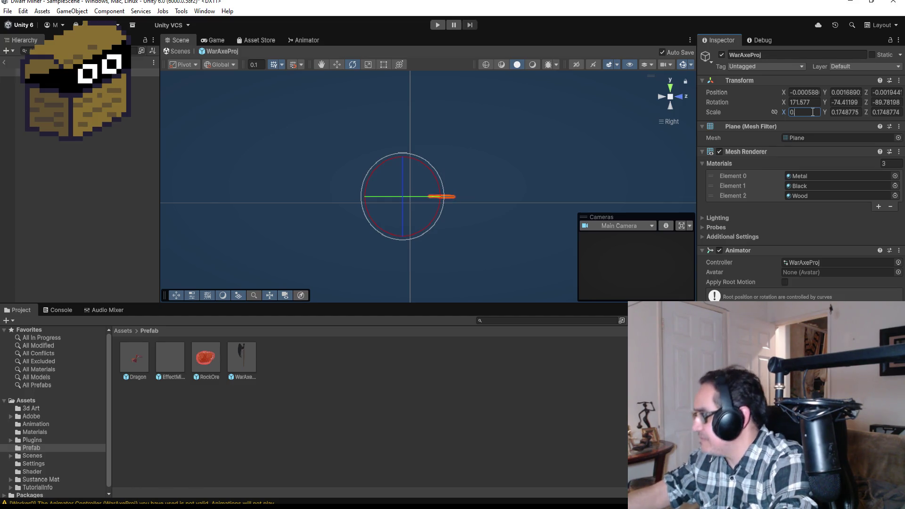
text(.08)
key(Tab)
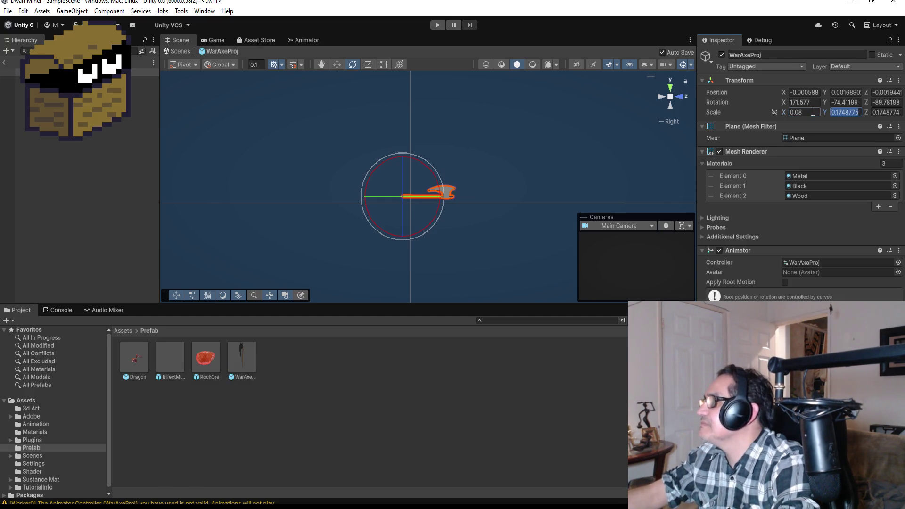
text(0.1)
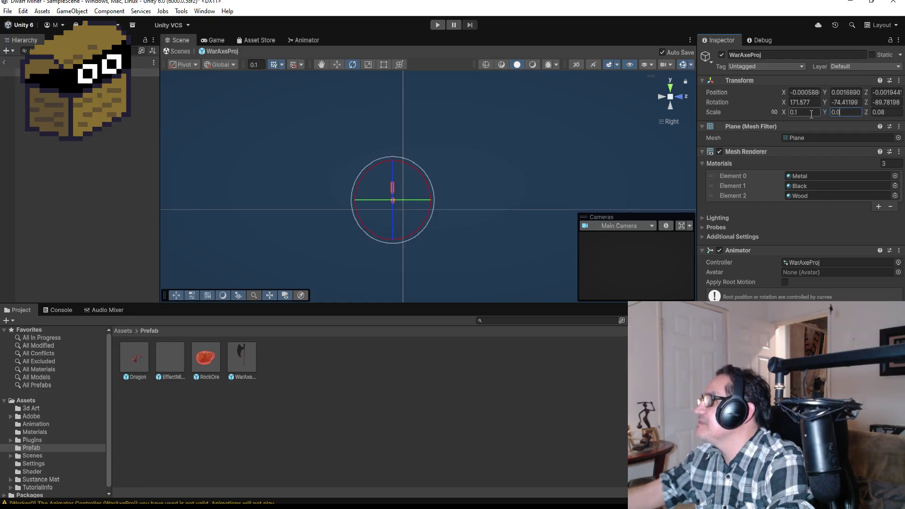
key(Tab)
text(0)
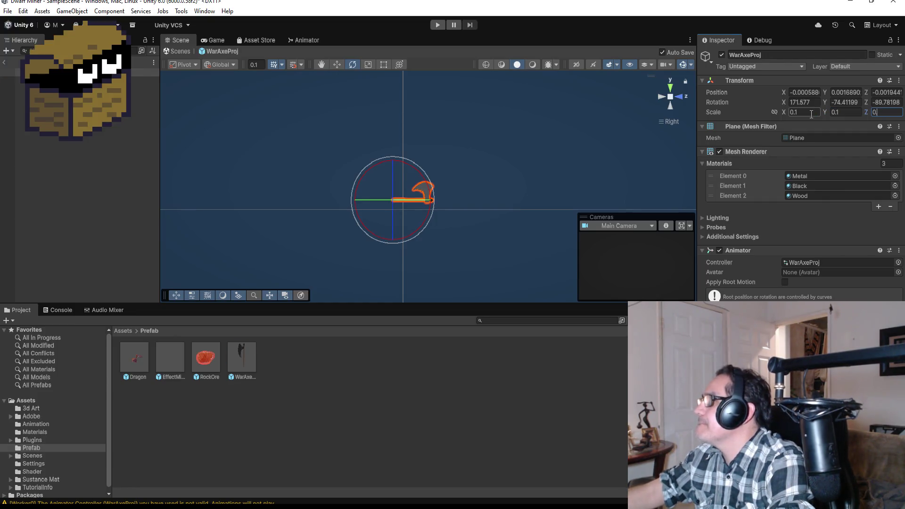
text(.0.1)
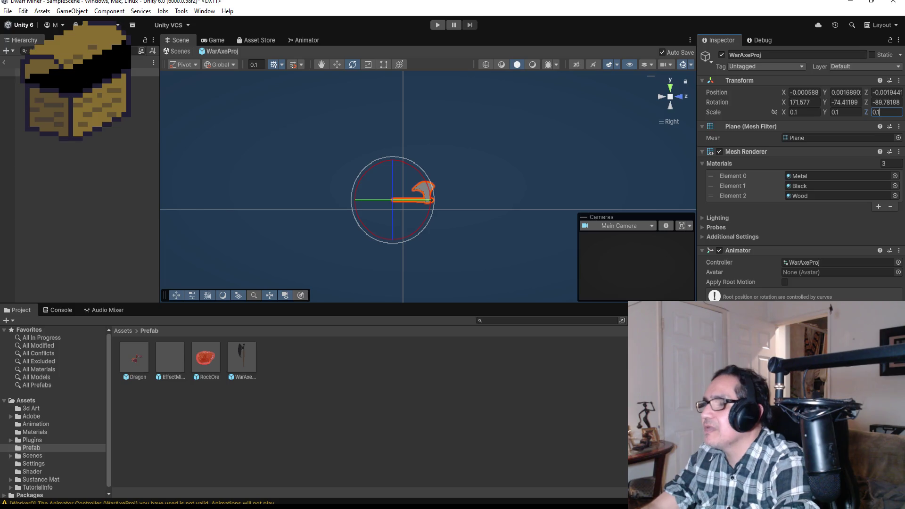
key(Return)
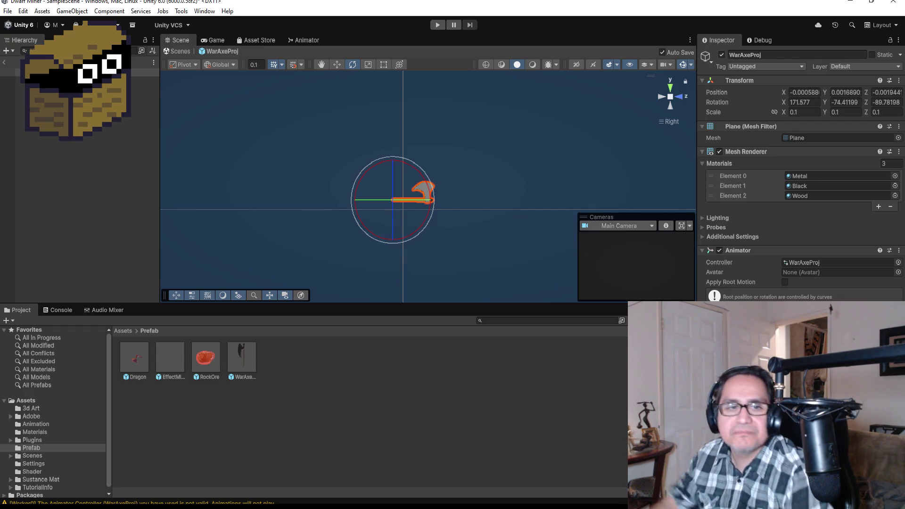
key(alt+Tab)
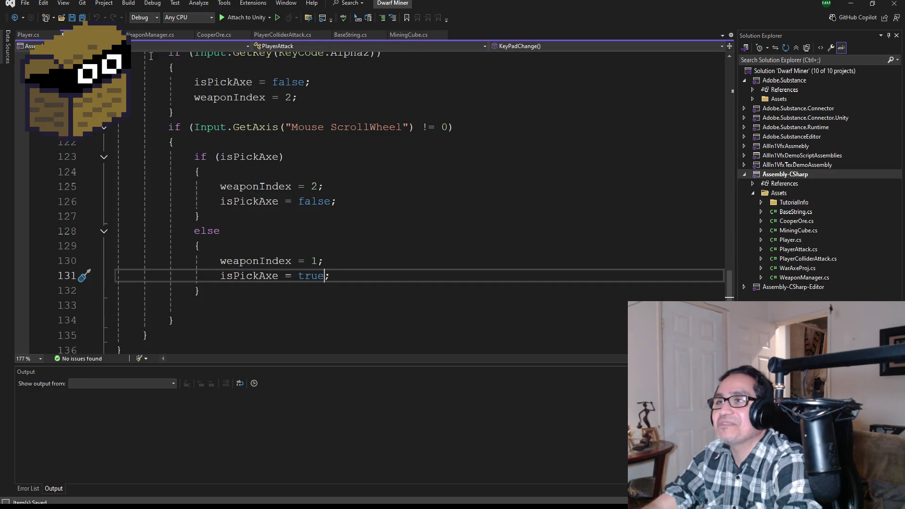
Step: Browse the PlayerColliderAttack, WeaponManager and PlayerAttack scripts, ending on Player.cs
scroll(302, 185, up, 2)
scroll(301, 185, up, 10)
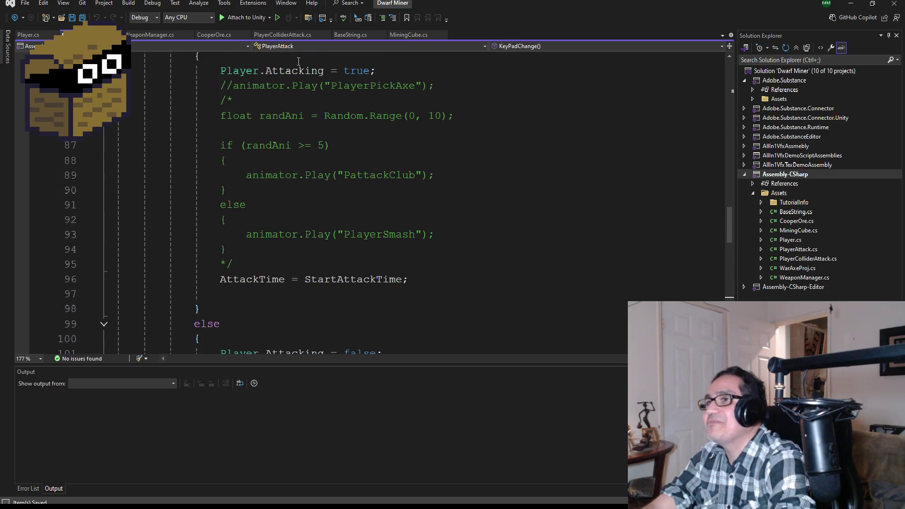
click(277, 35)
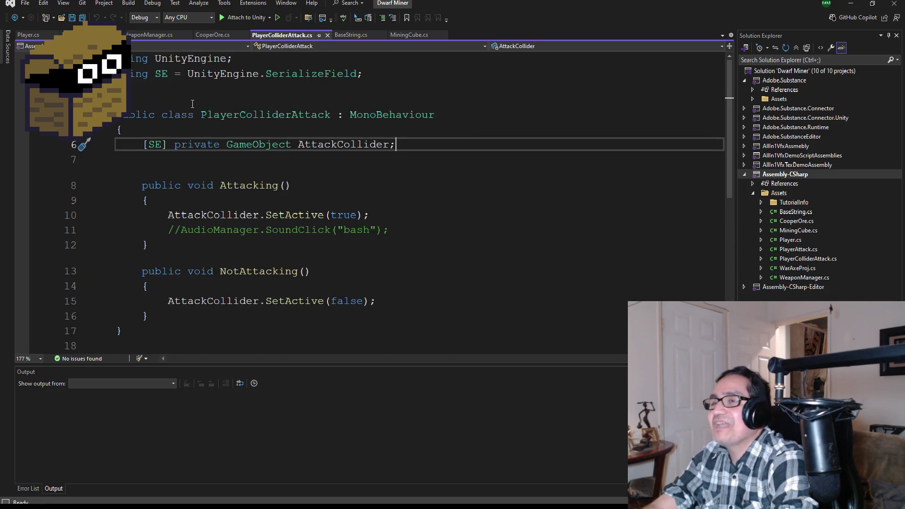
click(145, 36)
click(92, 34)
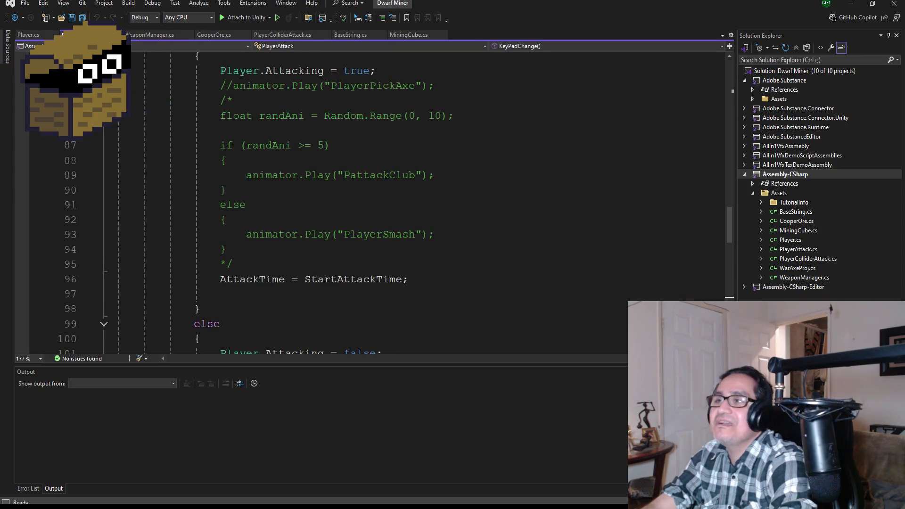
click(28, 35)
Step: Scroll Player.cs to its MyInput and Movement methods, glance at Unity, and come back
scroll(339, 255, down, 13)
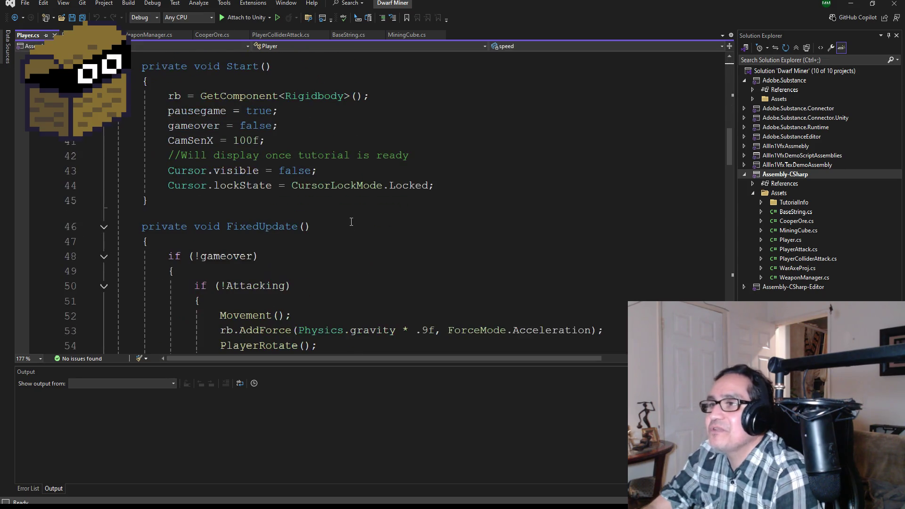
scroll(360, 207, down, 11)
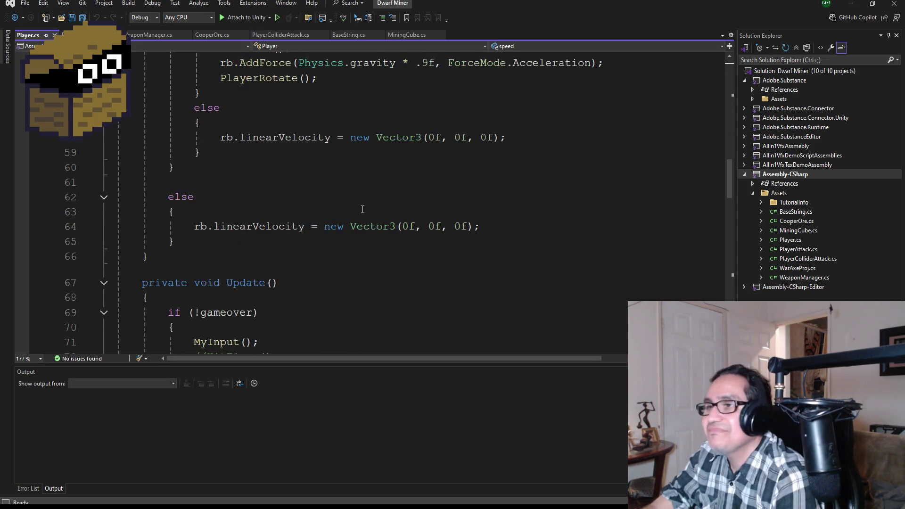
scroll(361, 211, down, 13)
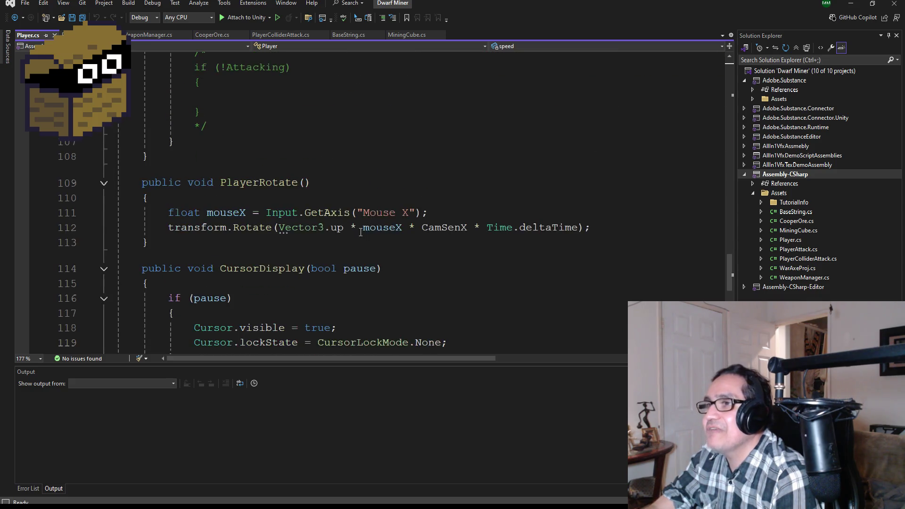
scroll(368, 235, up, 12)
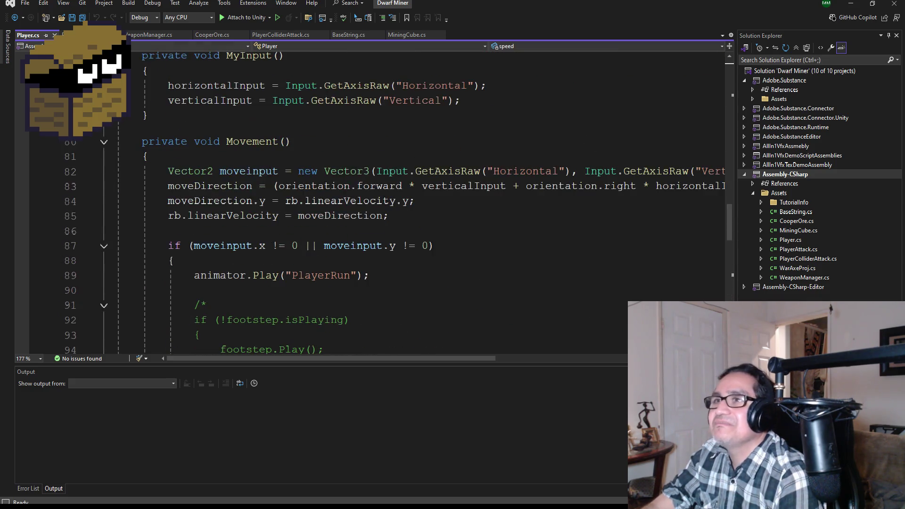
click(851, 3)
scroll(811, 192, down, 1)
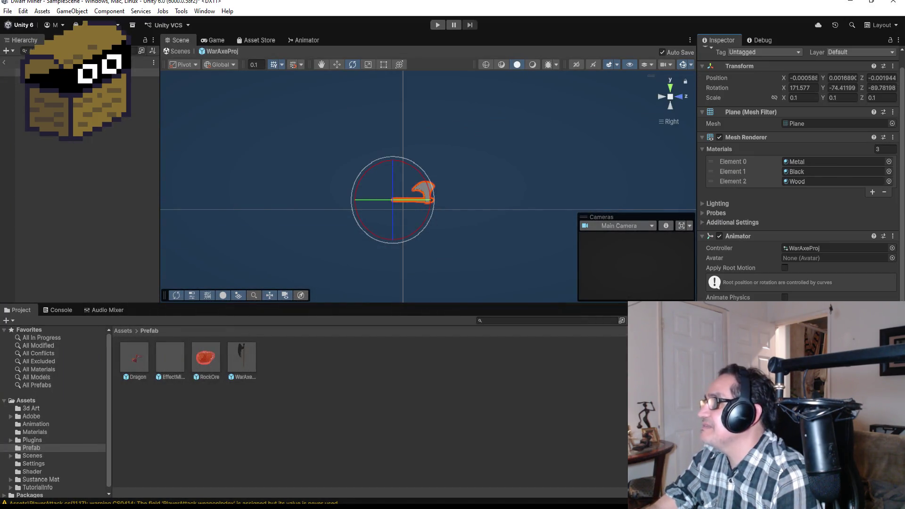
mouse_move(289, 503)
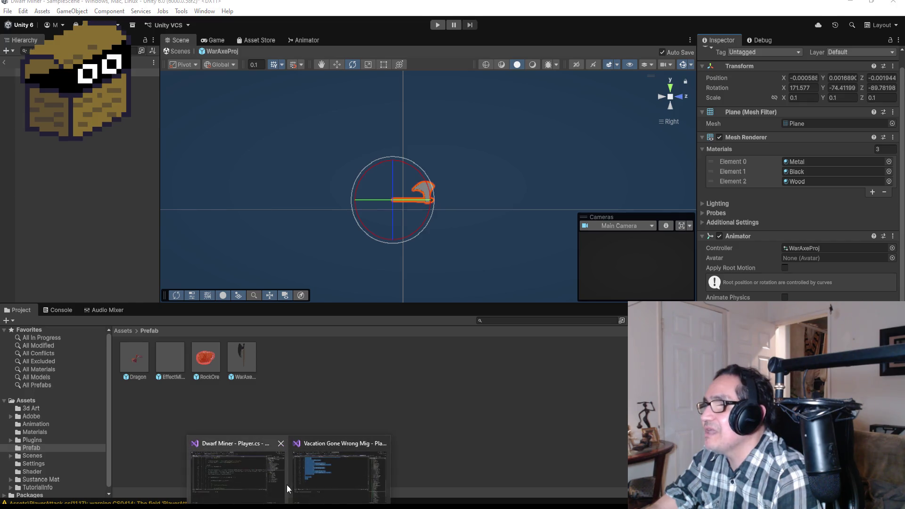
click(230, 476)
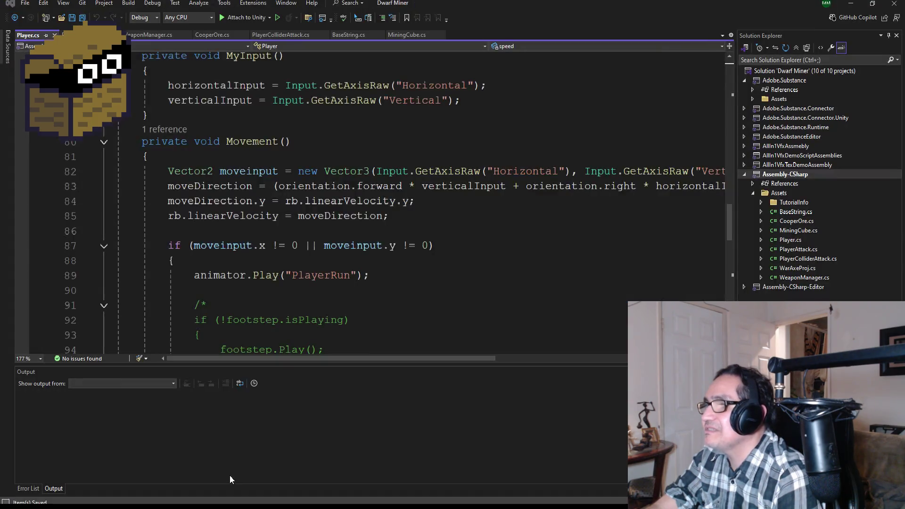
Step: Open WarAxeProj.cs and delete its default Start and Update methods
double_click(801, 268)
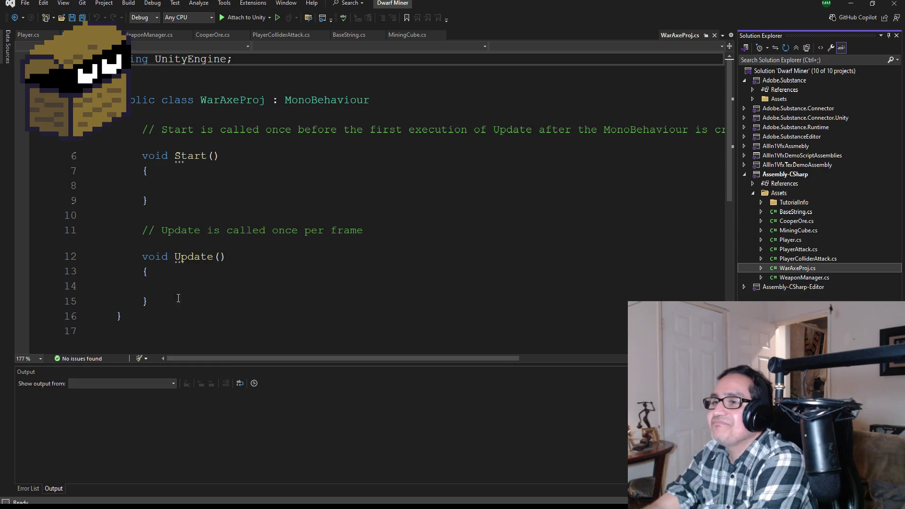
drag(148, 302, 118, 129)
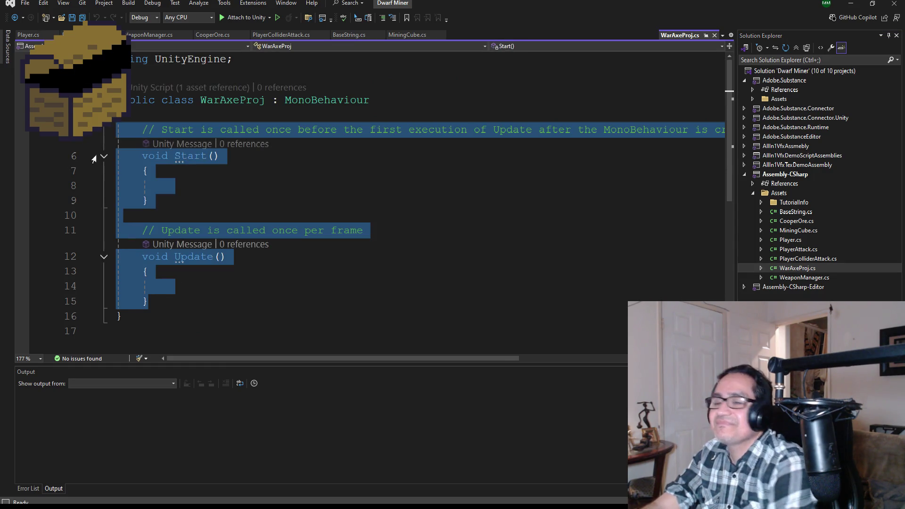
key(Delete)
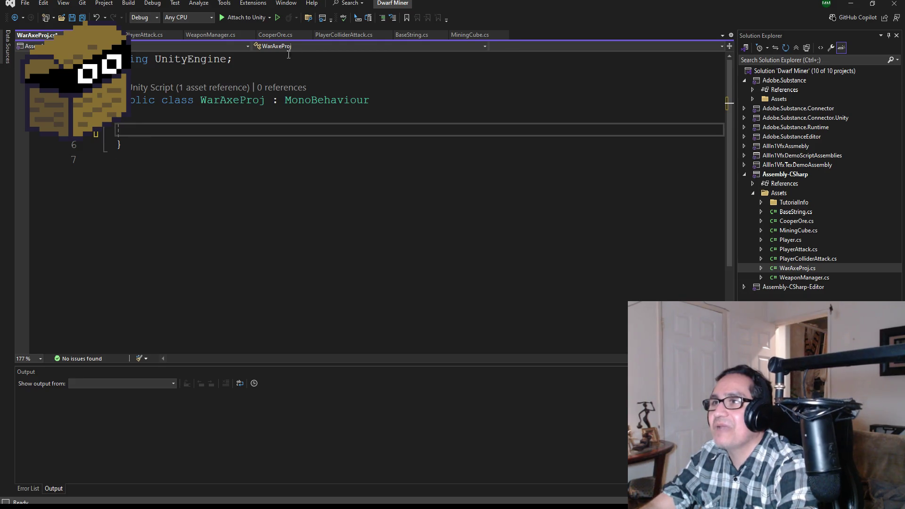
Step: Copy the 'using SE = UnityEngine.SerializeField' line from Player.cs into WarAxeProj.cs and save
click(261, 60)
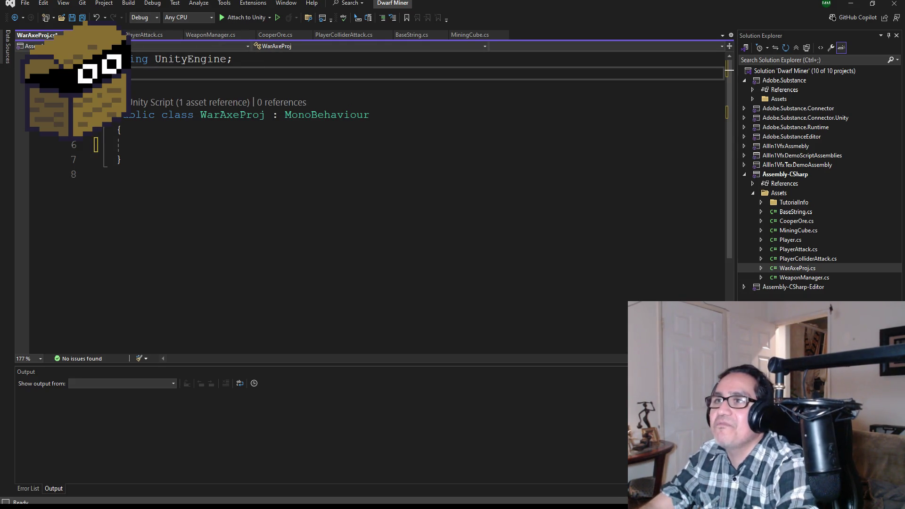
click(102, 34)
scroll(231, 104, up, 20)
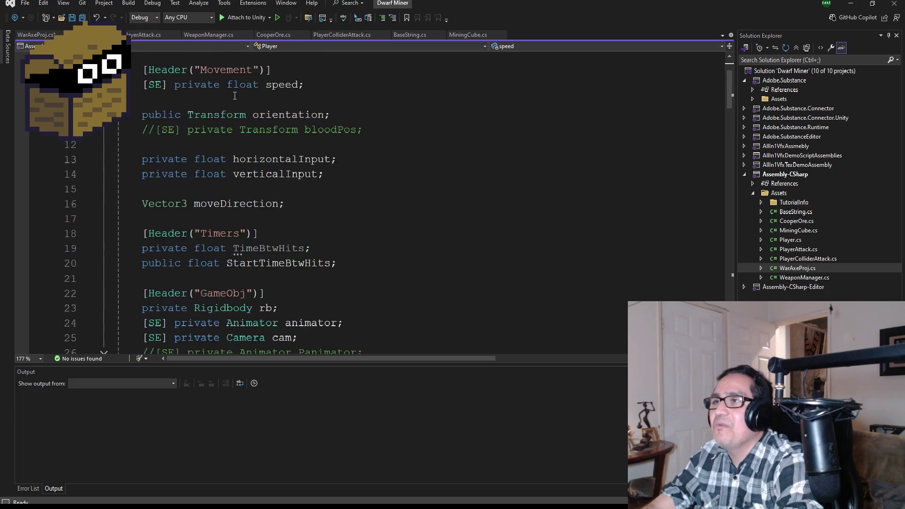
drag(388, 89, 115, 88)
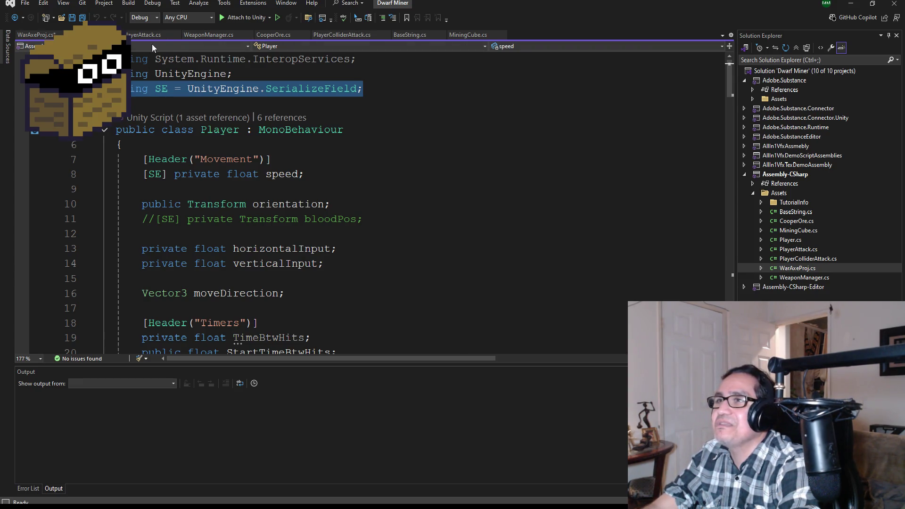
click(36, 38)
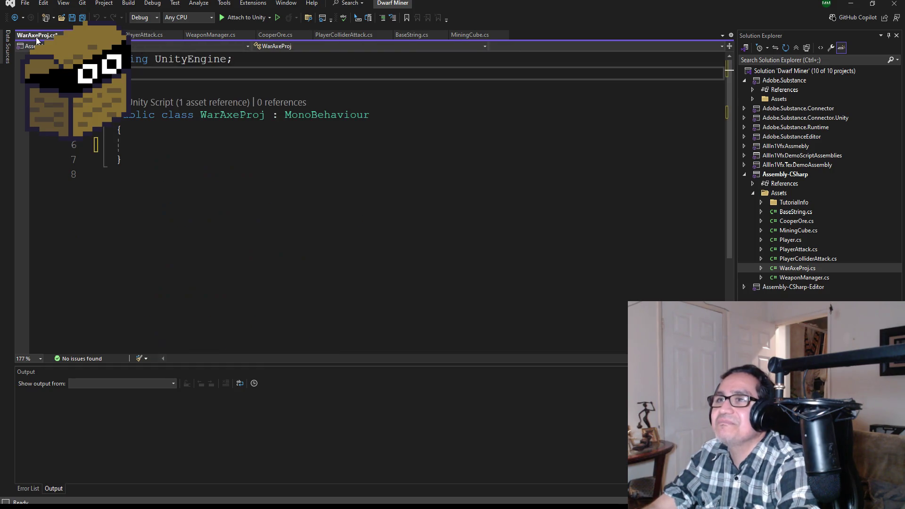
key(ctrl+Tab)
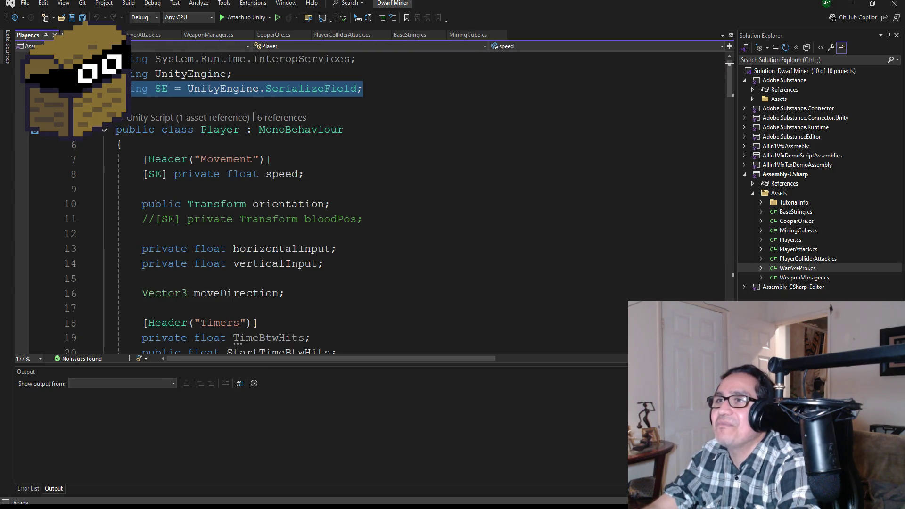
key(ctrl+Tab)
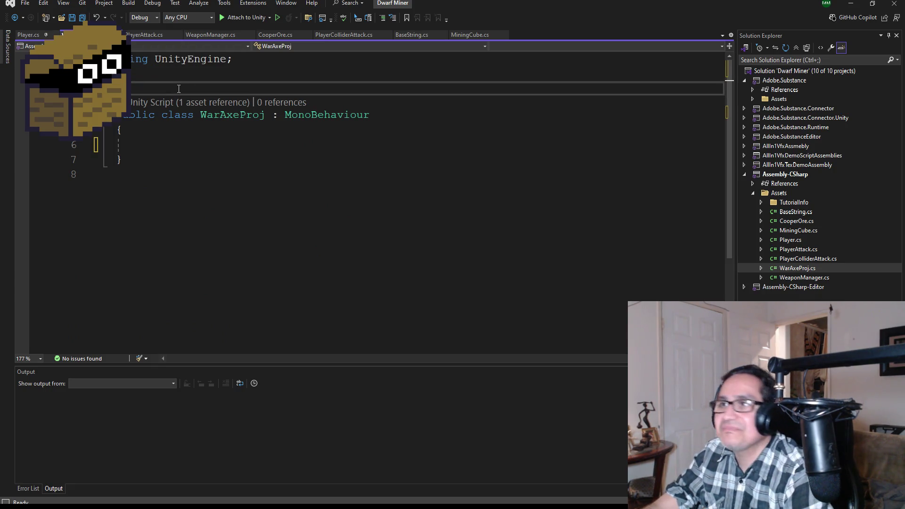
key(Tab)
key(ctrl+s)
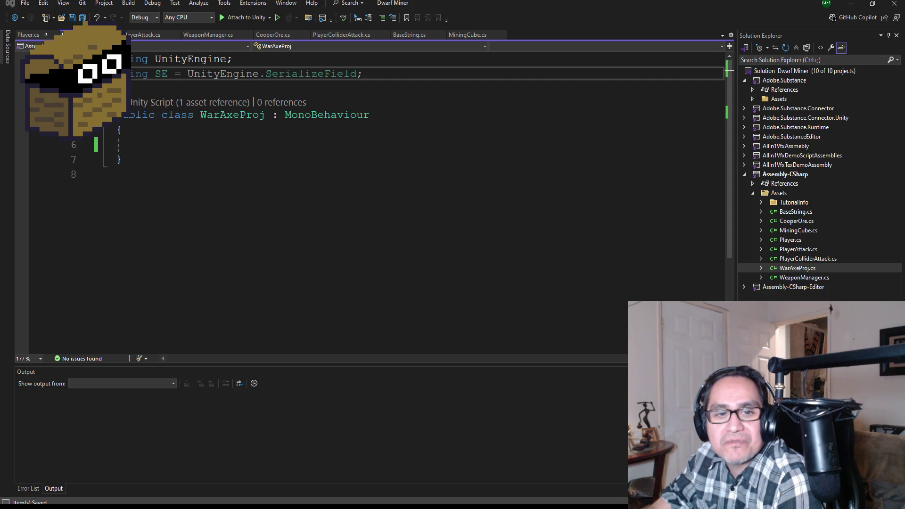
click(164, 143)
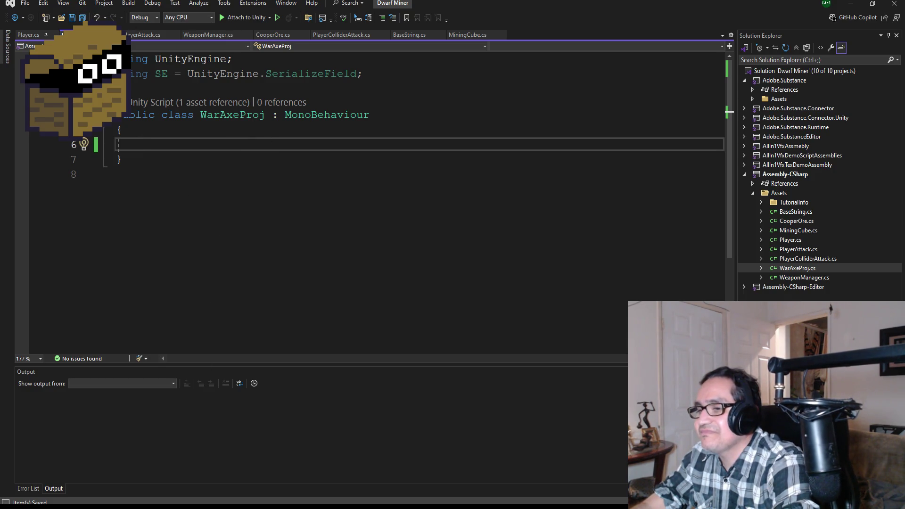
Step: Browse up to the Unity projects folder and open Tech Recharge.sln from the Tech Recharge folder
click(339, 467)
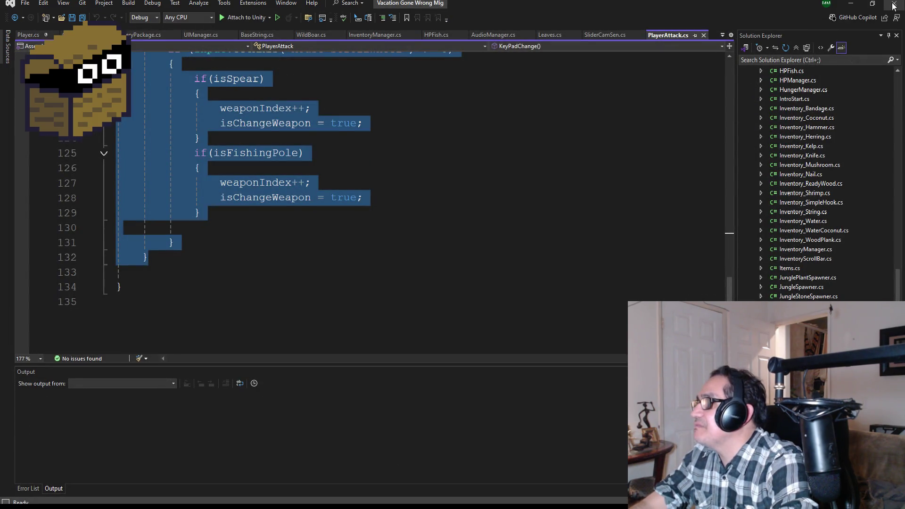
click(265, 490)
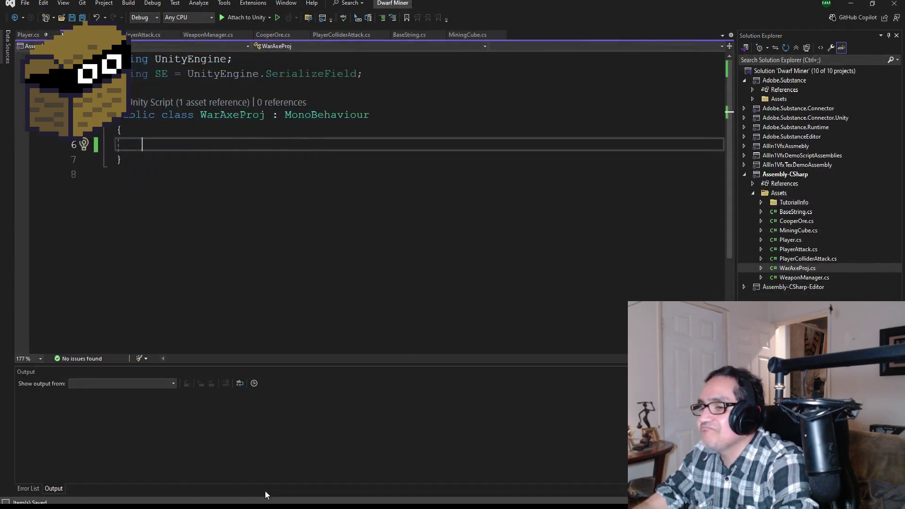
click(245, 493)
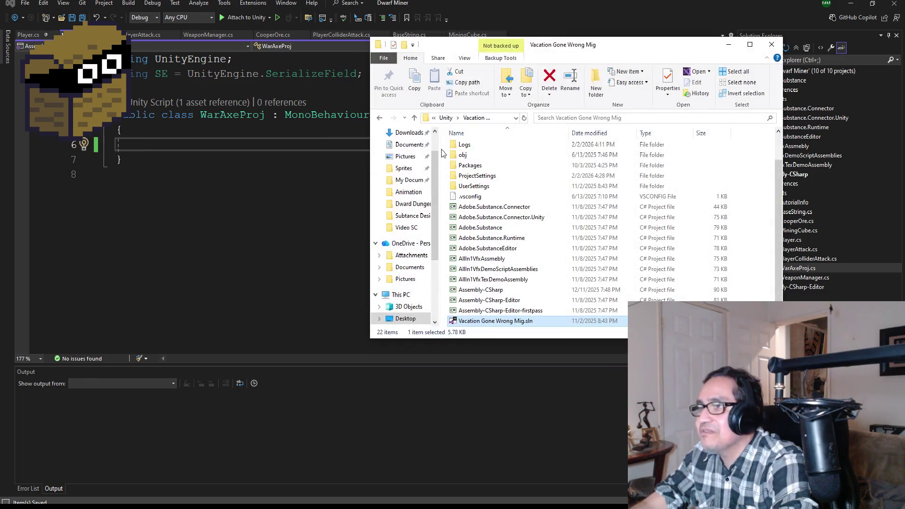
click(446, 118)
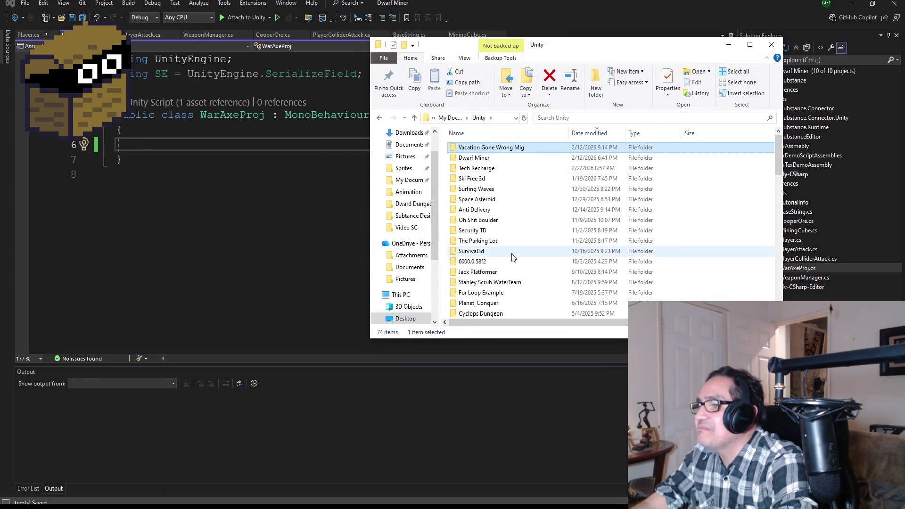
click(482, 169)
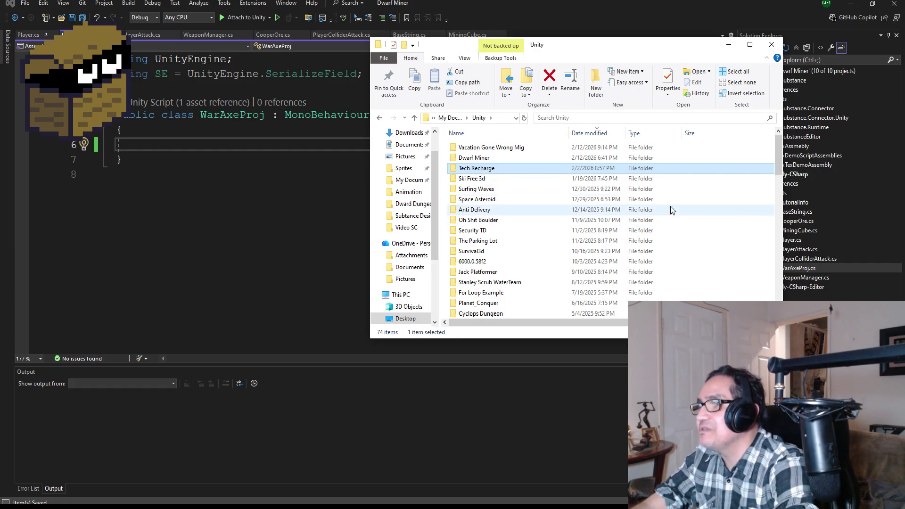
click(495, 158)
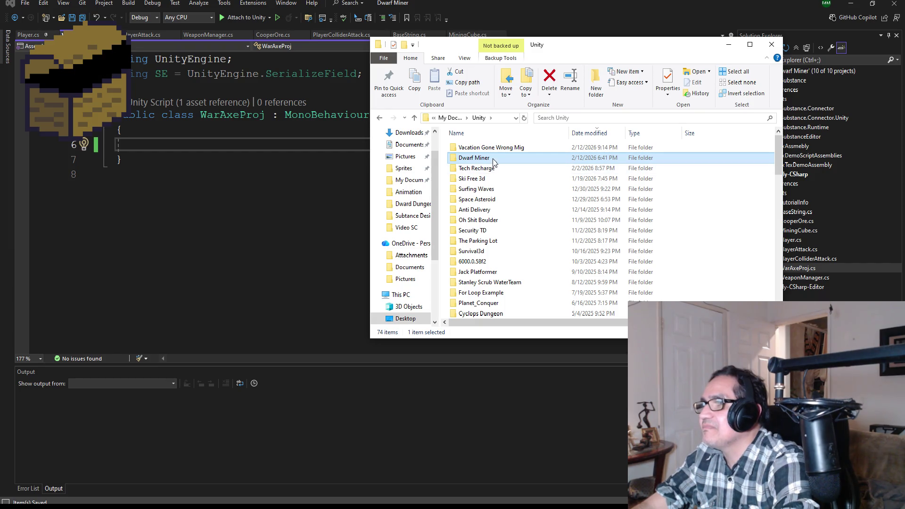
click(489, 187)
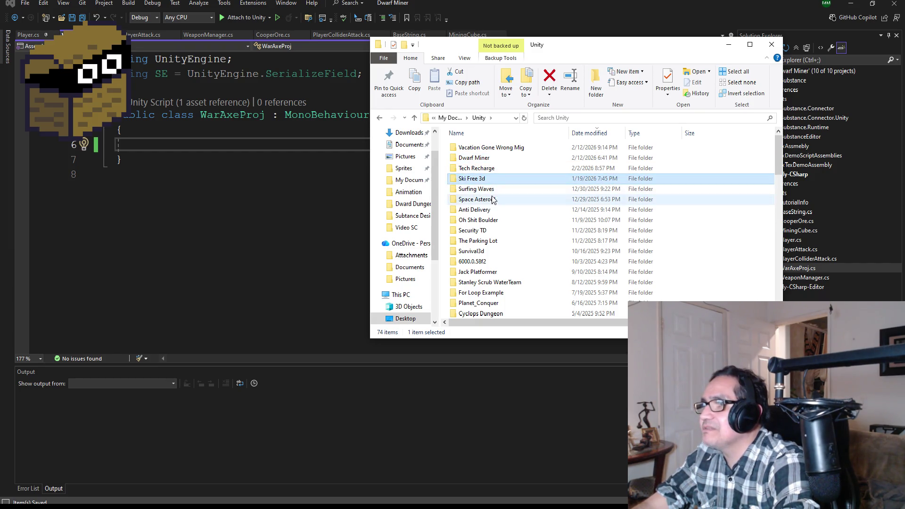
click(492, 200)
click(495, 221)
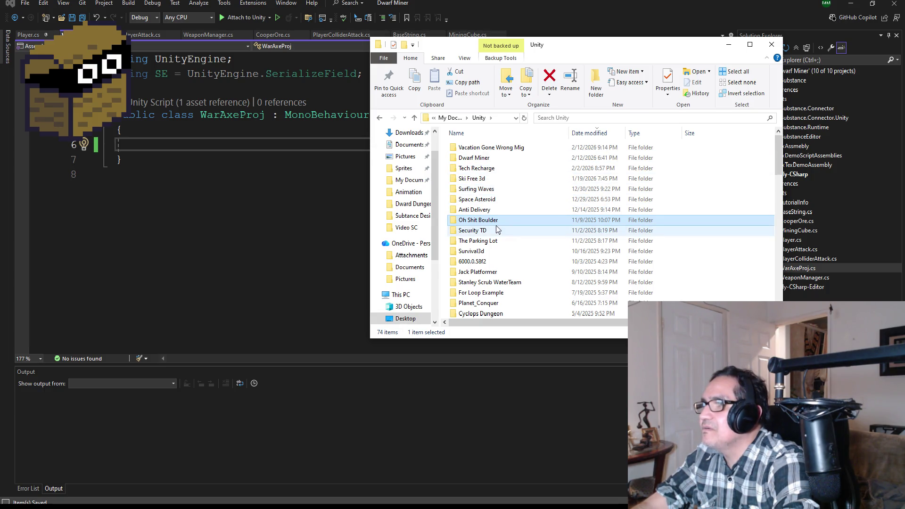
double_click(489, 168)
click(494, 314)
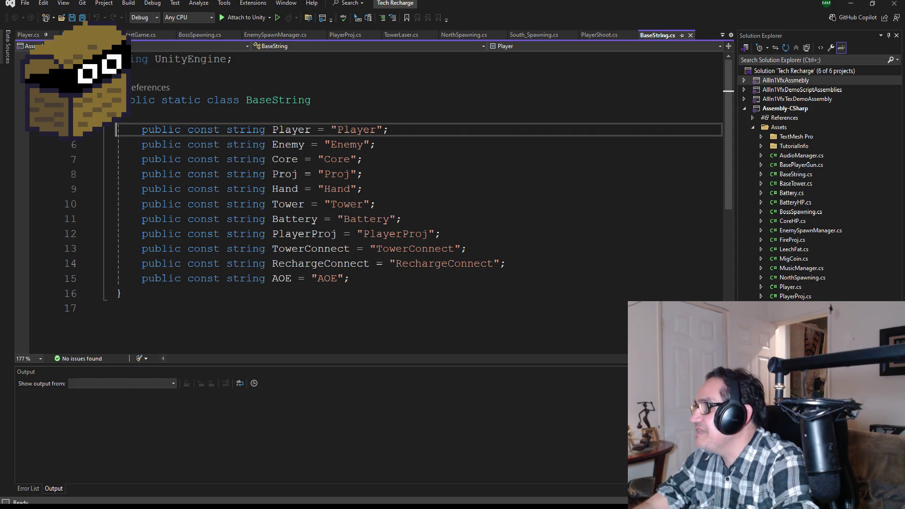
Step: Open Tech Recharge's PlayerProj.cs and copy its projectile class body
double_click(795, 296)
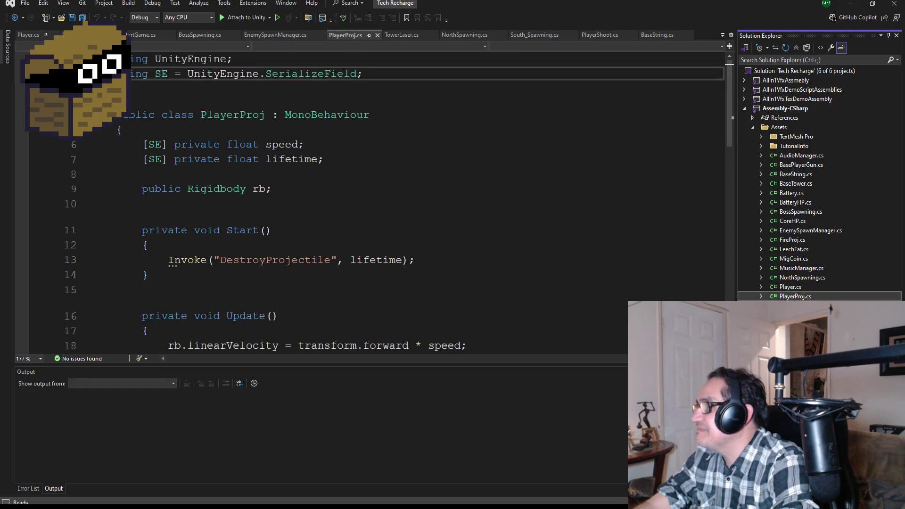
scroll(288, 276, down, 9)
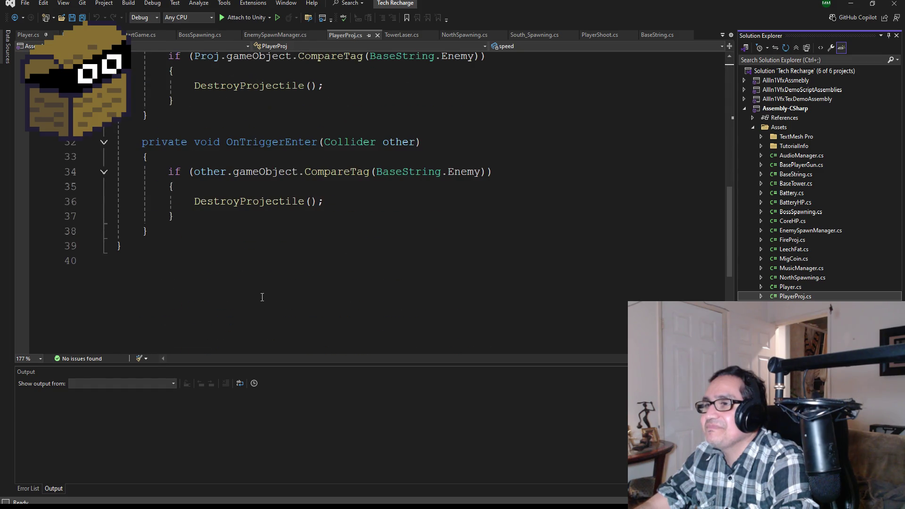
mouse_move(223, 241)
mouse_down()
mouse_move(156, 141)
mouse_move(151, 94)
mouse_move(122, 188)
mouse_move(141, 160)
mouse_move(116, 145)
mouse_up()
scroll(156, 136, up, 1)
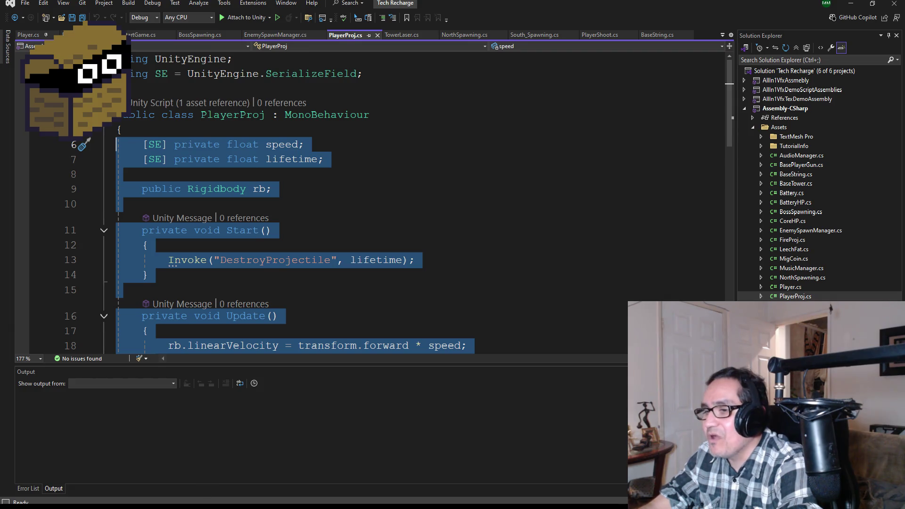
Step: Paste the projectile code into the WarAxeProj class and save WarAxeProj.cs
click(236, 476)
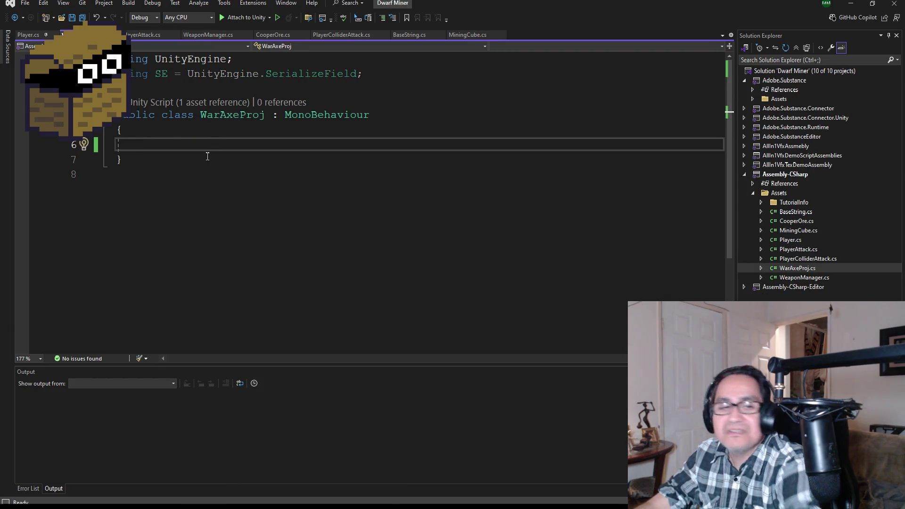
key(ctrl+v)
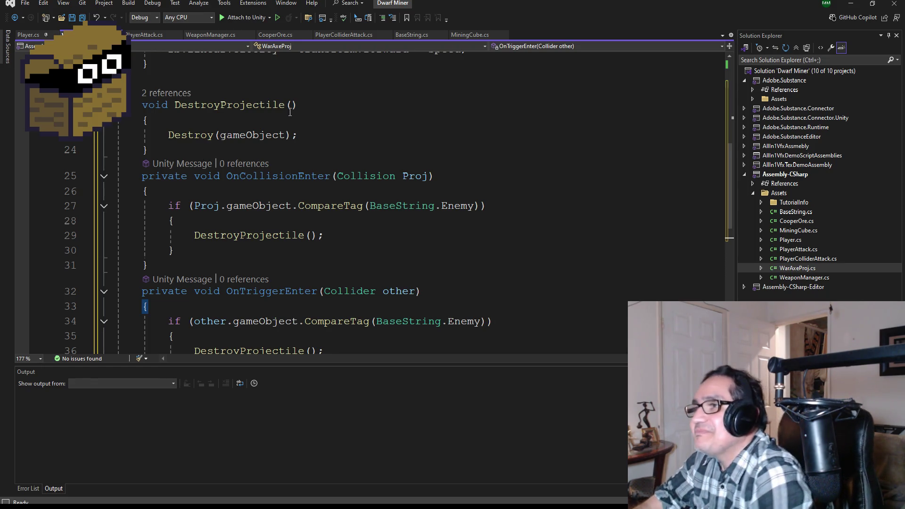
scroll(289, 112, up, 7)
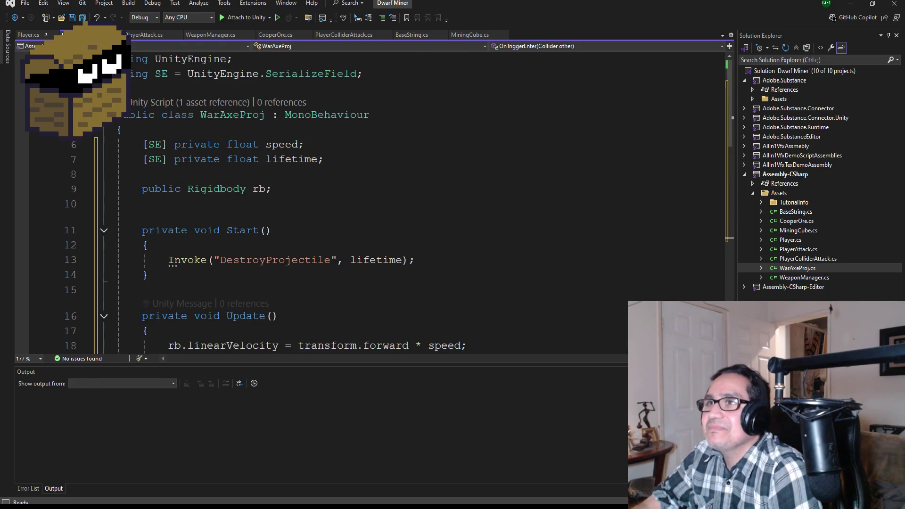
key(ctrl+s)
scroll(426, 285, down, 3)
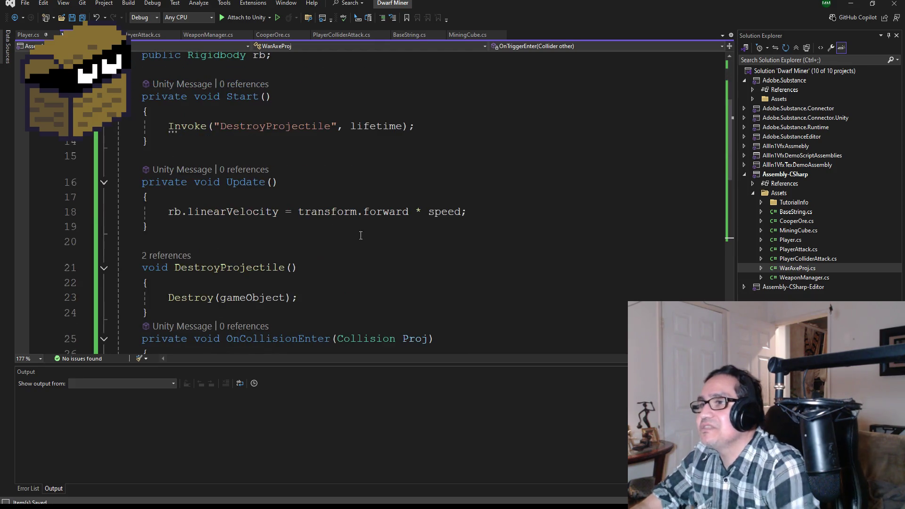
scroll(426, 285, down, 6)
click(424, 275)
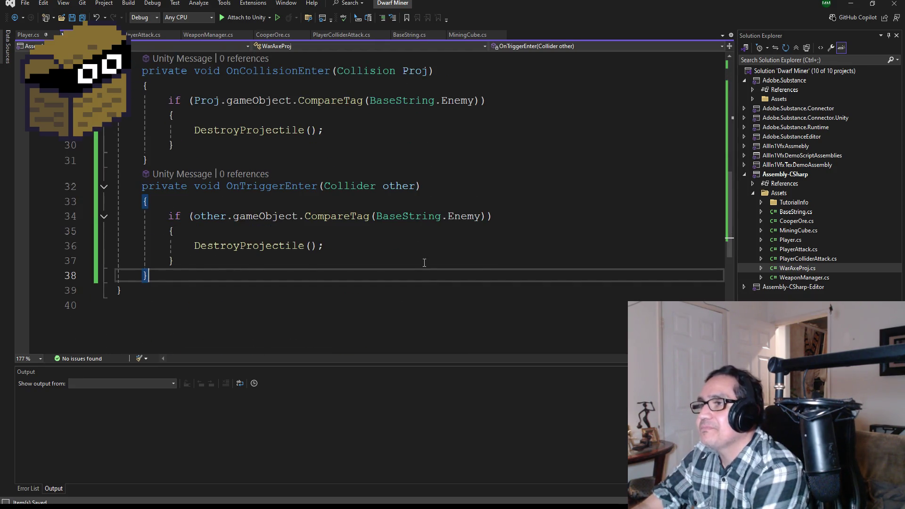
scroll(424, 263, up, 4)
scroll(441, 262, up, 6)
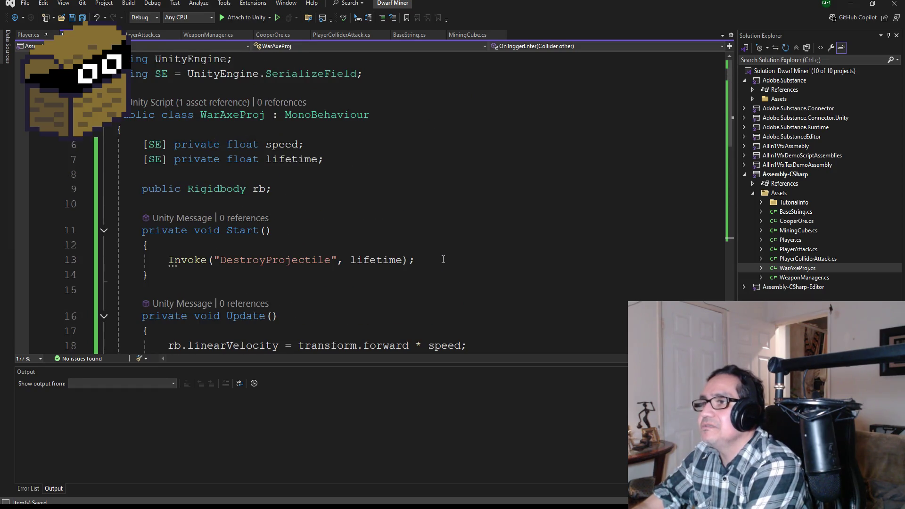
click(851, 5)
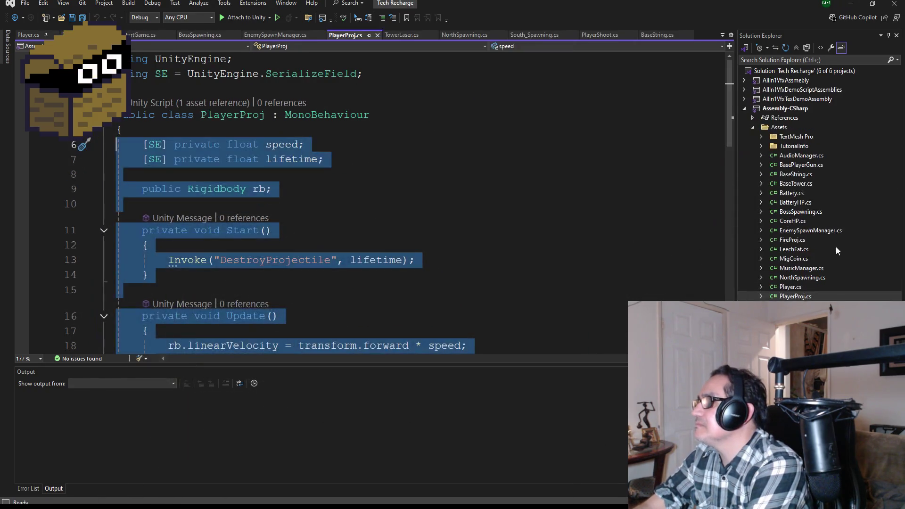
Step: Hide Visual Studio and File Explorer, review the WarAxeProj prefab, then exit to SampleScene
click(851, 6)
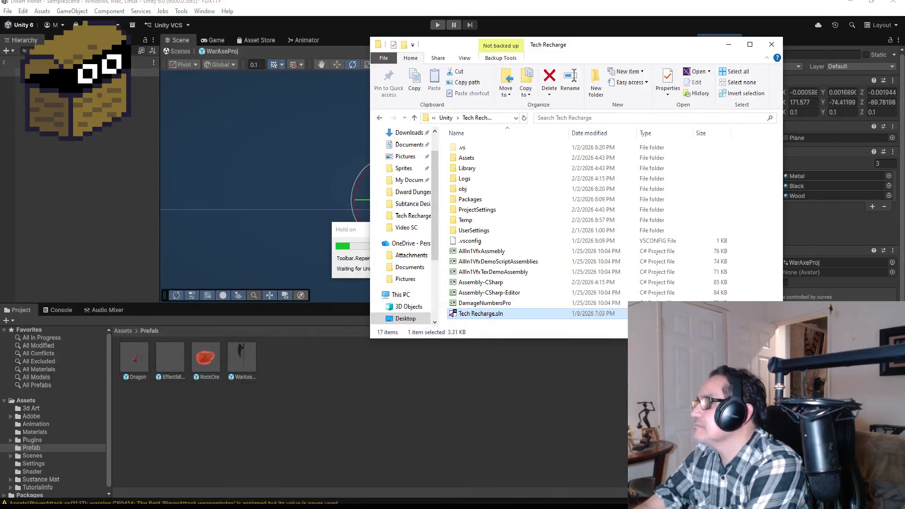
click(729, 41)
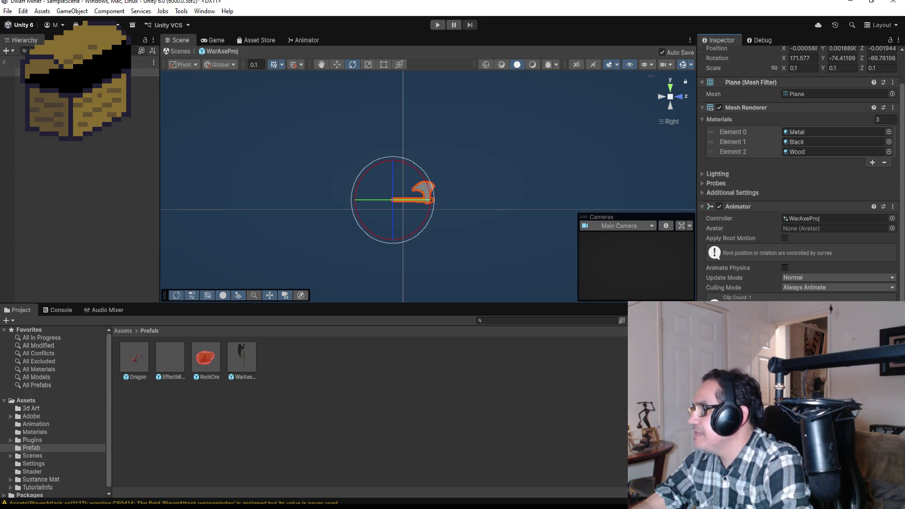
scroll(799, 174, down, 2)
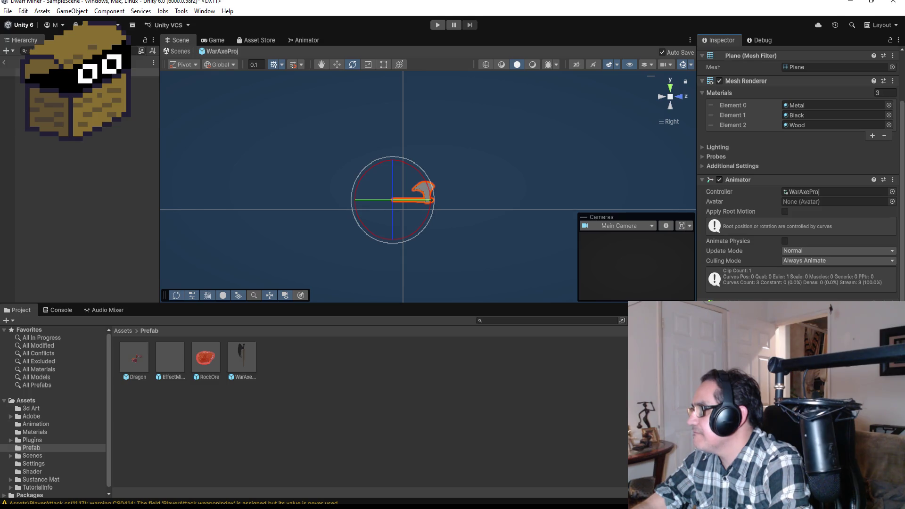
scroll(762, 262, down, 5)
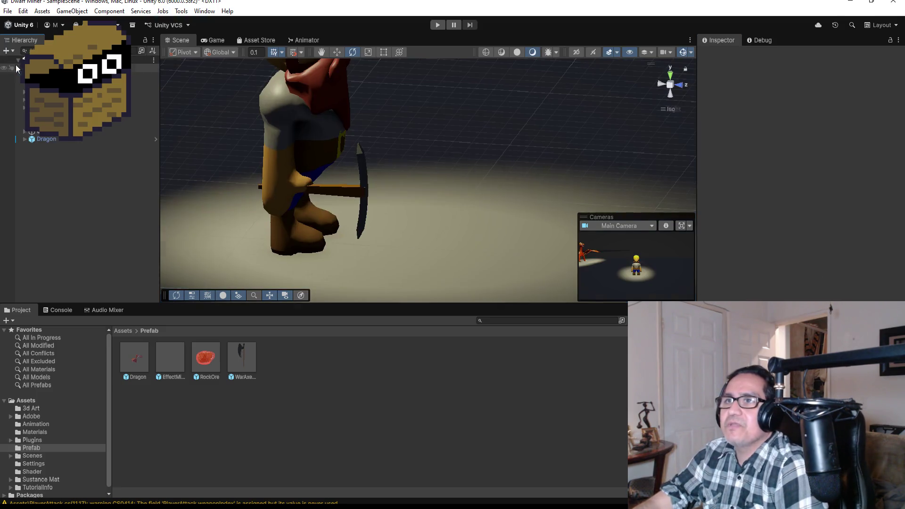
click(4, 62)
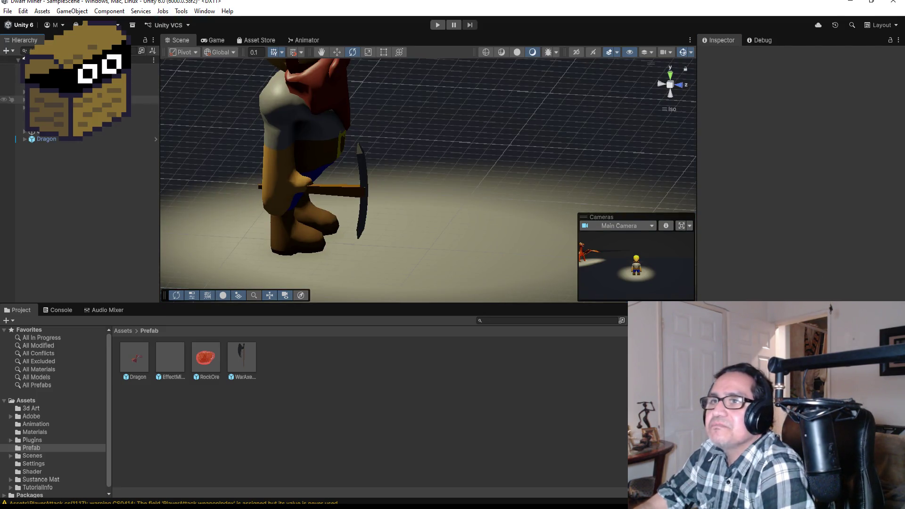
Step: Expand the dwarf's bone hierarchy and select the WarAxe held in its hand
click(118, 75)
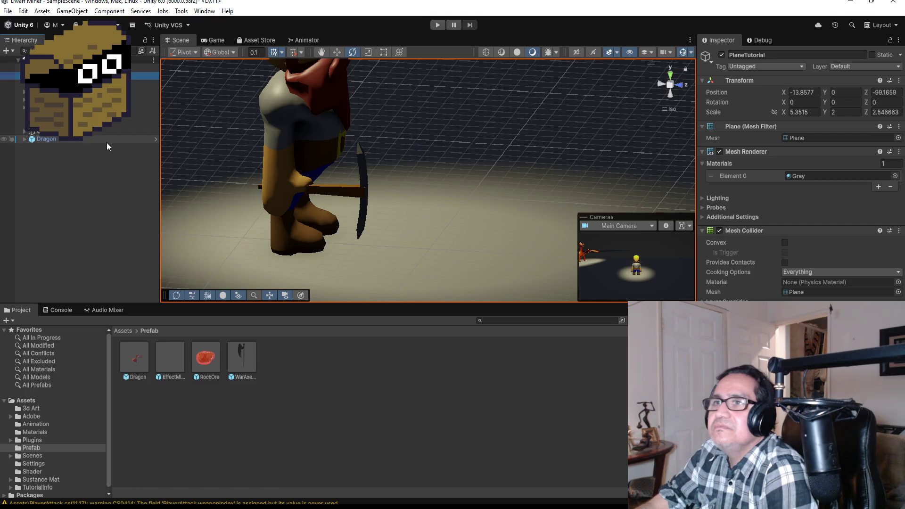
click(24, 91)
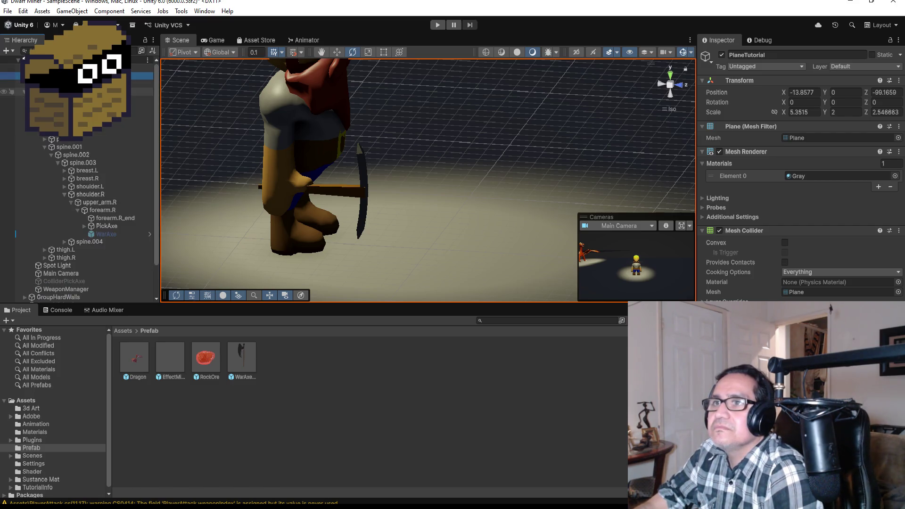
click(120, 232)
scroll(801, 179, down, 5)
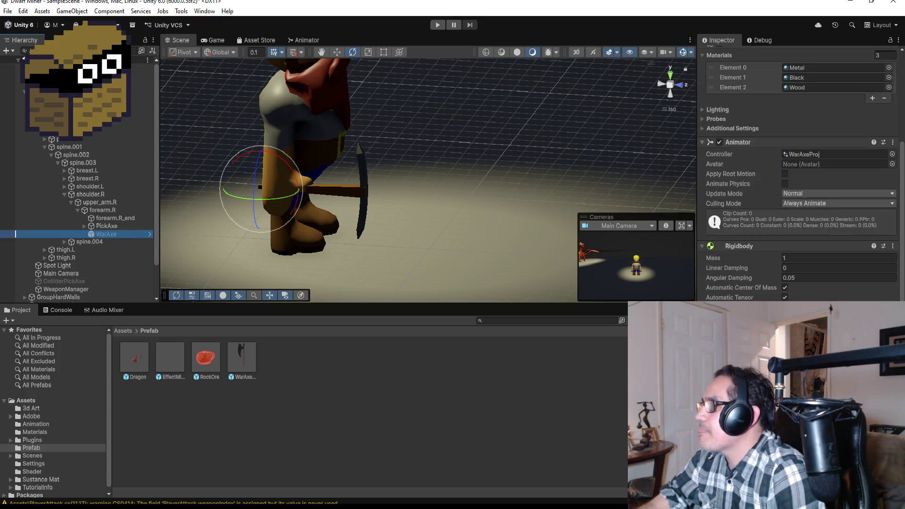
scroll(801, 179, up, 5)
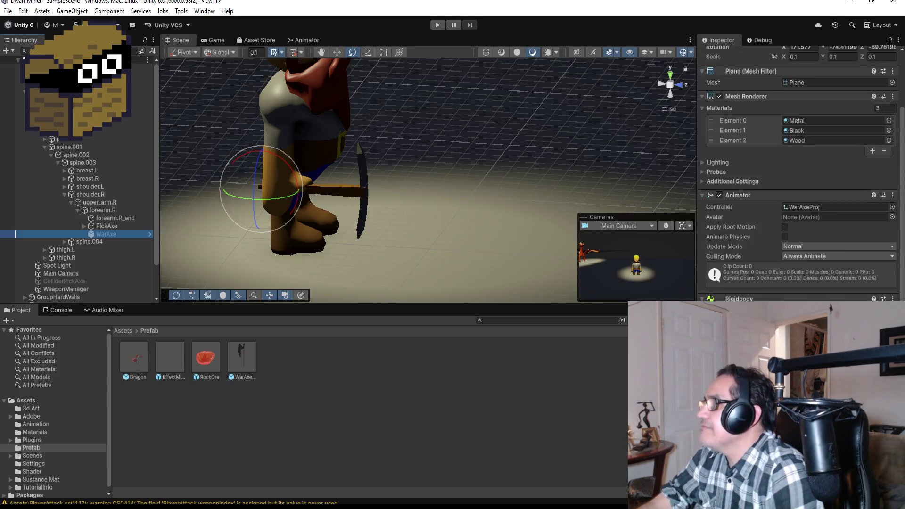
scroll(801, 179, down, 5)
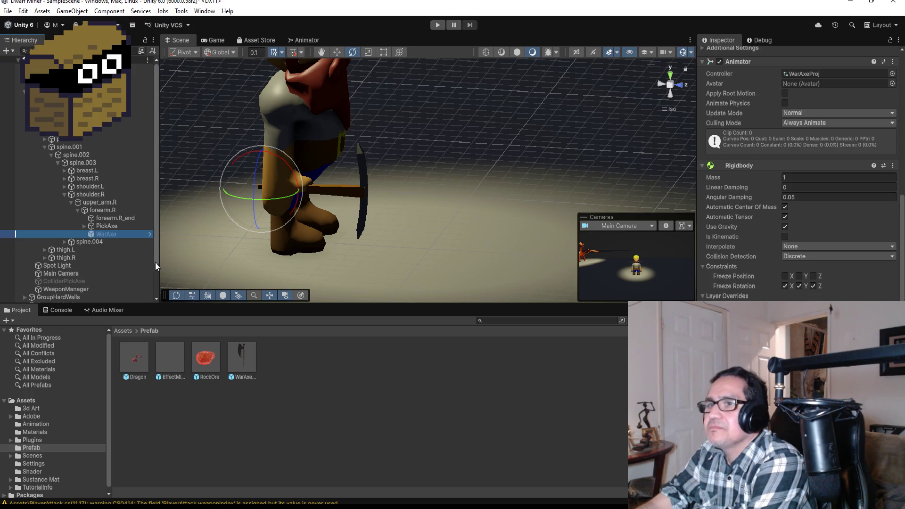
Step: Unpack the WarAxe prefab completely
click(107, 258)
click(107, 236)
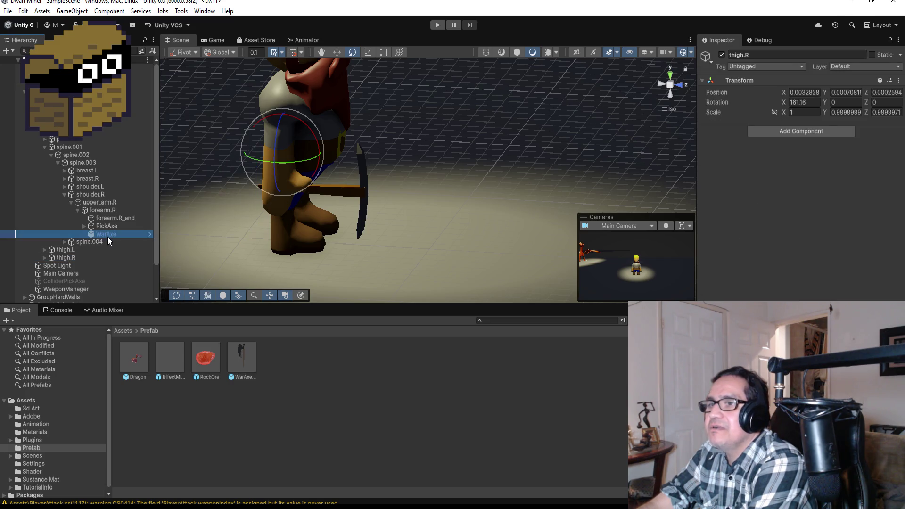
right_click(108, 236)
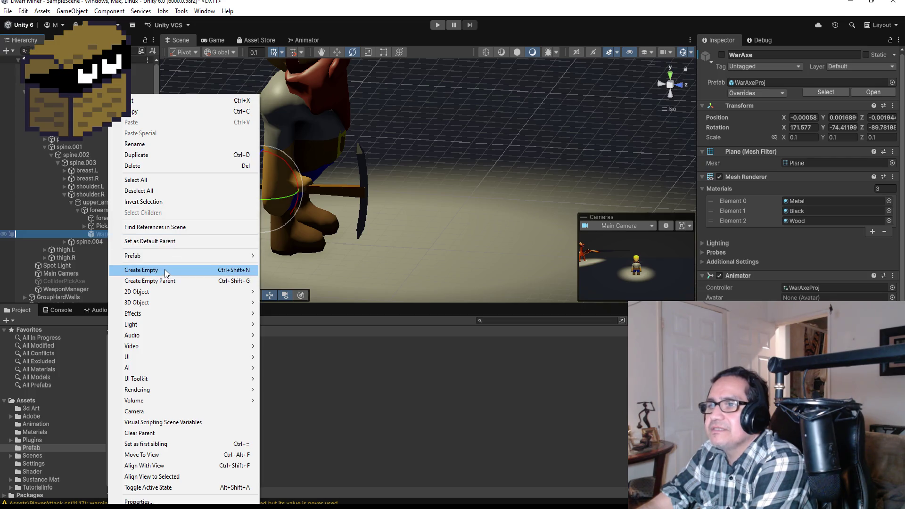
mouse_move(168, 255)
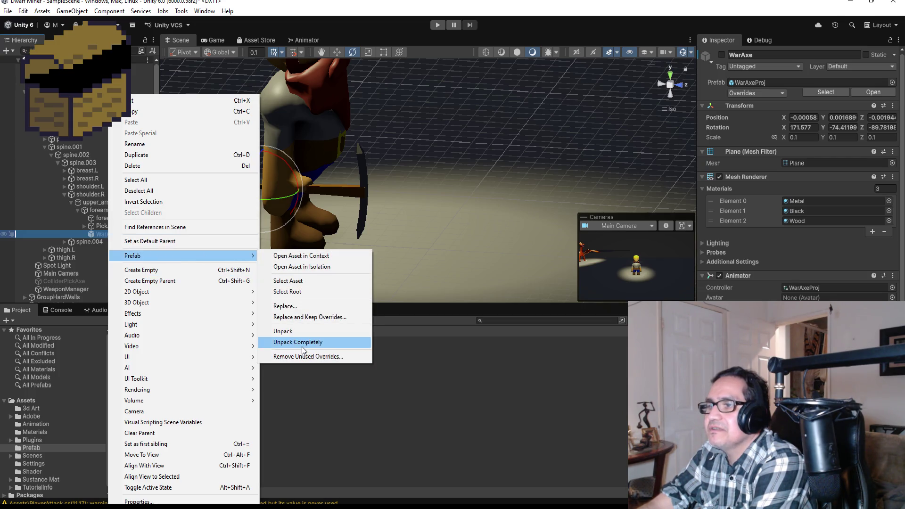
click(301, 350)
Step: Remove the Rigidbody component from the WarAxe object
click(112, 257)
click(104, 237)
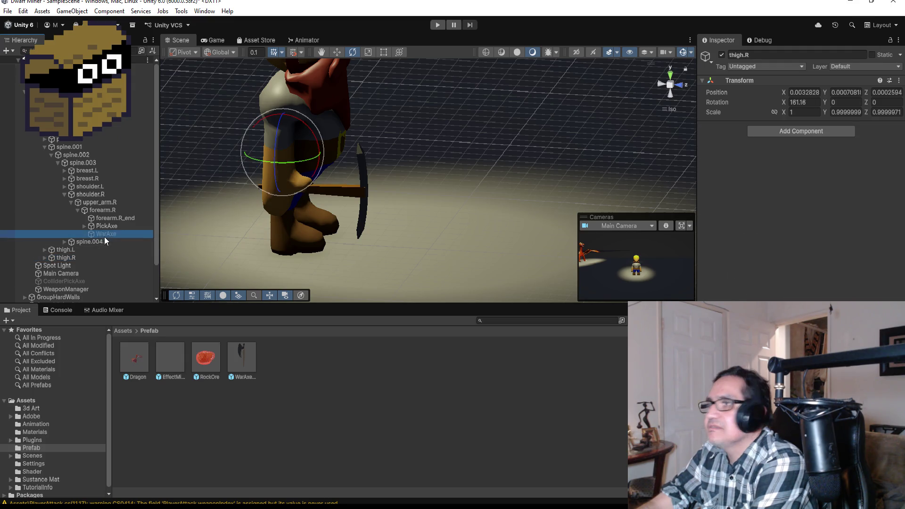
scroll(863, 220, down, 10)
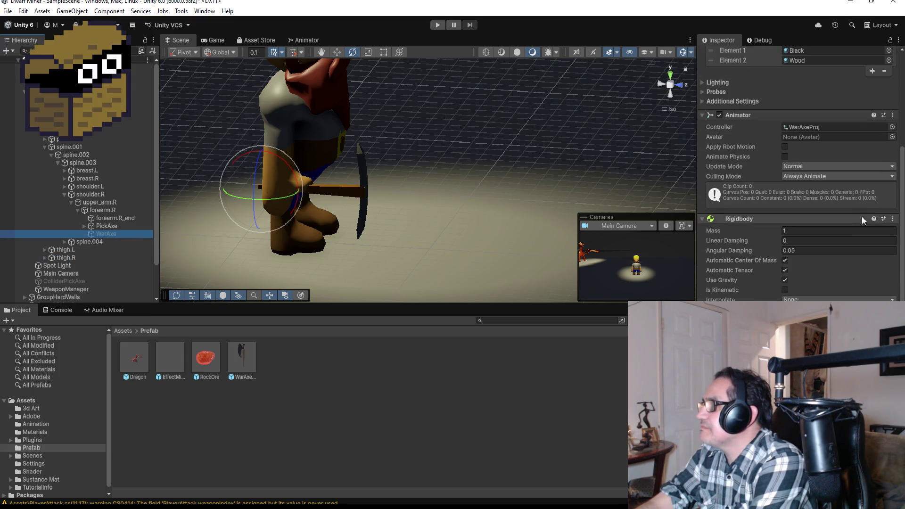
click(893, 218)
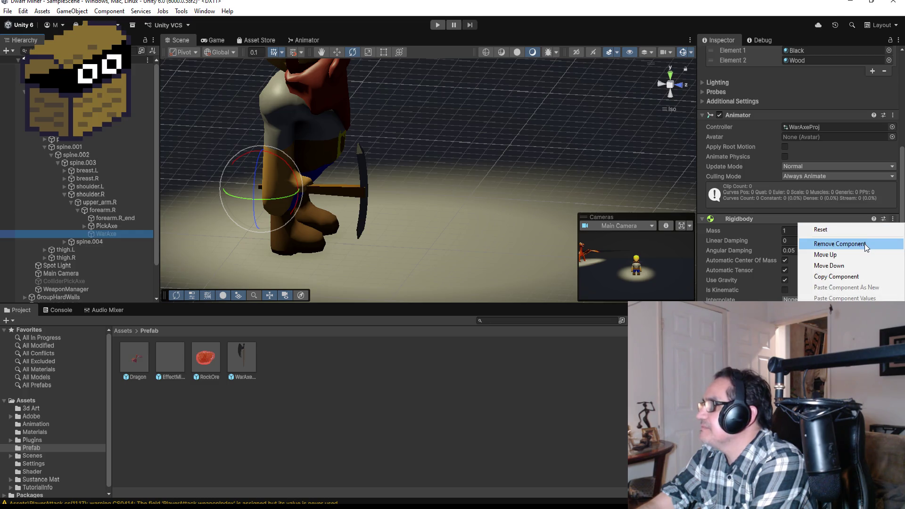
click(865, 244)
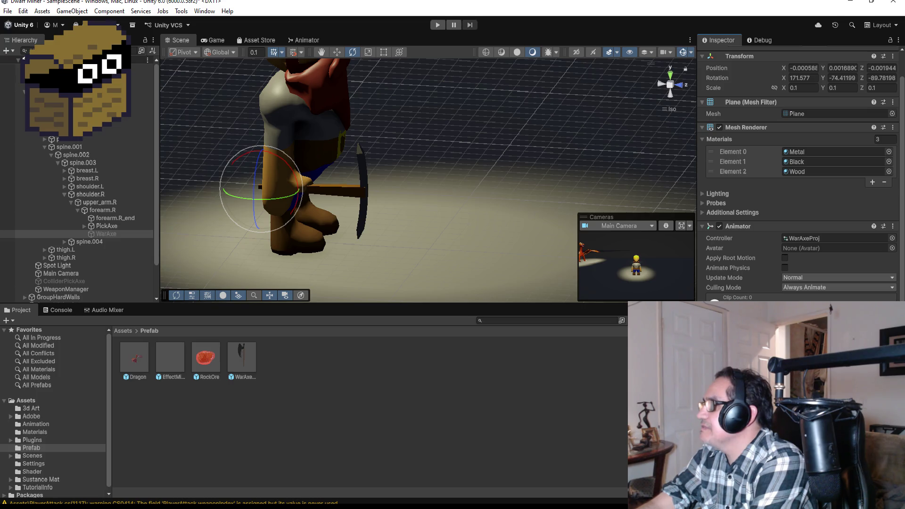
scroll(775, 143, up, 2)
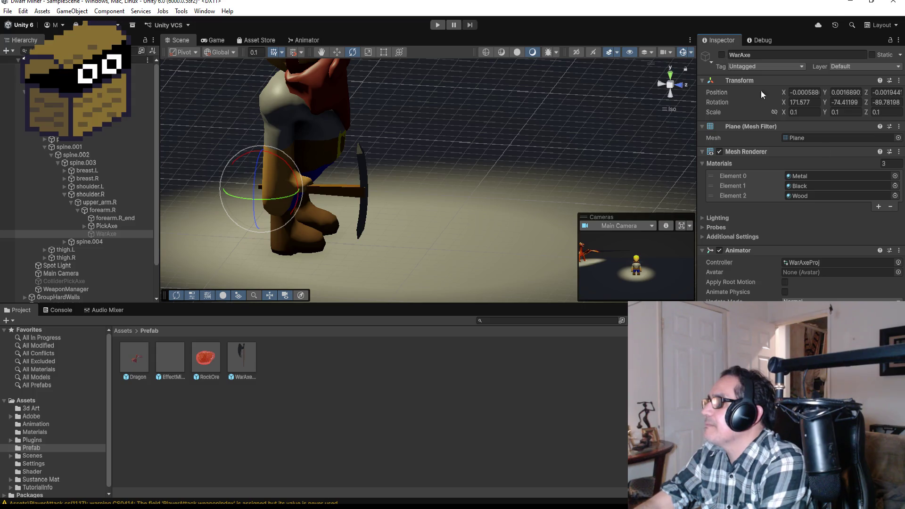
Step: Inspect the WarAxeProj prefab in Prefab Mode, then return to the scene and reselect WarAxe
double_click(244, 352)
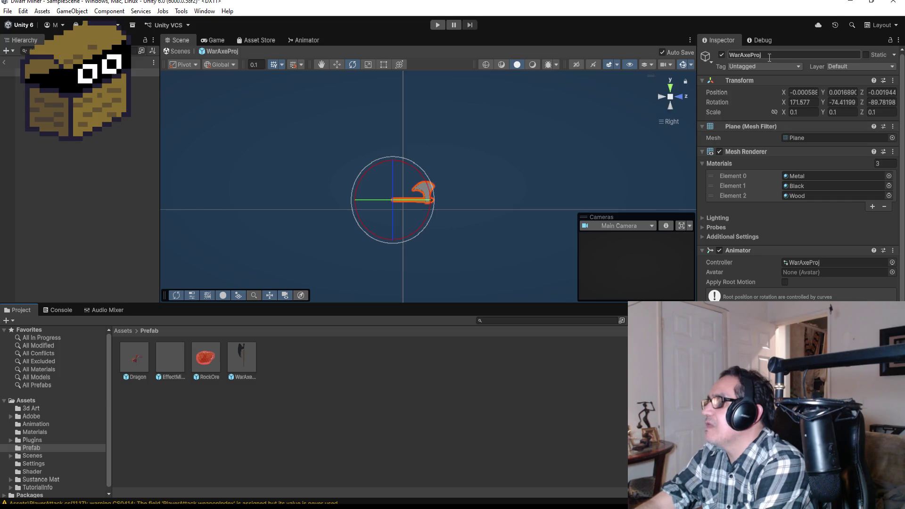
scroll(803, 233, down, 5)
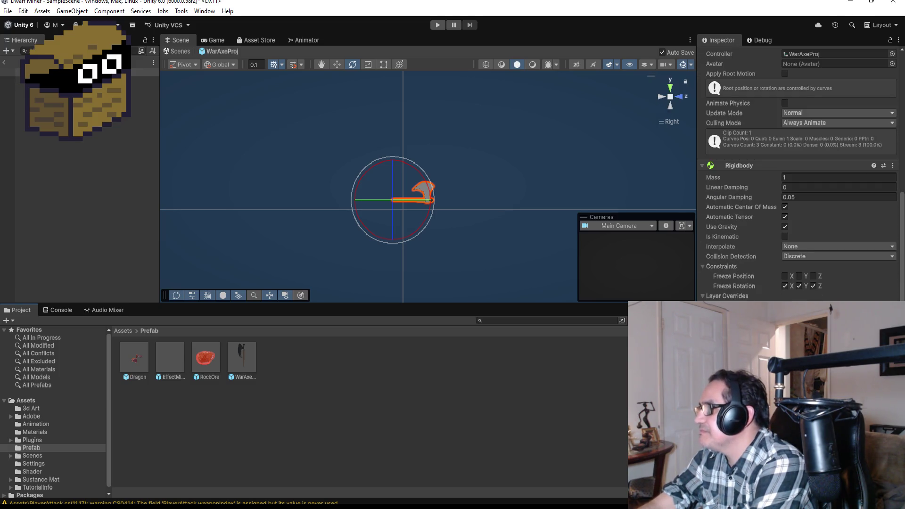
scroll(801, 175, up, 5)
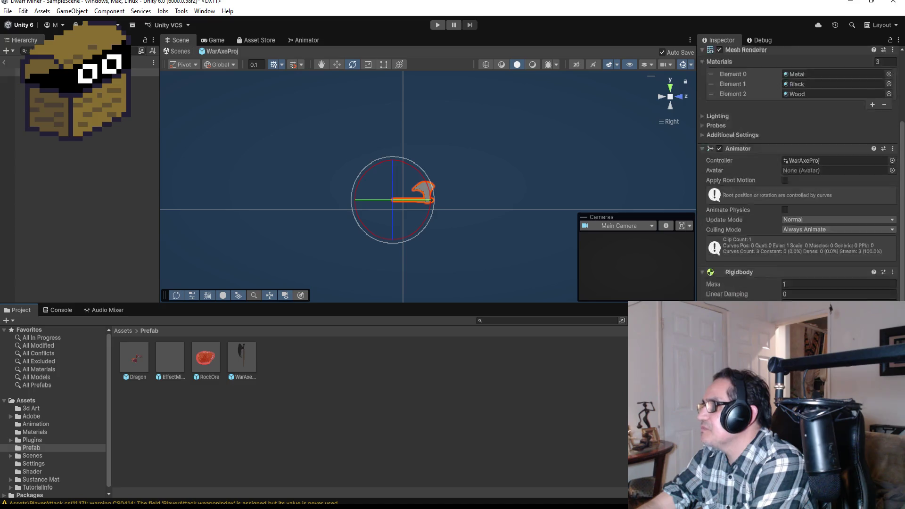
click(9, 65)
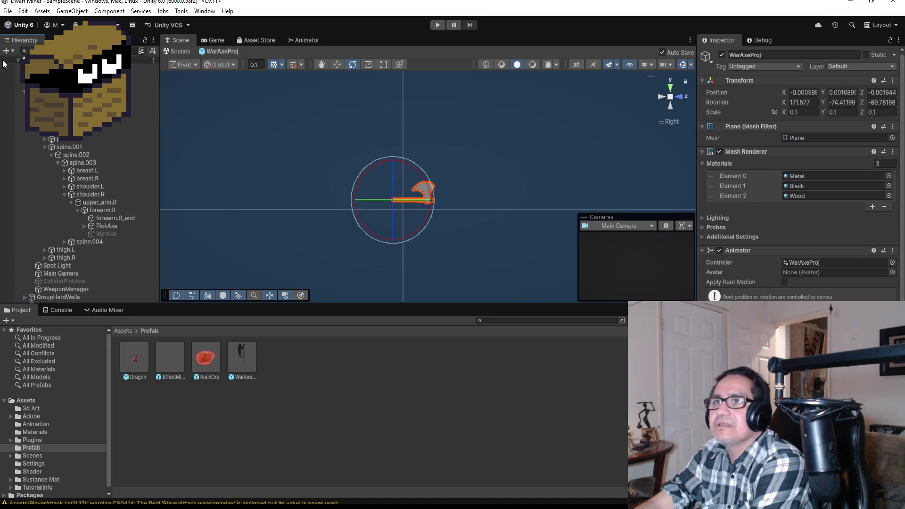
click(106, 234)
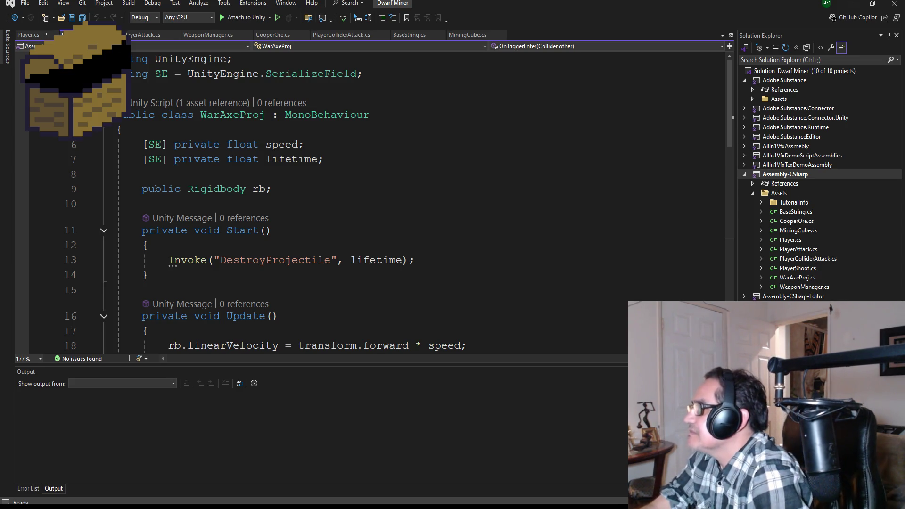
Step: Open the PlayerAttack script and scroll to its field declarations
double_click(798, 287)
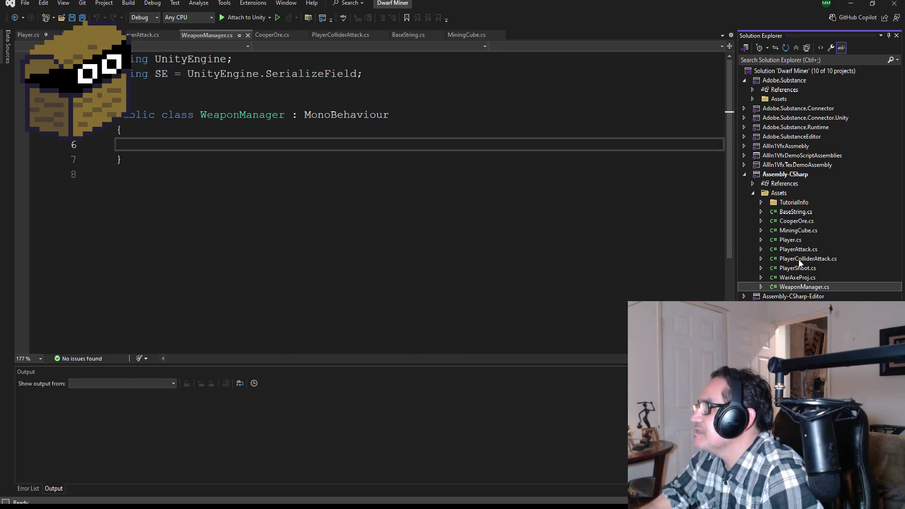
double_click(807, 248)
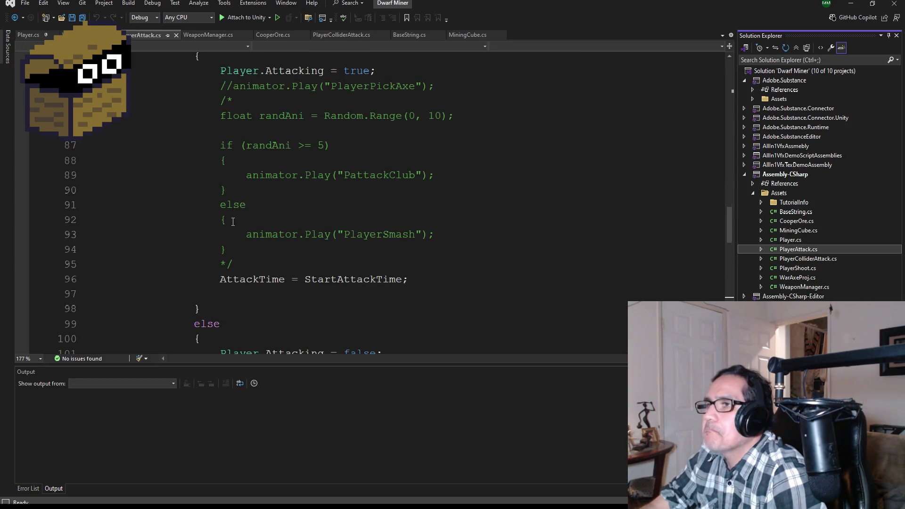
scroll(236, 230, up, 3)
scroll(236, 230, down, 3)
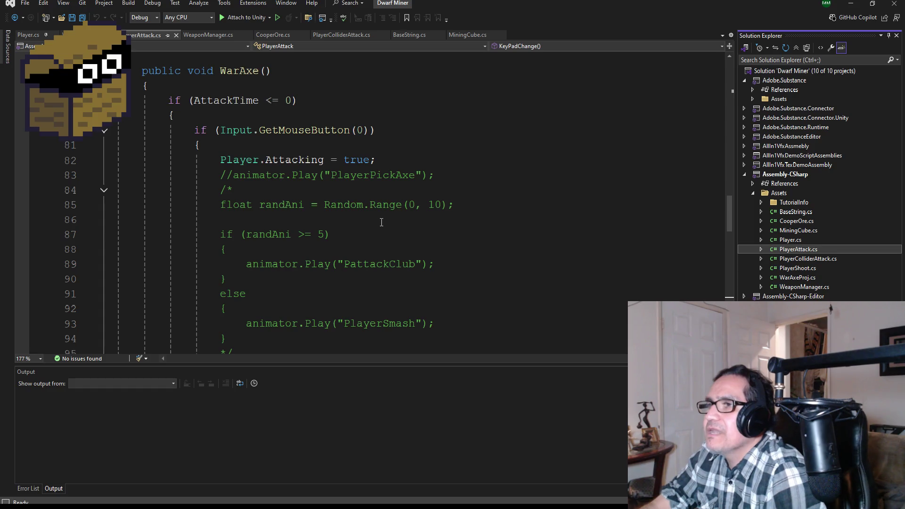
scroll(374, 215, up, 7)
scroll(373, 215, up, 18)
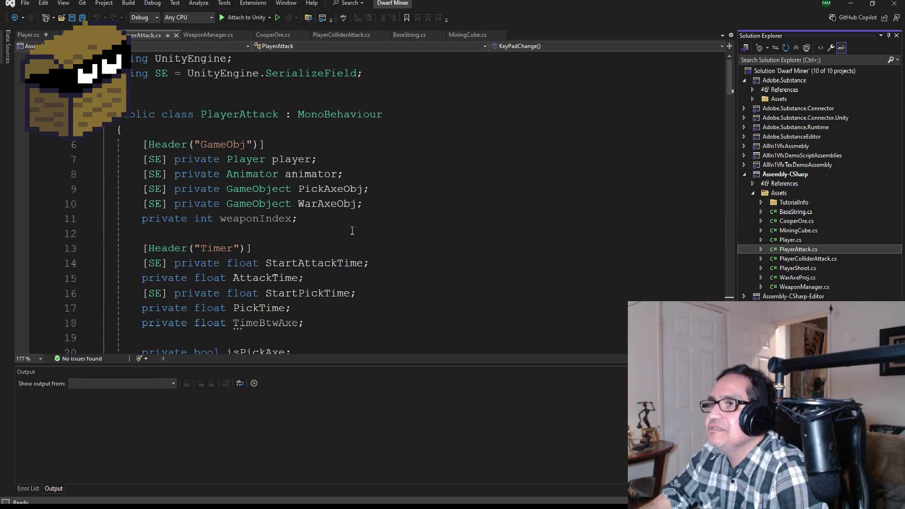
Step: Add '[SE] private GameObject WarAxeProj;' below WarAxeObj and save
click(403, 206)
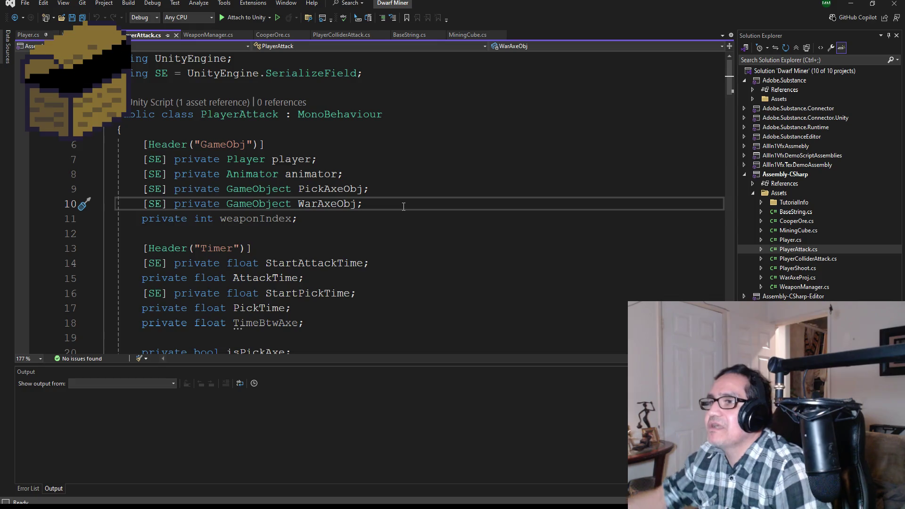
key(Return)
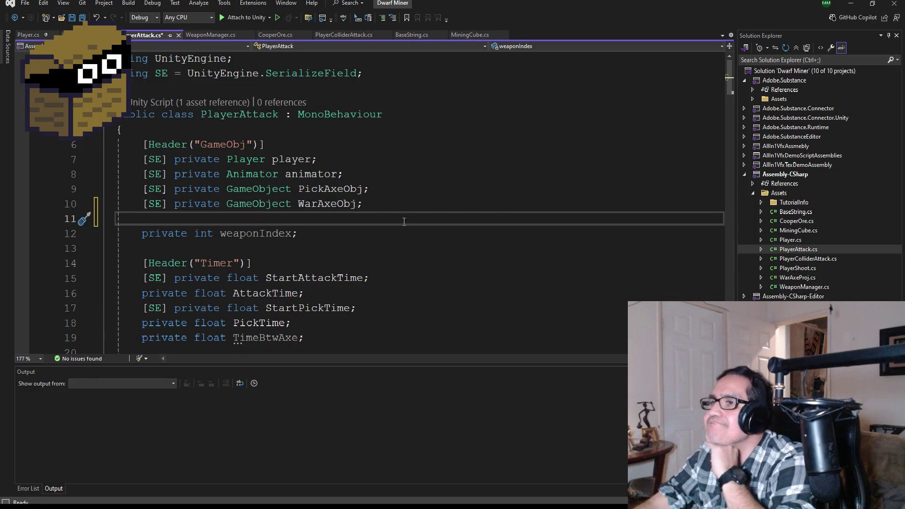
scroll(388, 283, down, 3)
scroll(392, 265, up, 1)
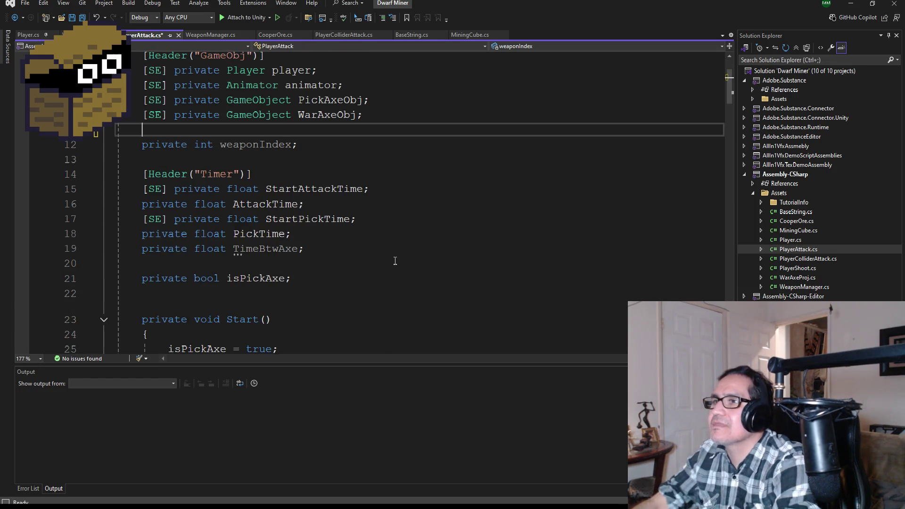
text([SE])
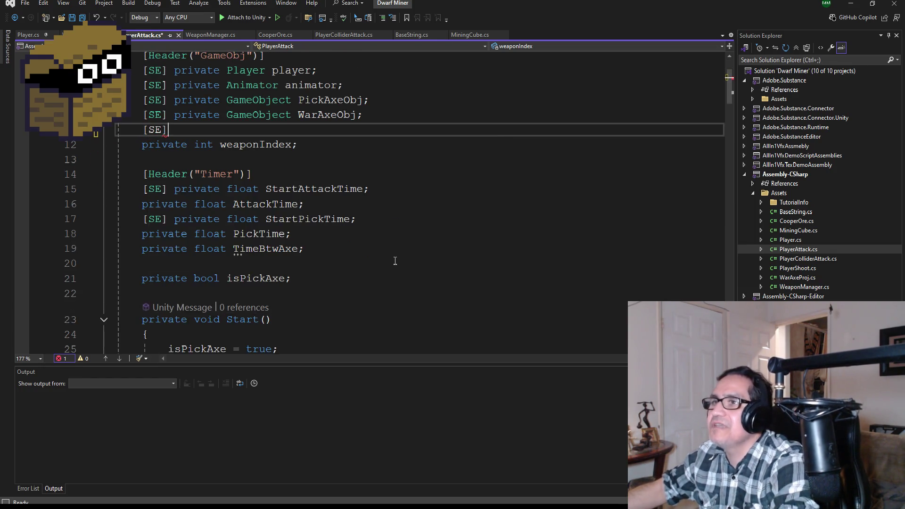
text( private )
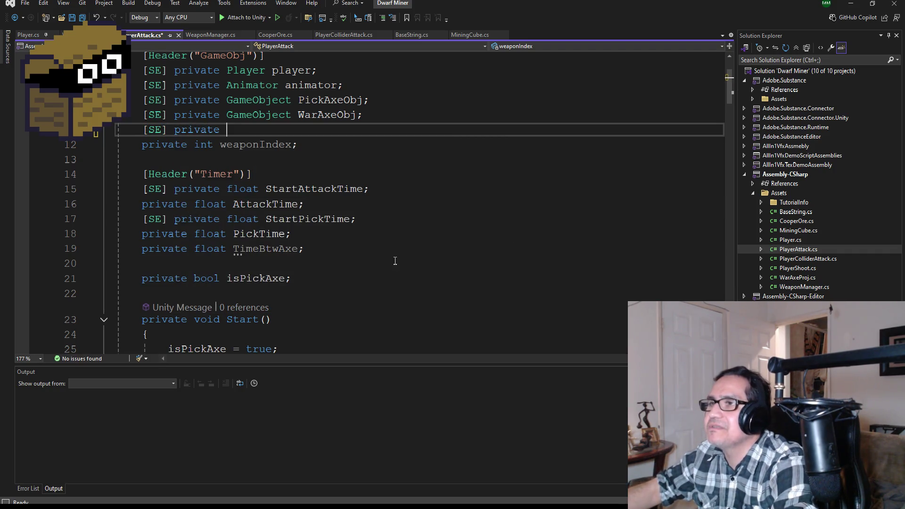
text(Gam)
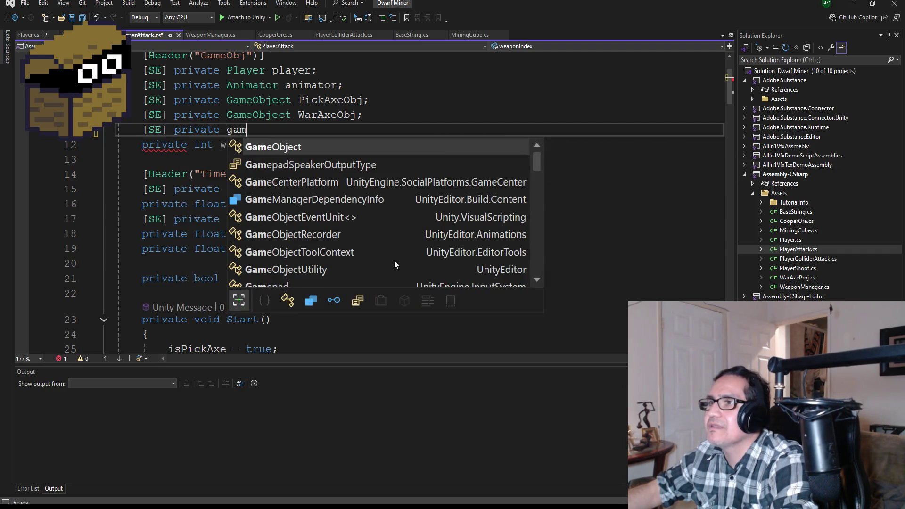
key(space)
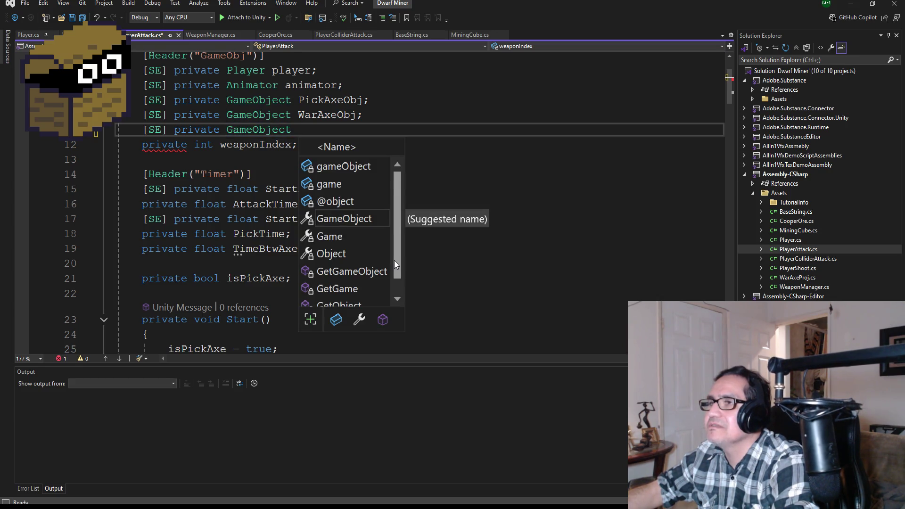
text(WarAxeP { roj)
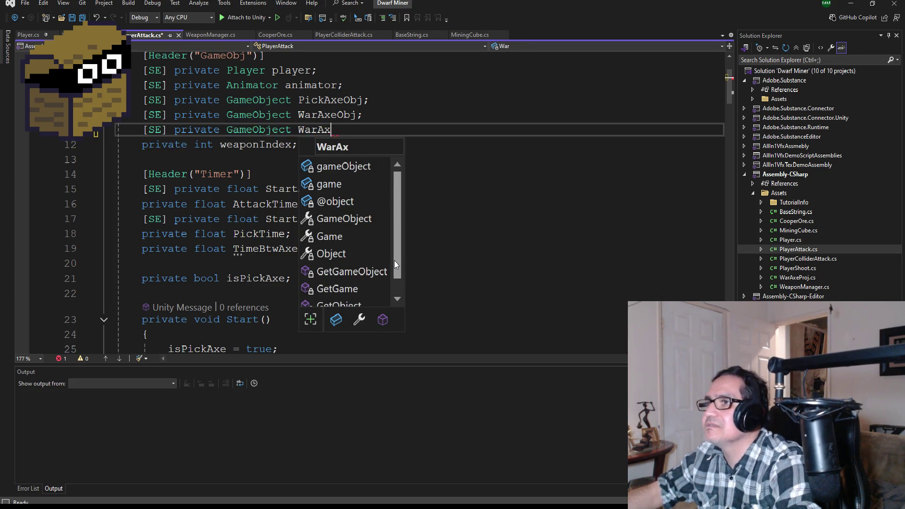
key(BackSpace)
key(BackSpace)
key(BackSpace)
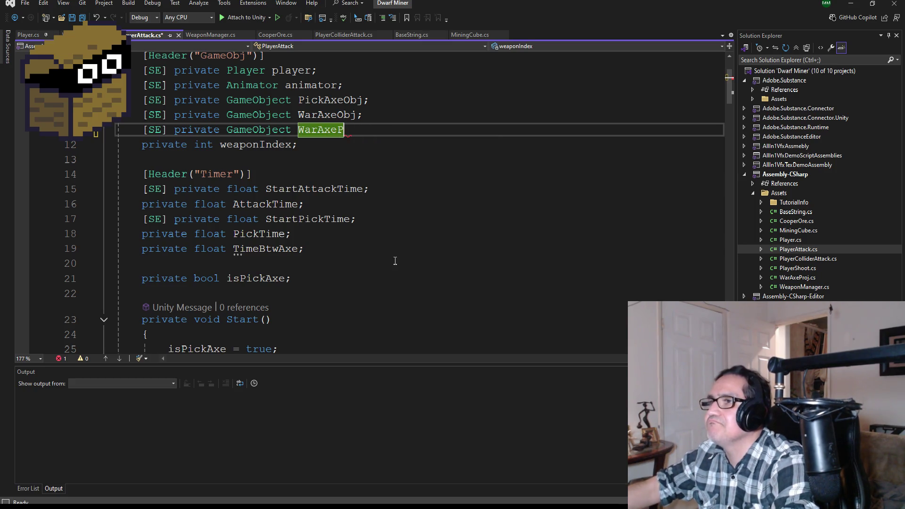
text(roj;)
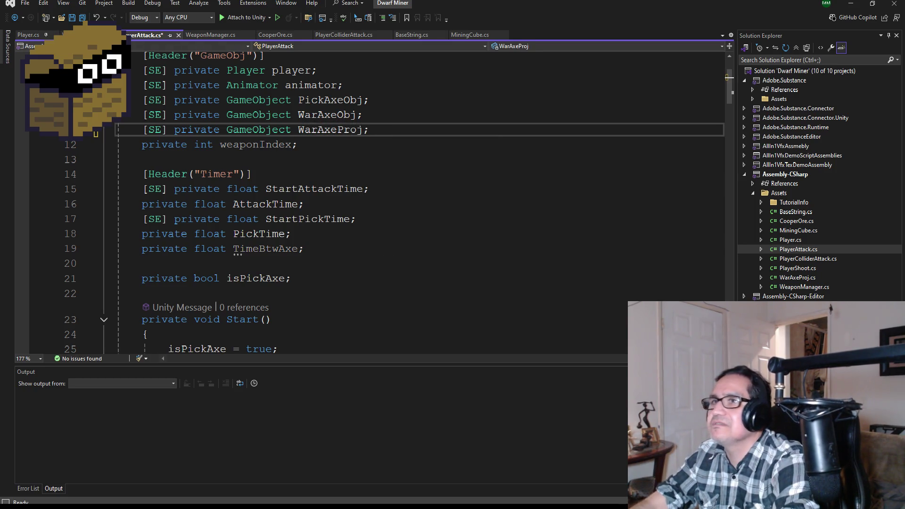
click(82, 18)
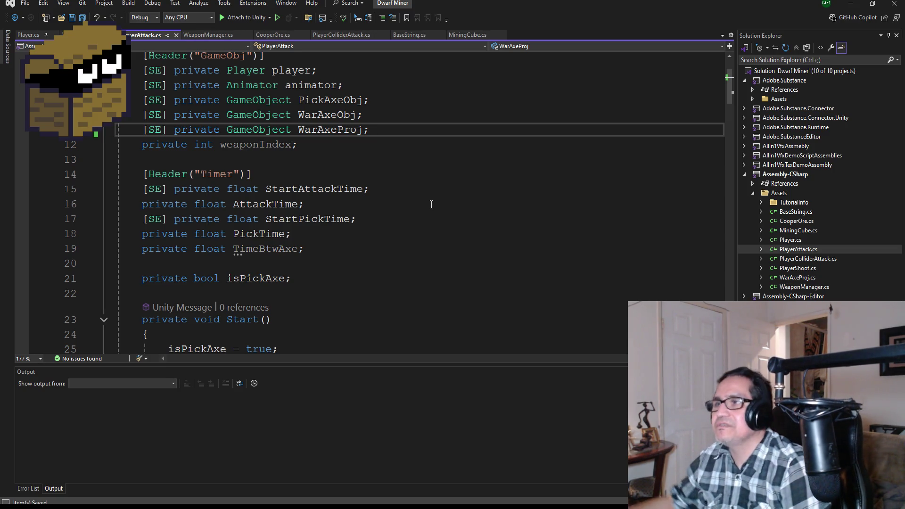
Step: Add a '[SE] private Transform WarAxePos;' field on the next line
key(Return)
text([SE])
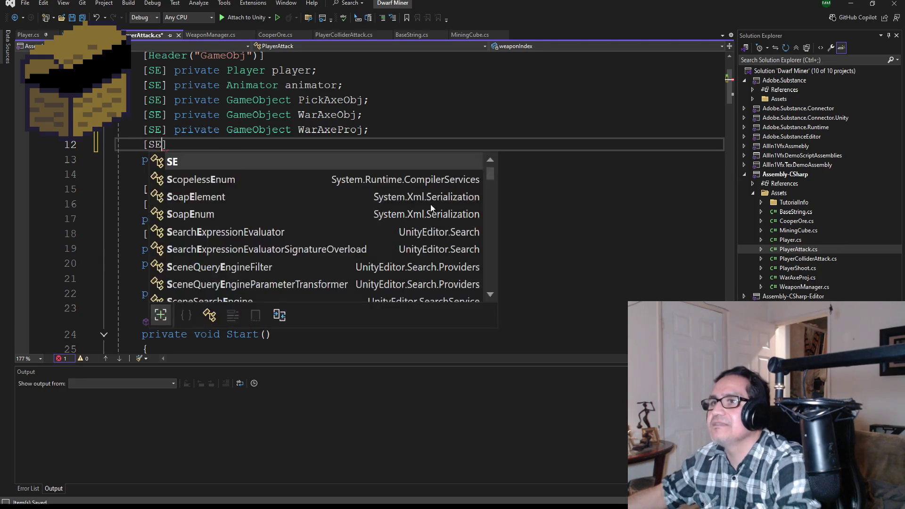
text( privat)
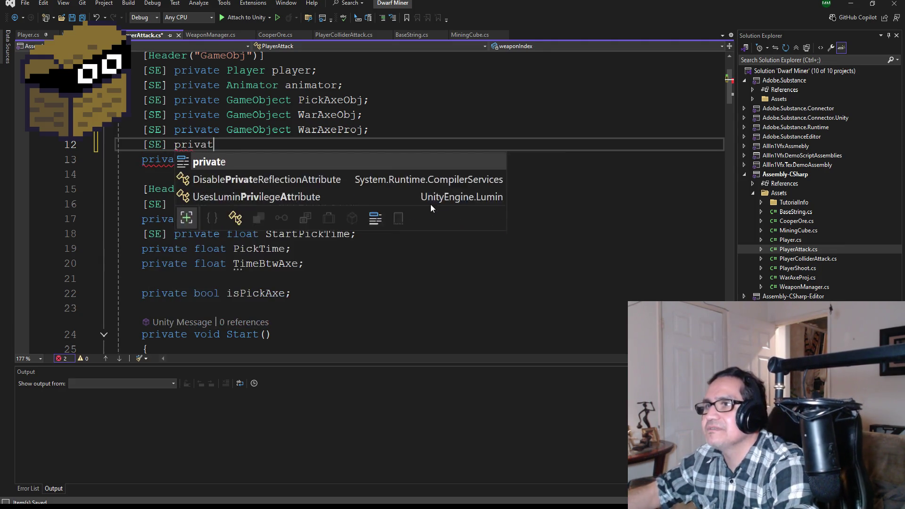
text(e Trans)
key(Tab)
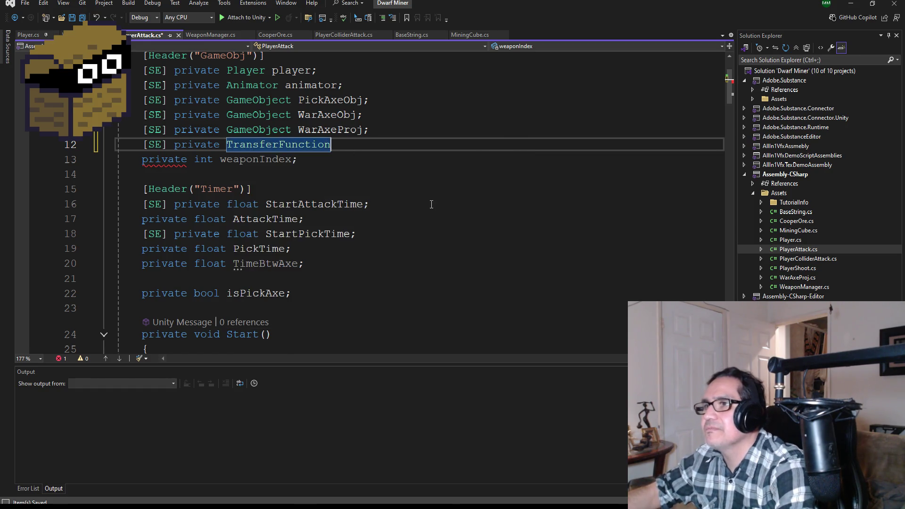
key(BackSpace)
key(BackSpace)
key(BackSpace)
text(Trans)
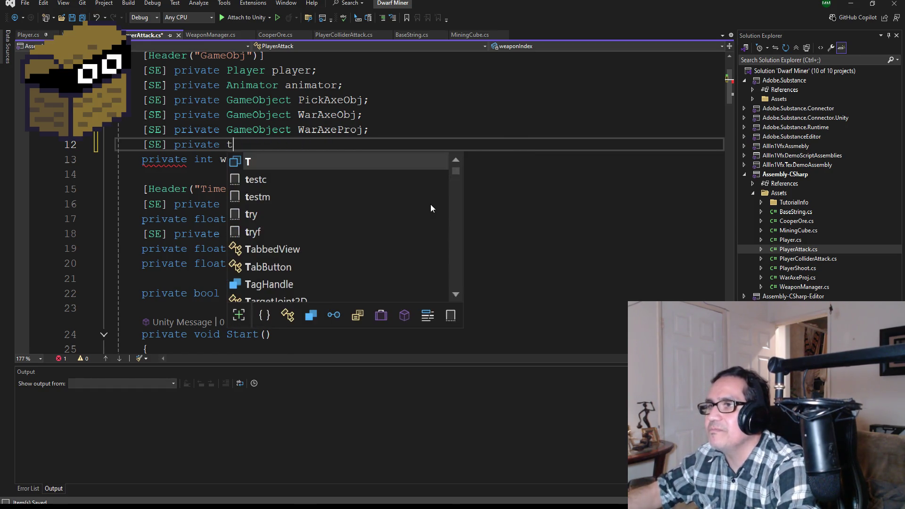
key(Down)
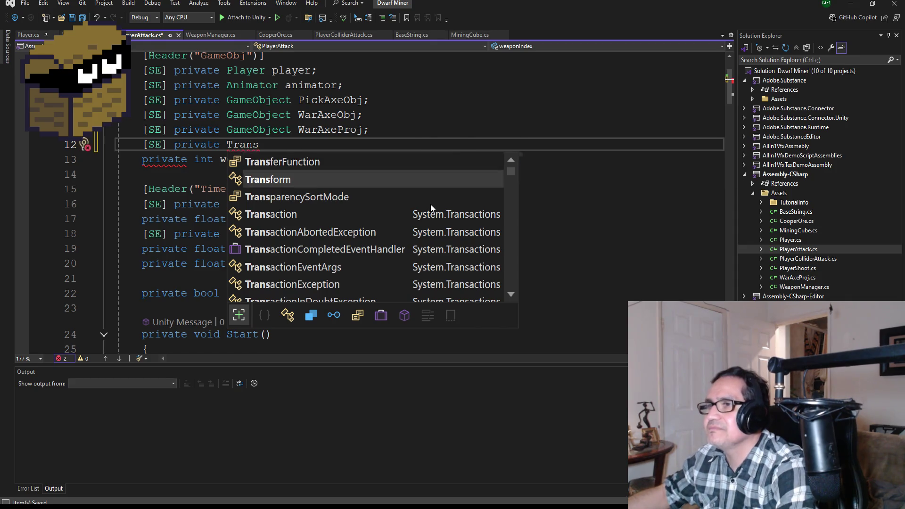
key(space)
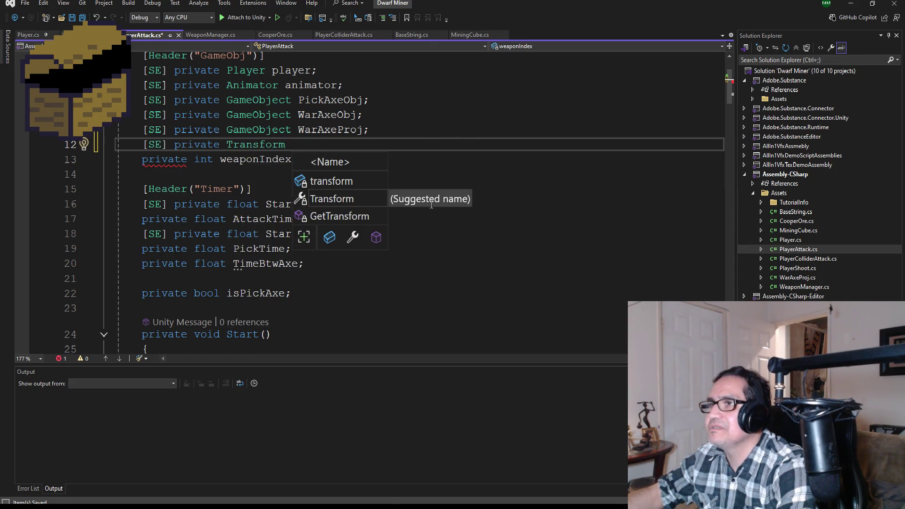
text(WarAxePos)
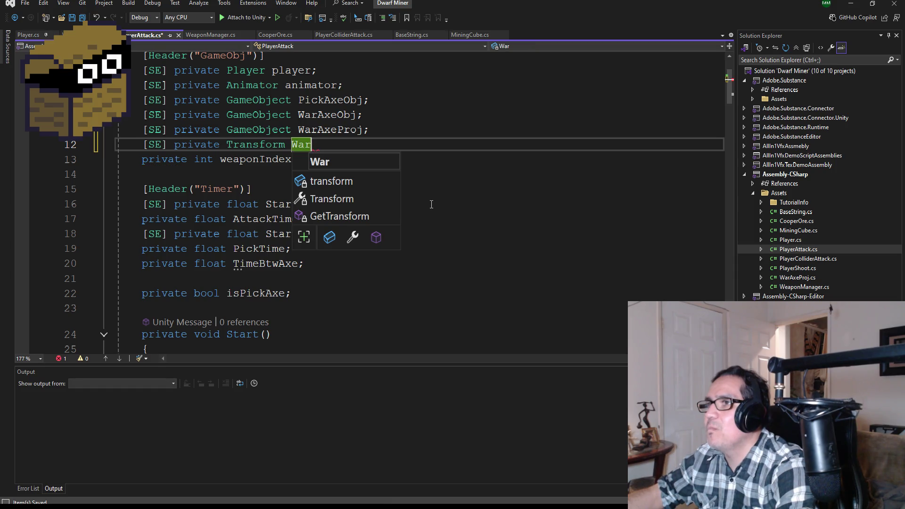
text(;)
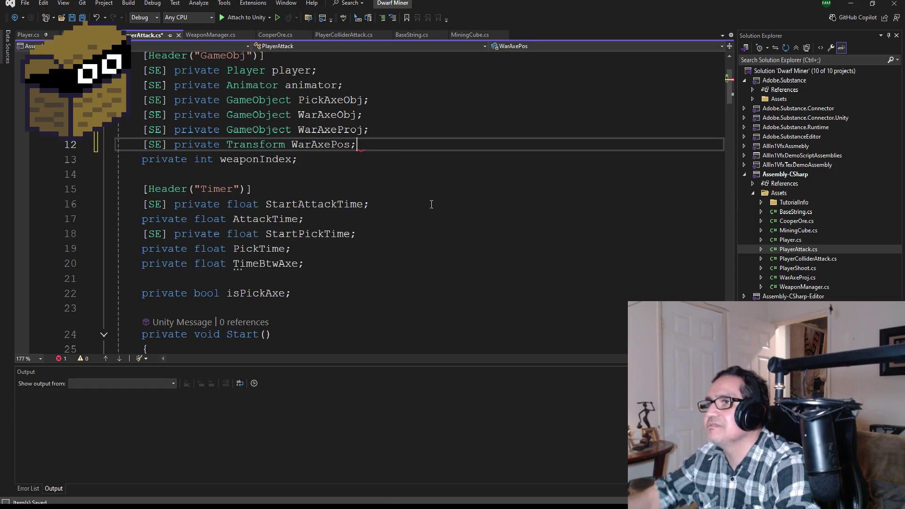
Step: Move the WarAxe prefix to the end, making lines 11–12 read ProjWarAxe and PosWarAxe
click(82, 19)
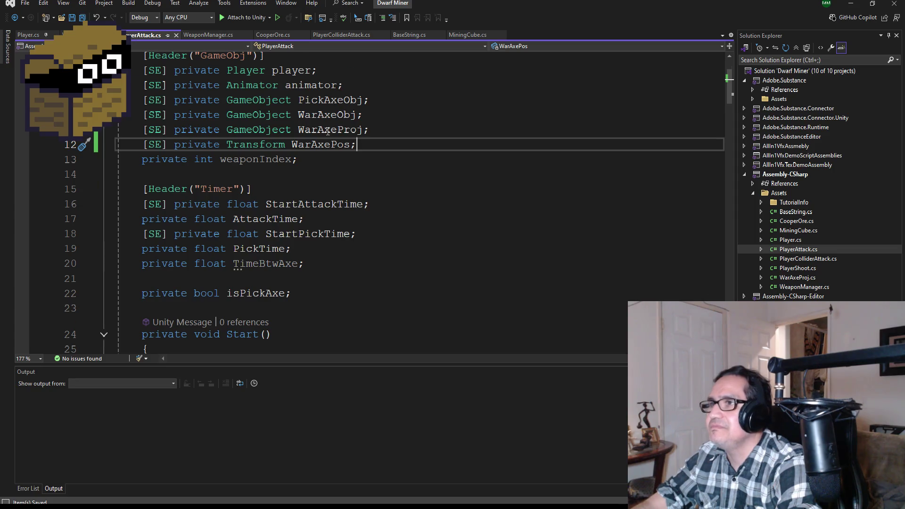
scroll(369, 290, up, 2)
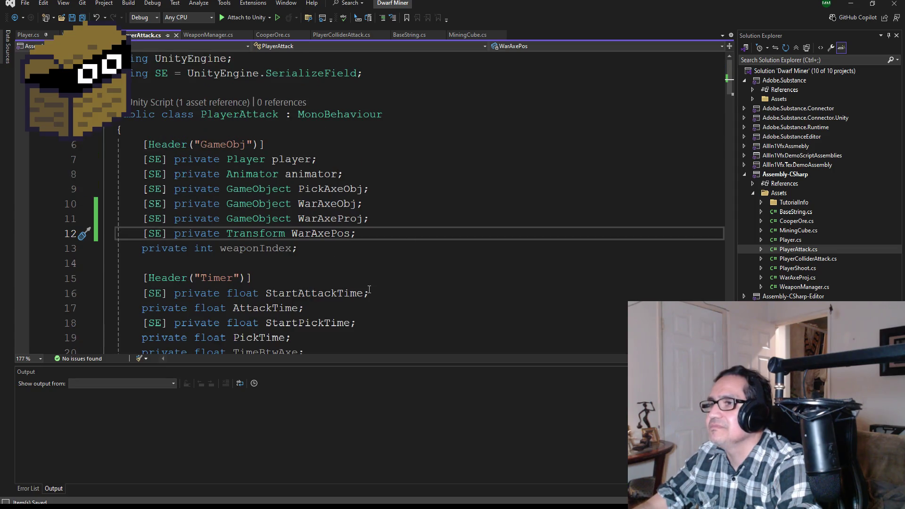
click(339, 224)
key(BackSpace)
key(BackSpace)
key(BackSpace)
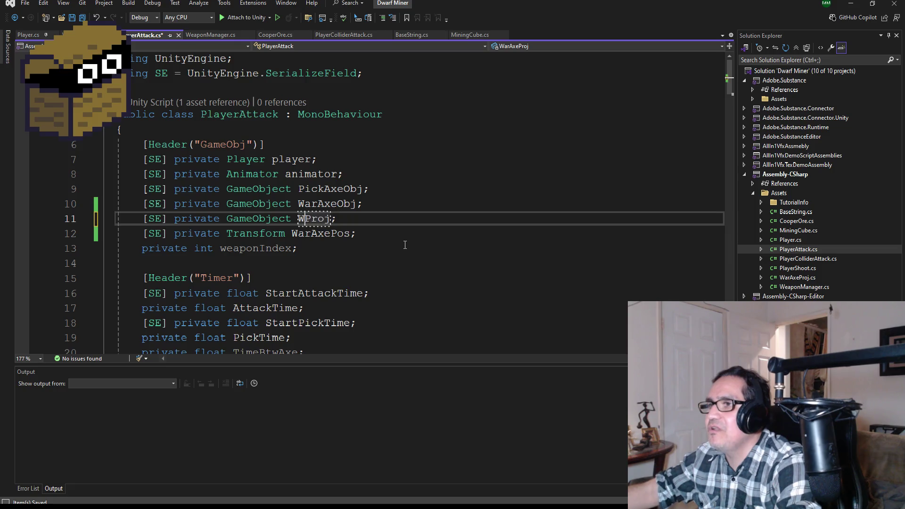
key(BackSpace)
text(WarA)
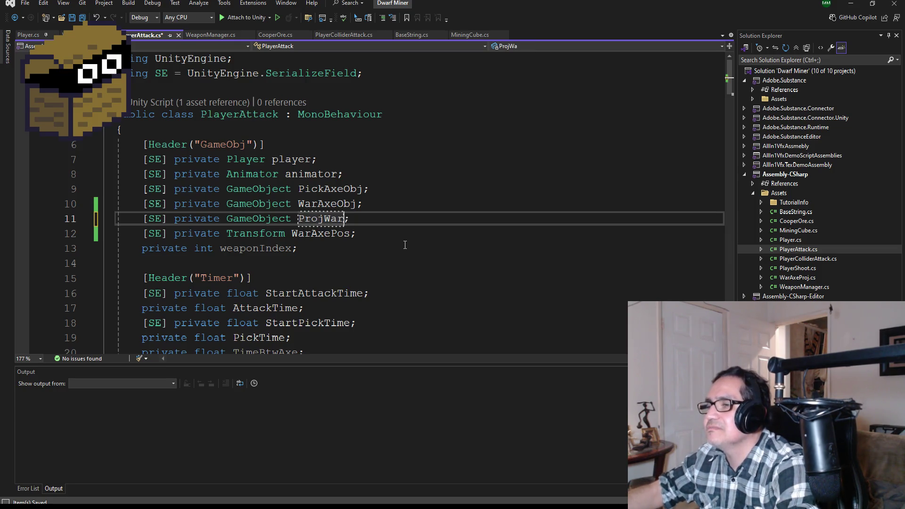
text(xe)
key(Down)
key(Left)
key(Left)
key(Left)
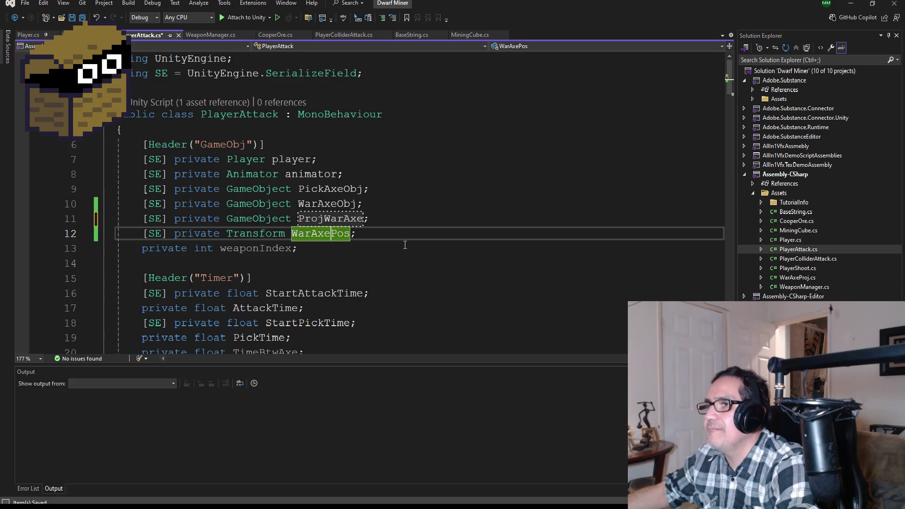
key(BackSpace)
key(BackSpace)
key(BackSpace)
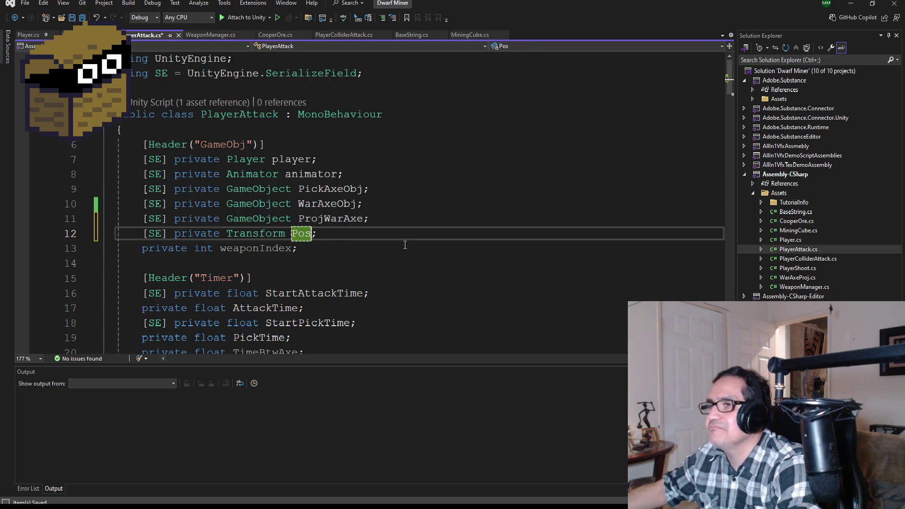
text(WarAxe)
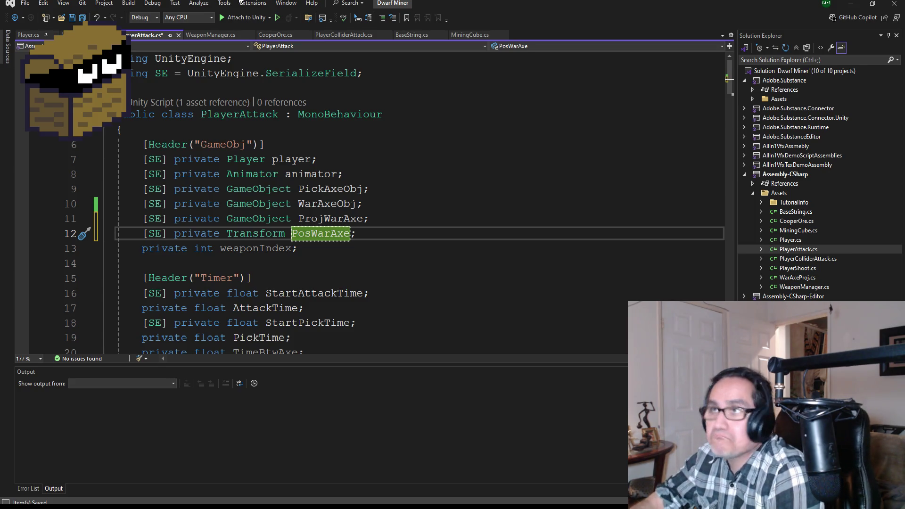
Step: Save all, scroll to the WarAxe() method and put the caret at the end of line 84
click(83, 18)
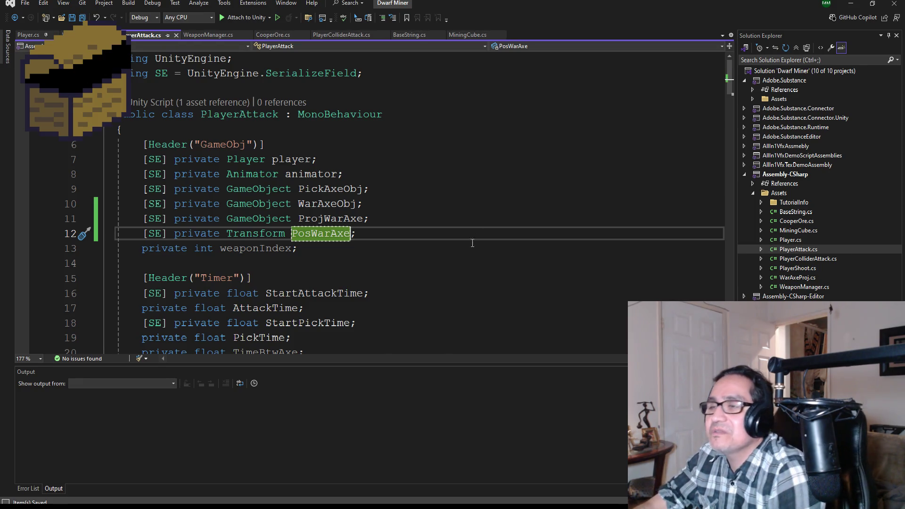
scroll(388, 229, down, 7)
scroll(387, 229, down, 10)
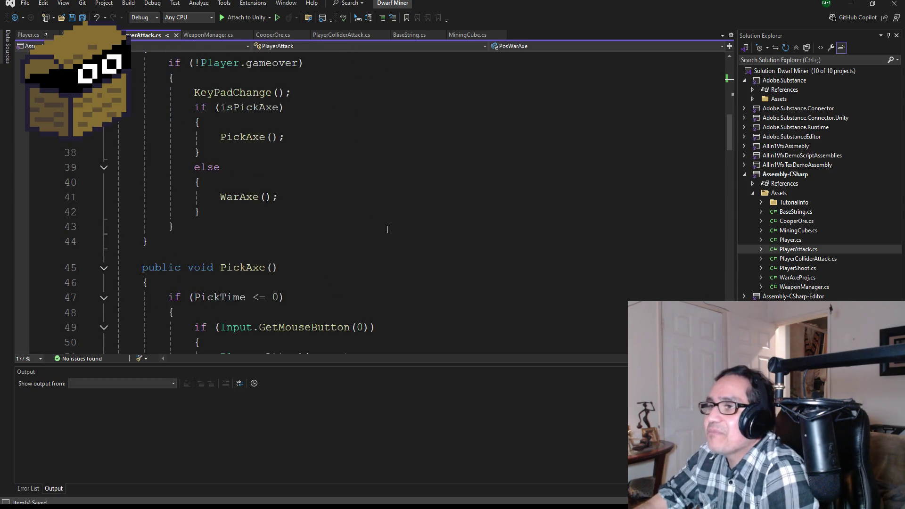
scroll(389, 231, up, 4)
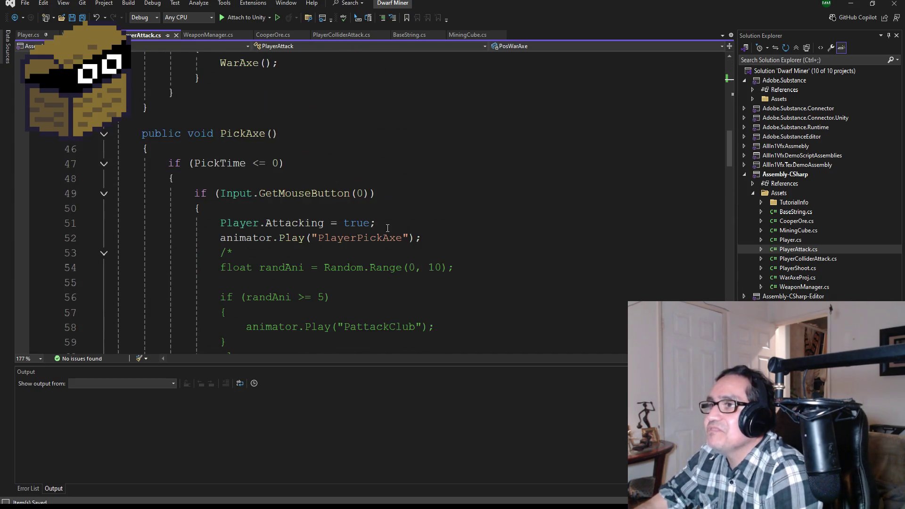
scroll(387, 236, down, 7)
scroll(384, 242, down, 3)
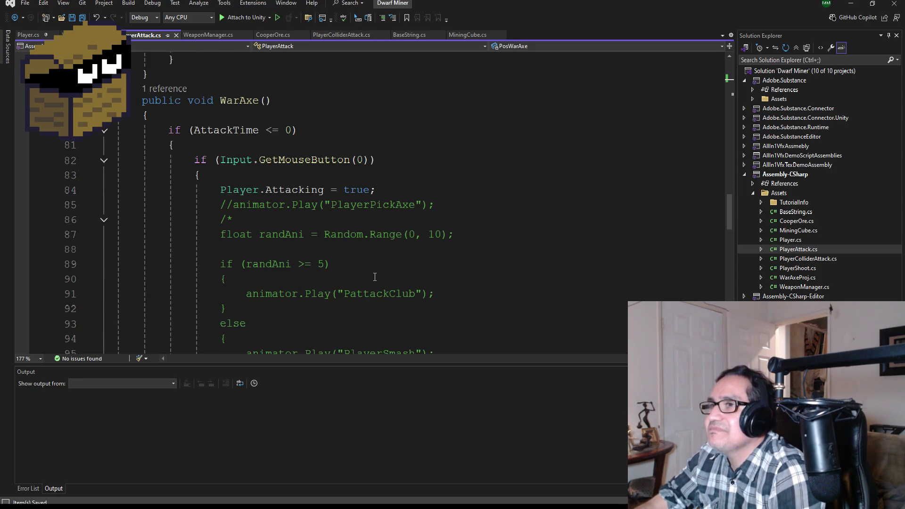
scroll(375, 277, down, 2)
scroll(375, 283, down, 5)
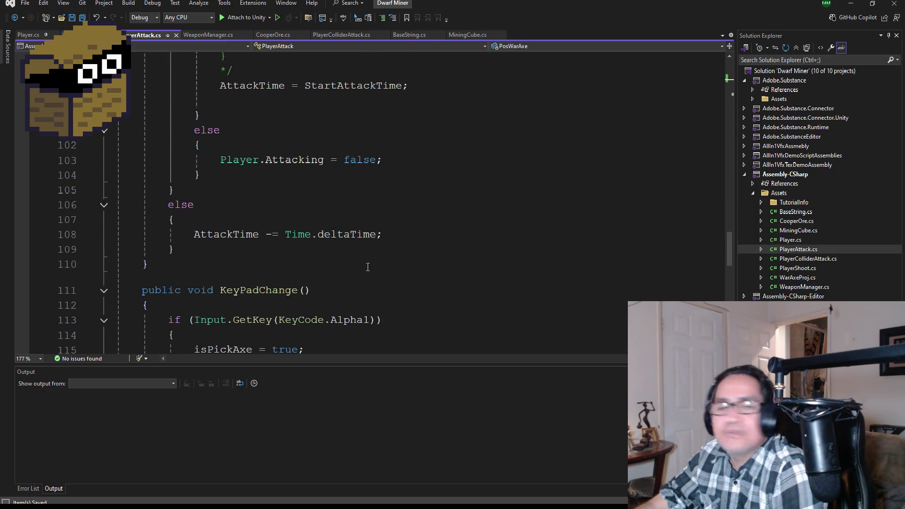
scroll(323, 260, up, 5)
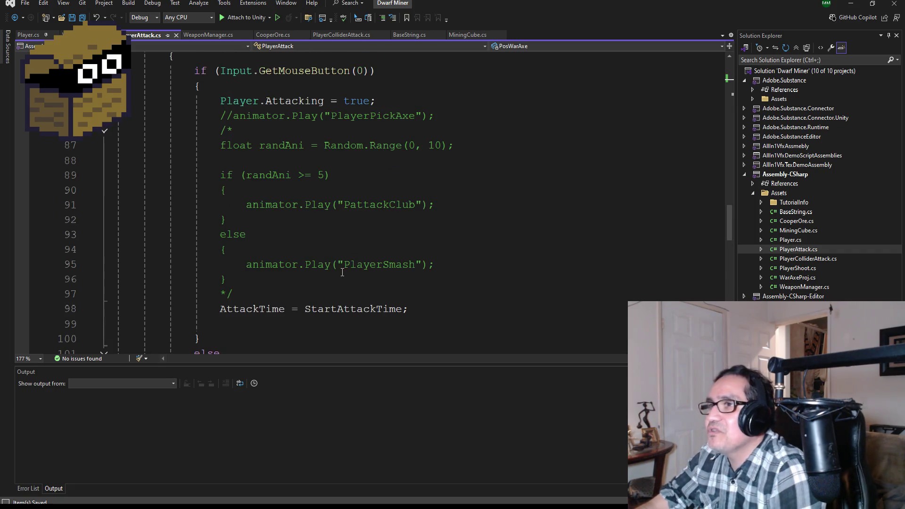
scroll(341, 267, up, 2)
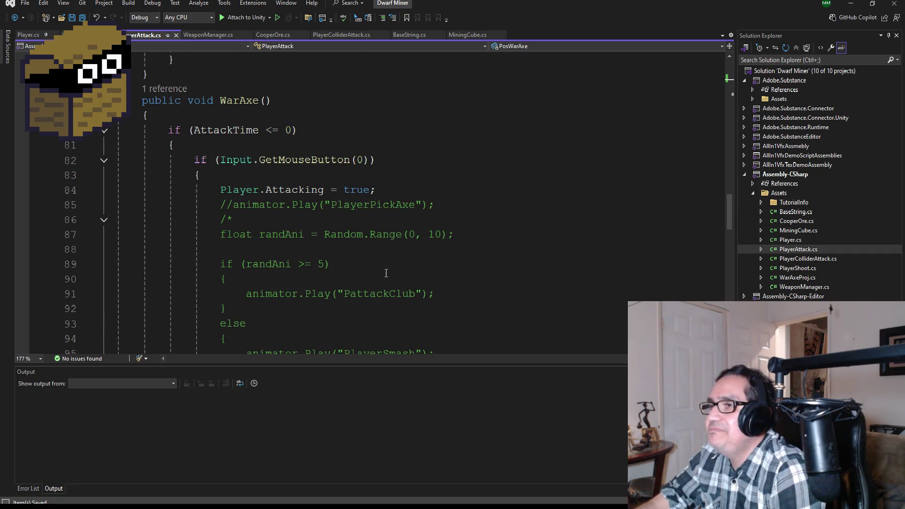
click(402, 189)
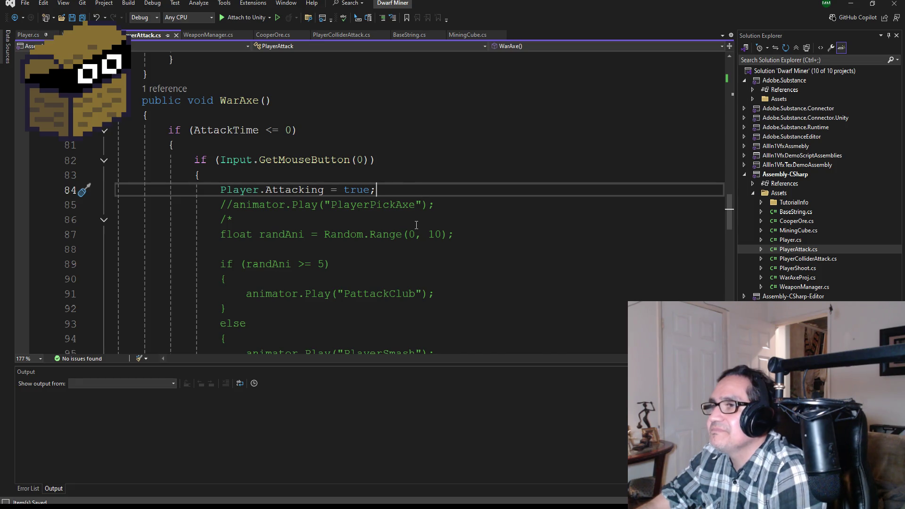
Step: On a new line, start an Instantiate call with ProjWarAxe as the first argument
key(Return)
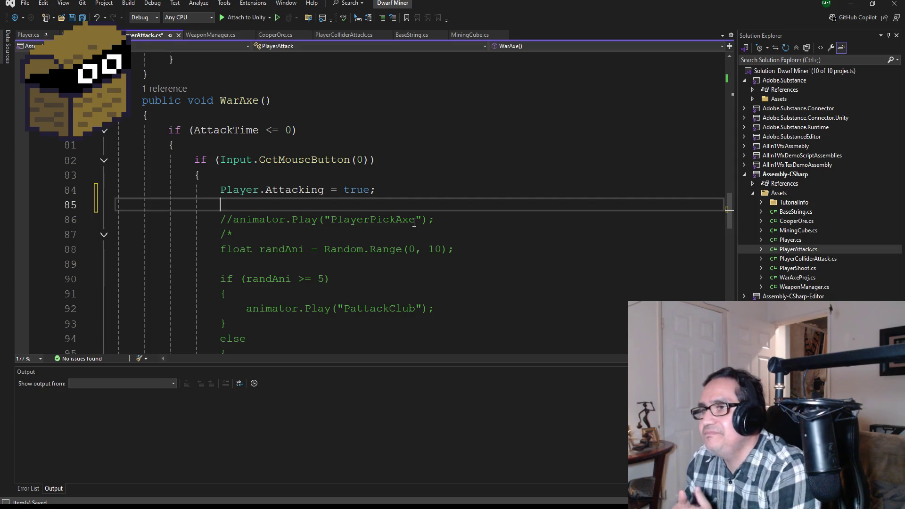
text(ins)
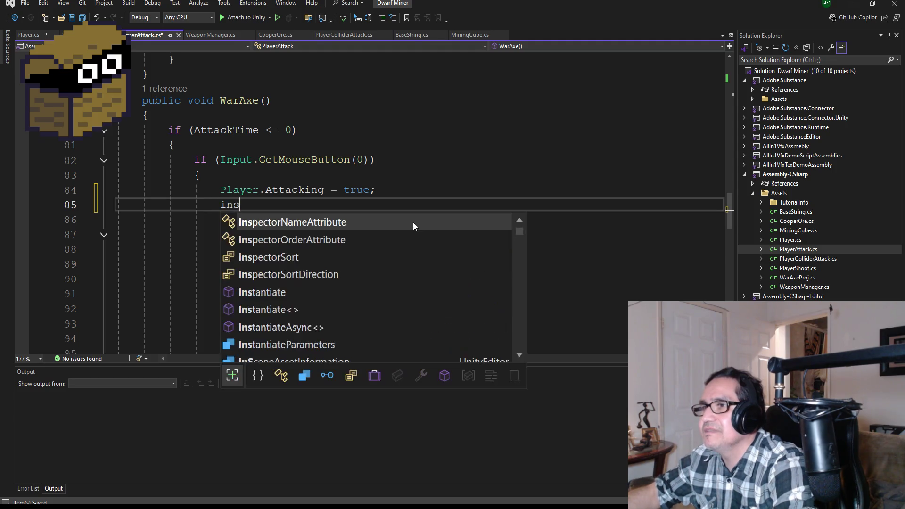
key(BackSpace)
key(BackSpace)
key(BackSpace)
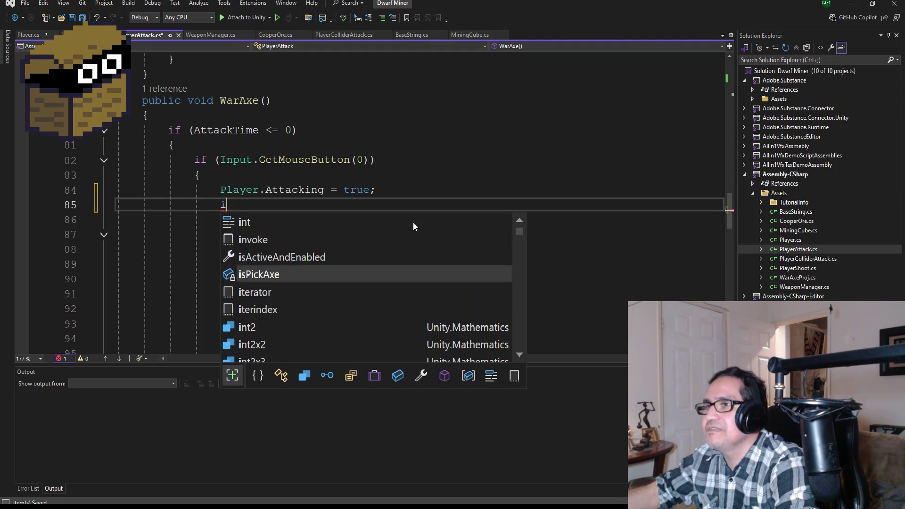
text(Instan)
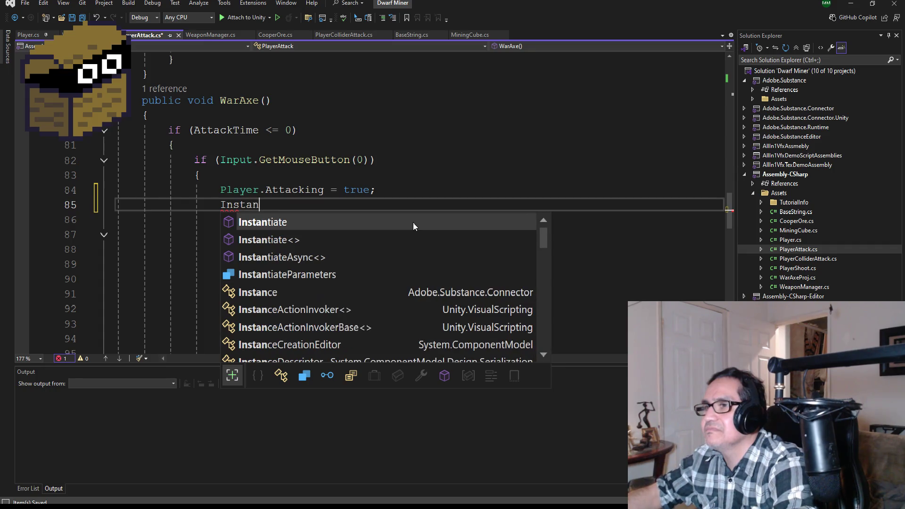
key(Tab)
text(()
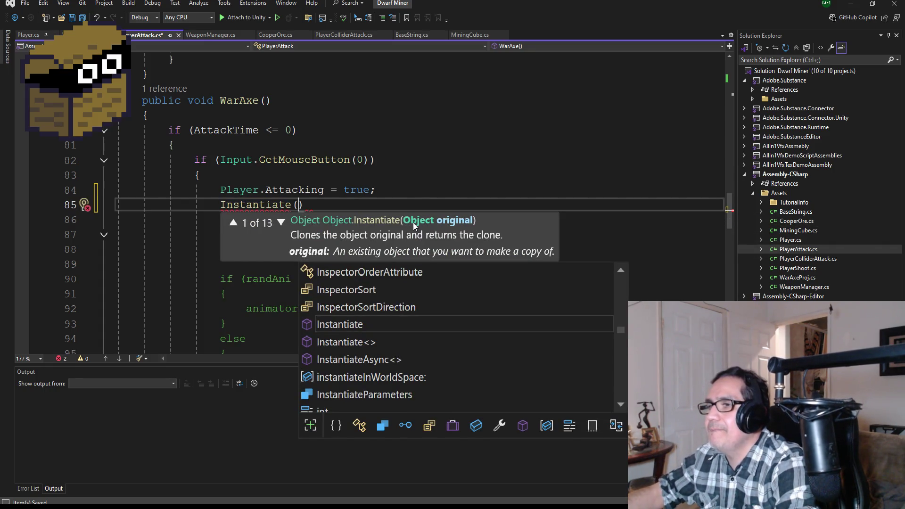
text(Proj)
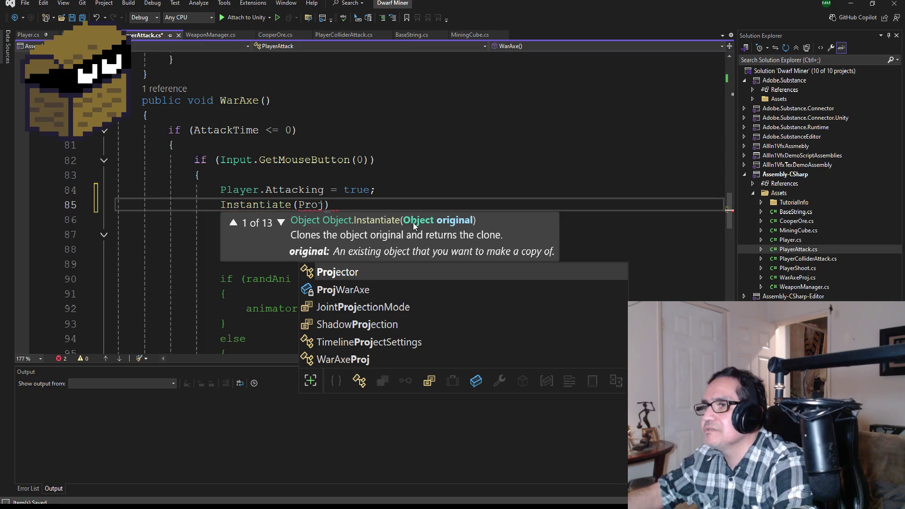
key(Down)
key(Tab)
Step: Add PosWarAxe.transform as the second Instantiate argument
text(.)
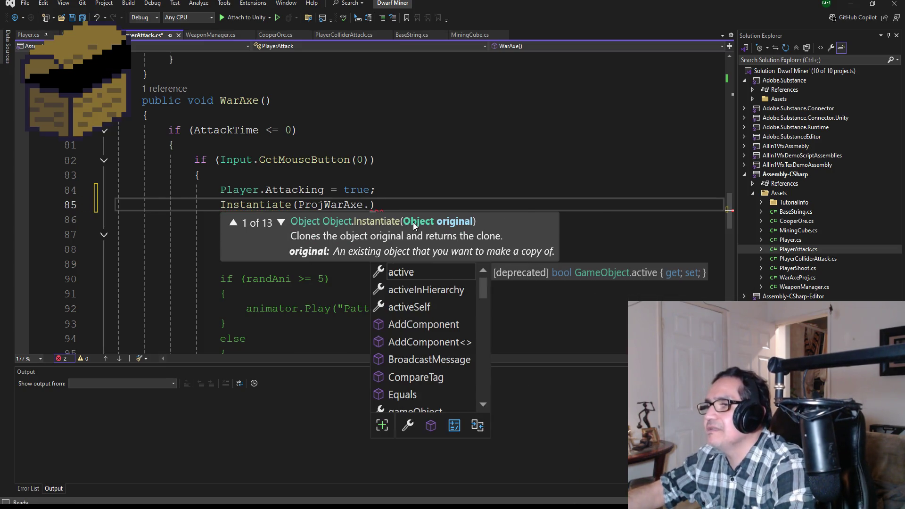
key(BackSpace)
text(, t)
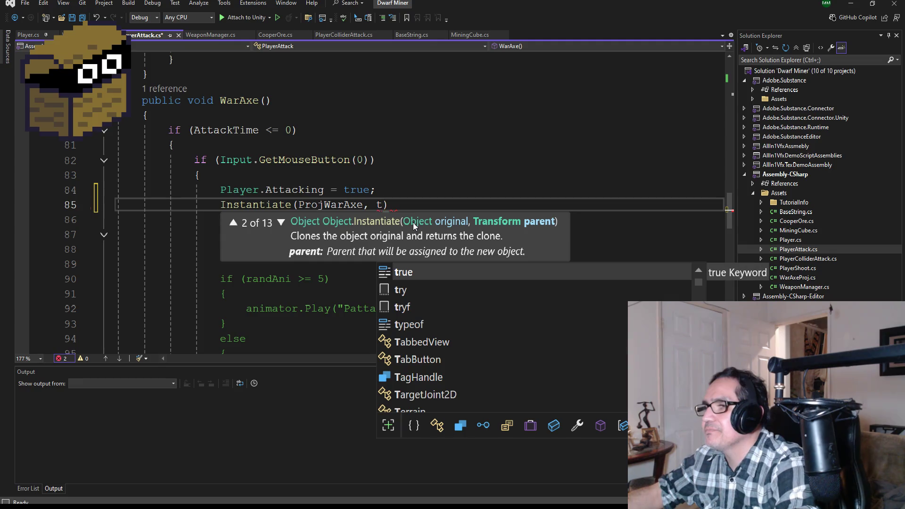
key(BackSpace)
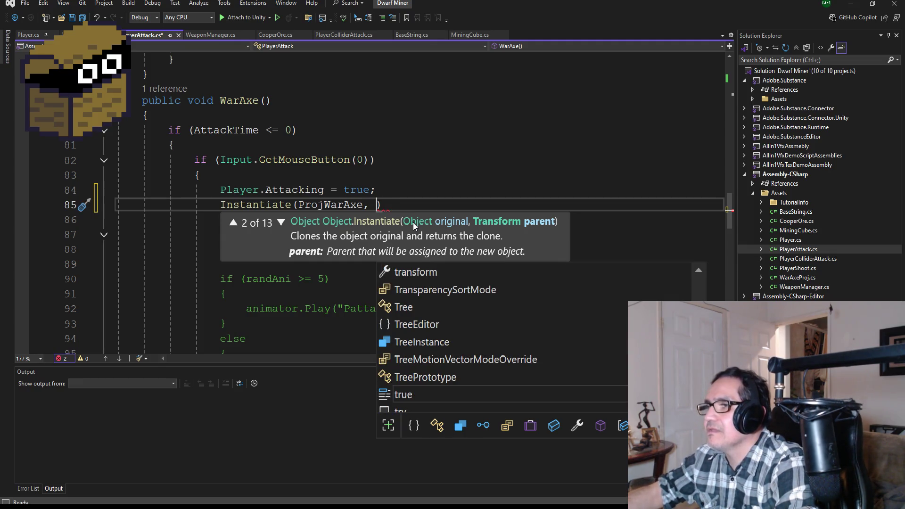
text(pos)
key(Down)
key(Down)
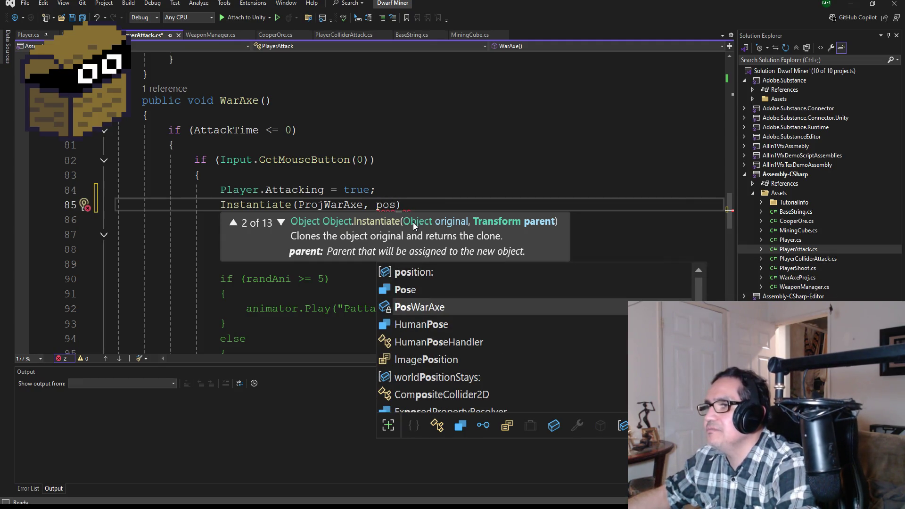
key(Tab)
text(.t)
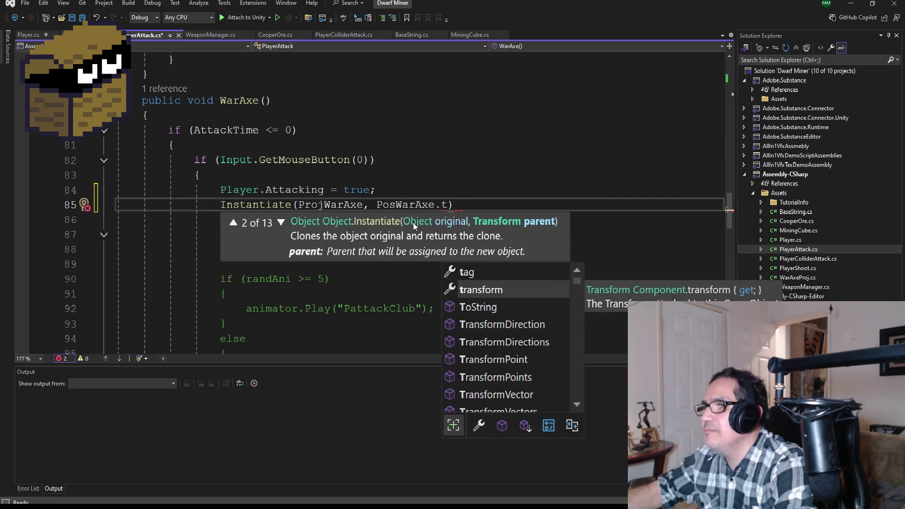
key(Tab)
Step: Try rotation, then position, as the third argument, leaving it as 'posi'
text(, tr)
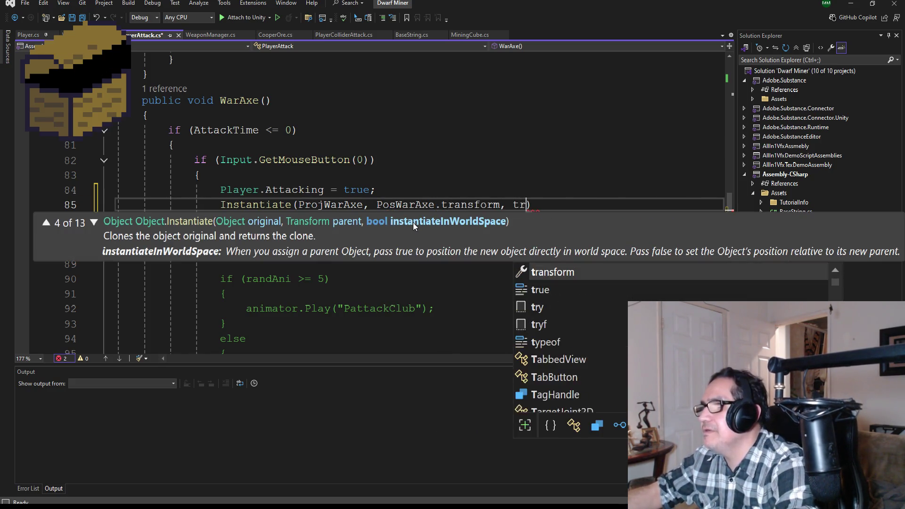
key(BackSpace)
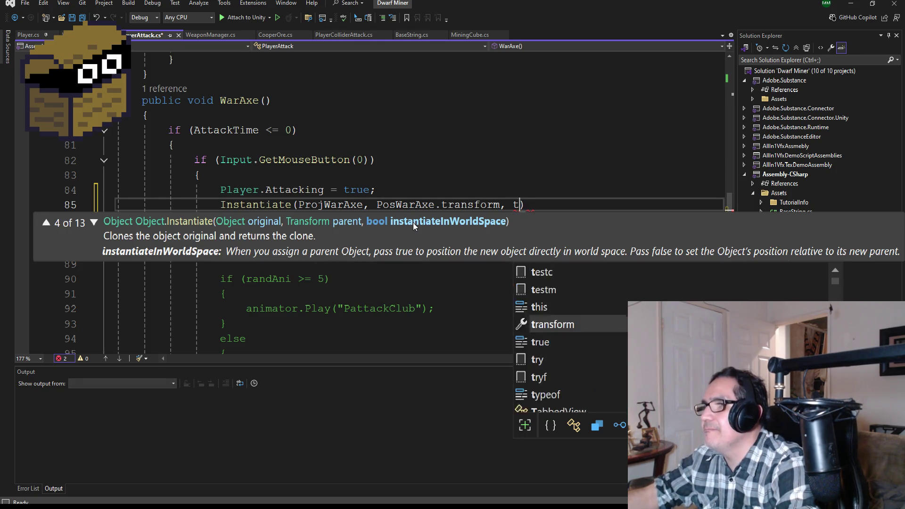
key(BackSpace)
text(ro)
key(Tab)
text(.t)
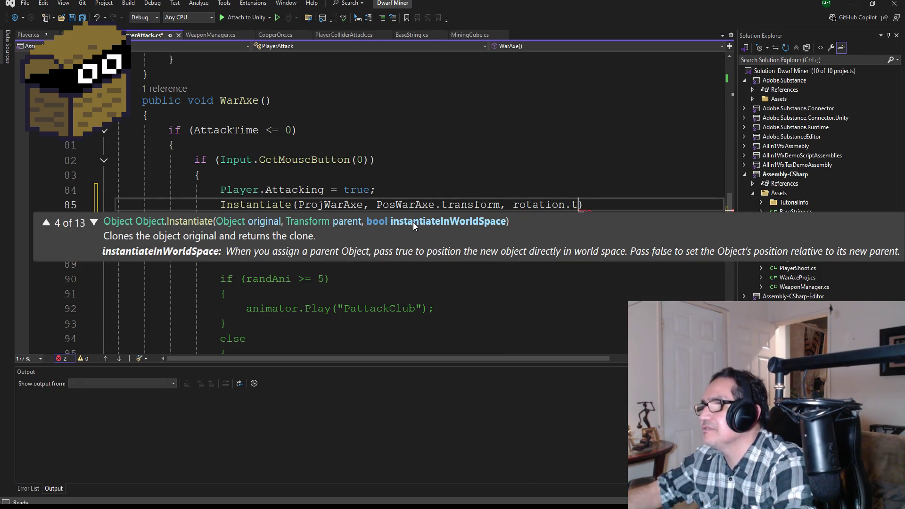
text(ra)
key(BackSpace)
key(BackSpace)
key(BackSpace)
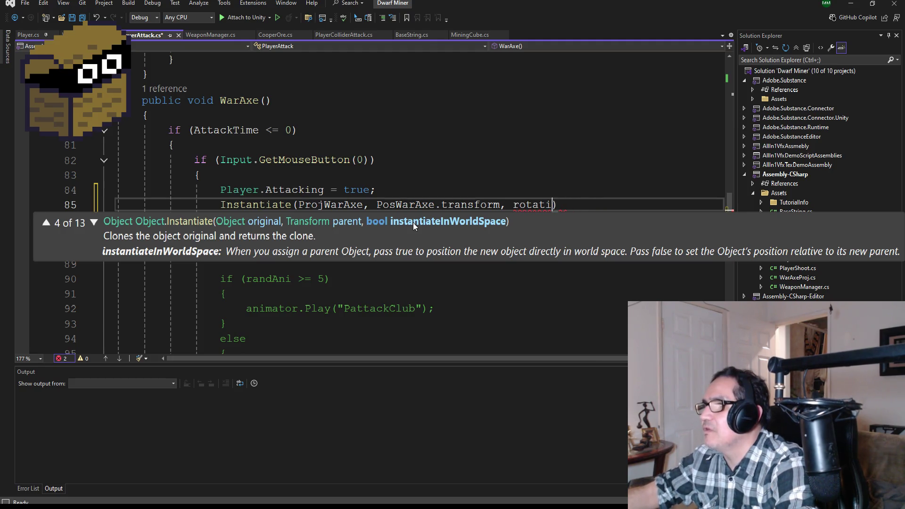
key(BackSpace)
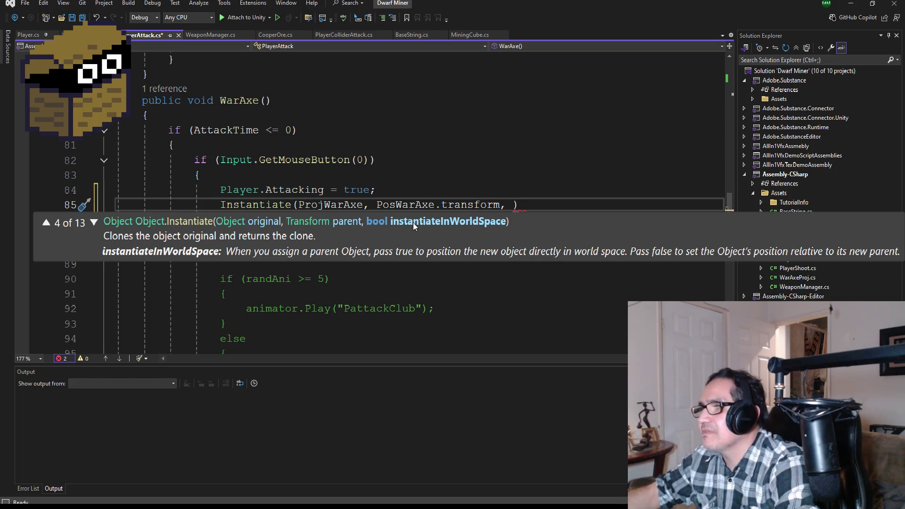
text(por)
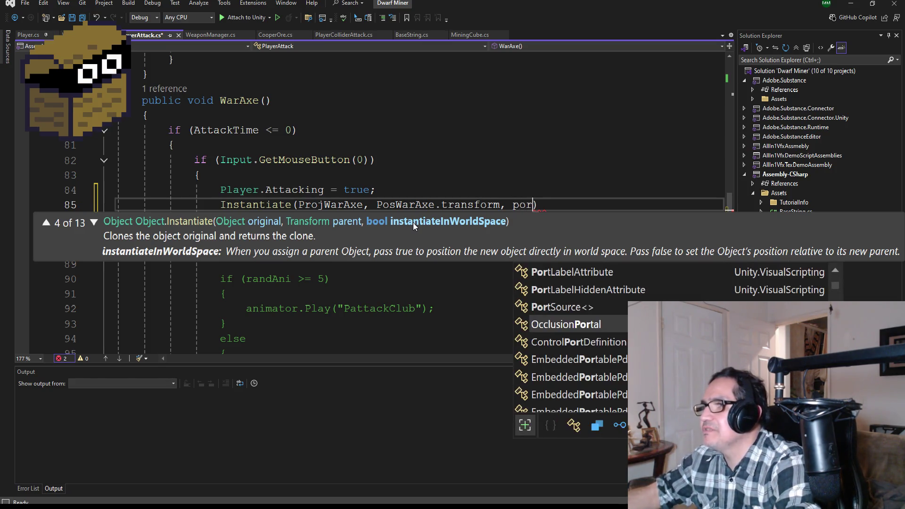
key(BackSpace)
text(ti)
key(BackSpace)
key(BackSpace)
text(s)
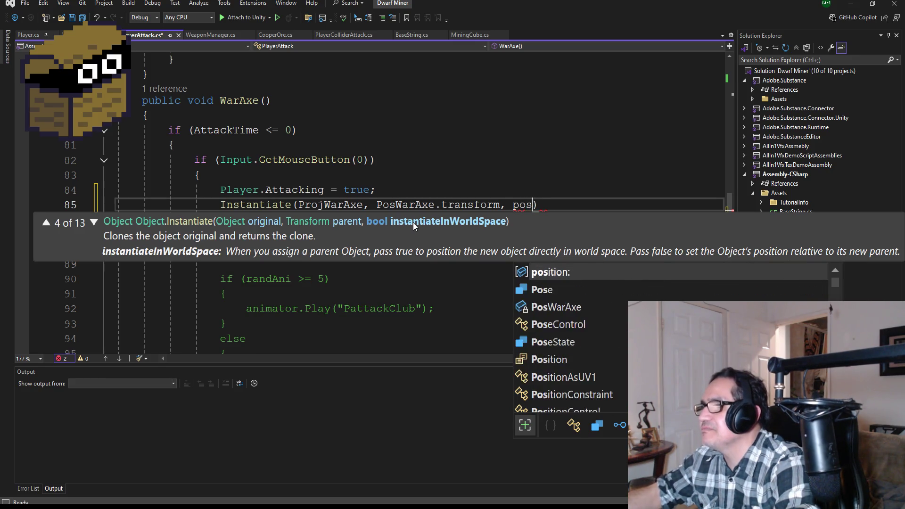
key(Tab)
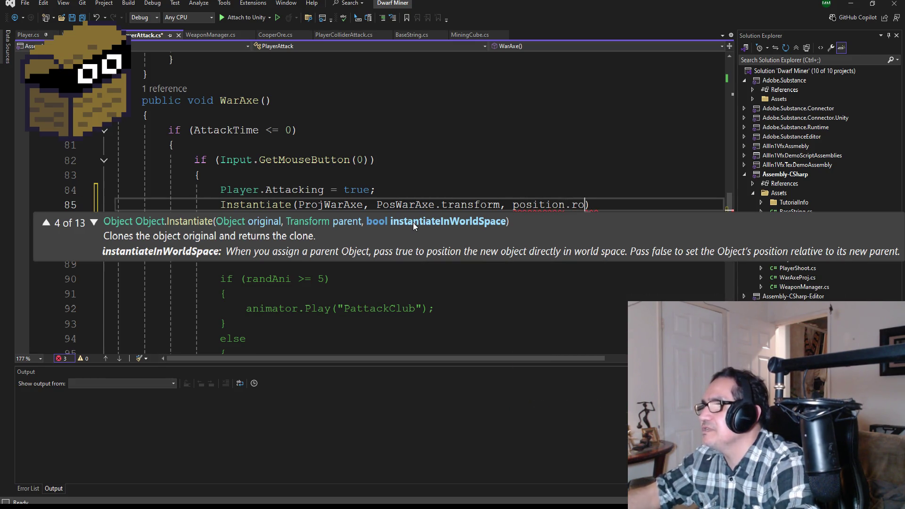
key(BackSpace)
key(BackSpace)
key(BackSpace)
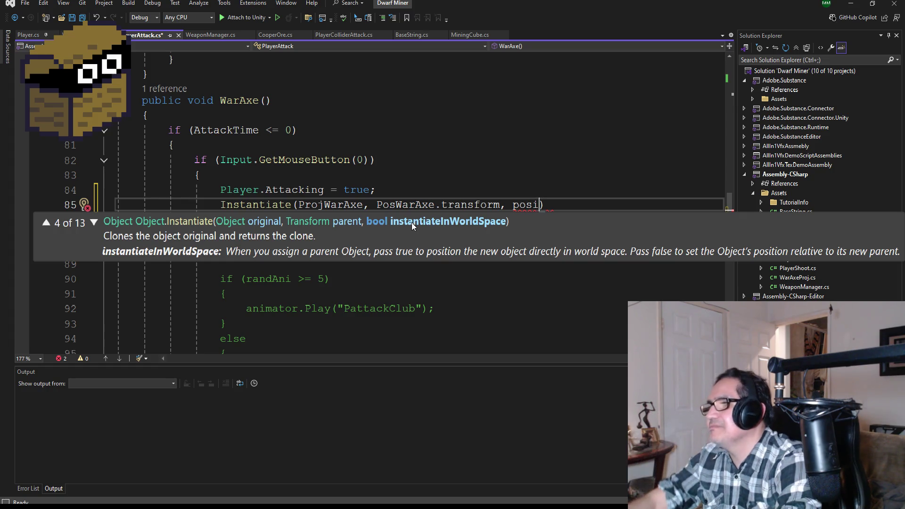
click(290, 506)
click(332, 485)
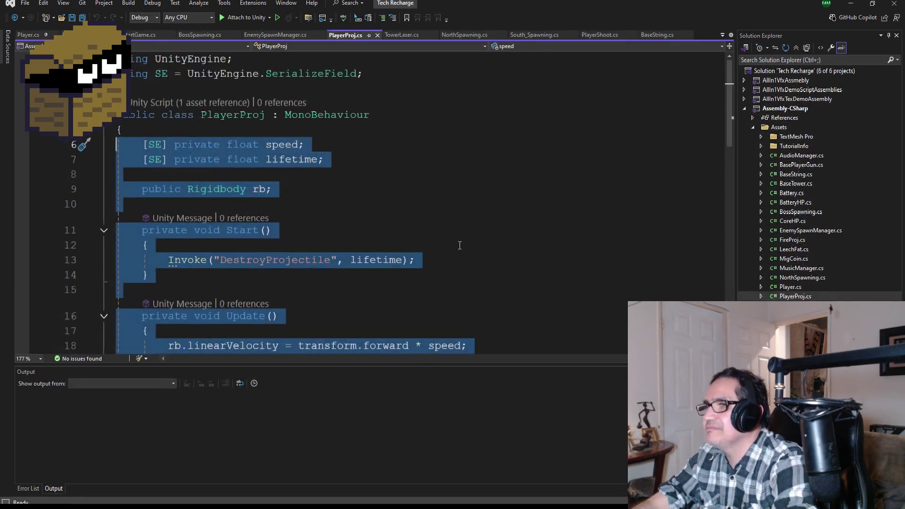
click(600, 34)
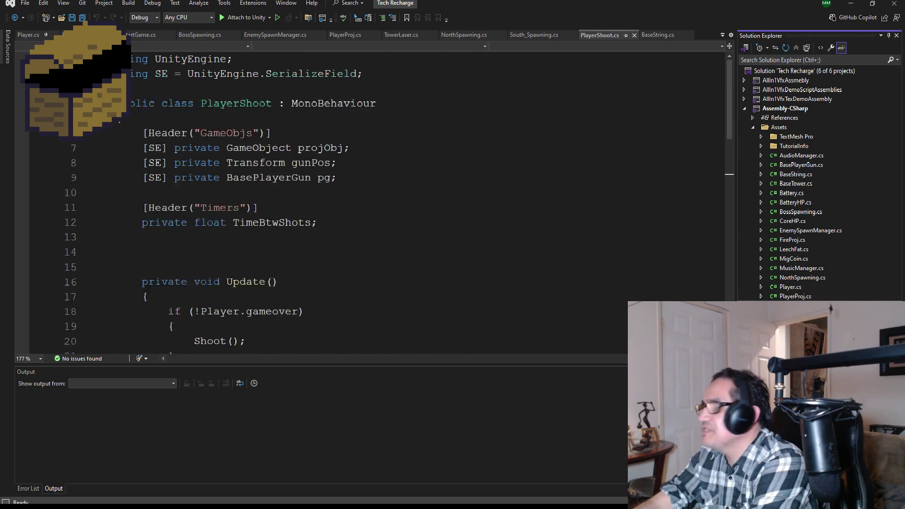
scroll(376, 264, down, 8)
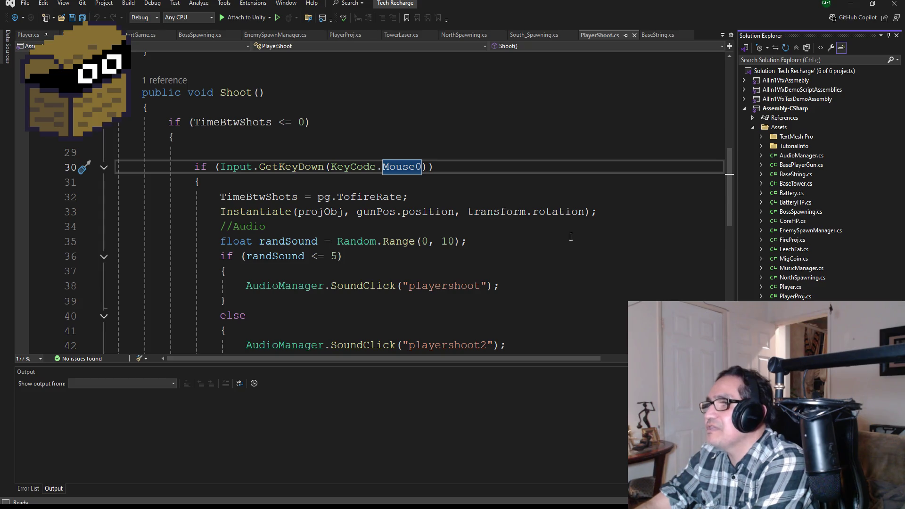
key(alt+Tab)
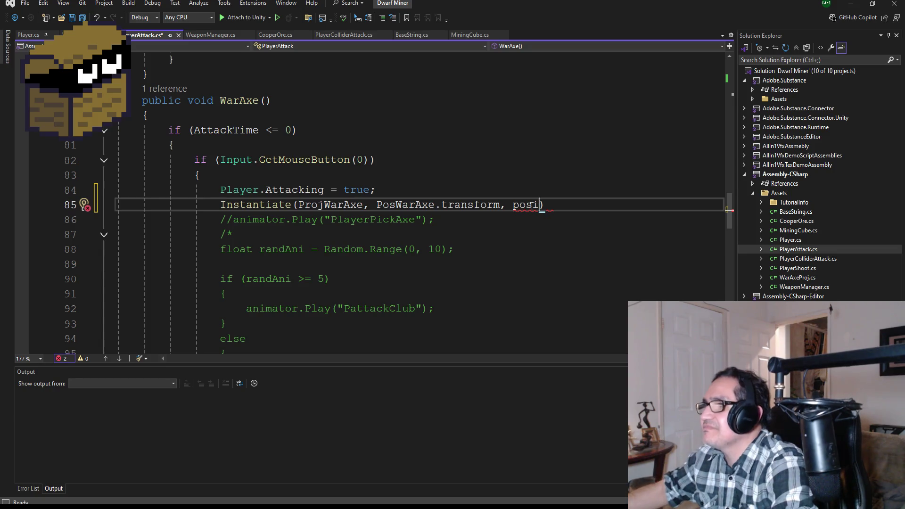
Step: Replace the third argument with transform.rotation and close the call with ');'
key(BackSpace)
key(BackSpace)
key(BackSpace)
text(t)
key(Tab)
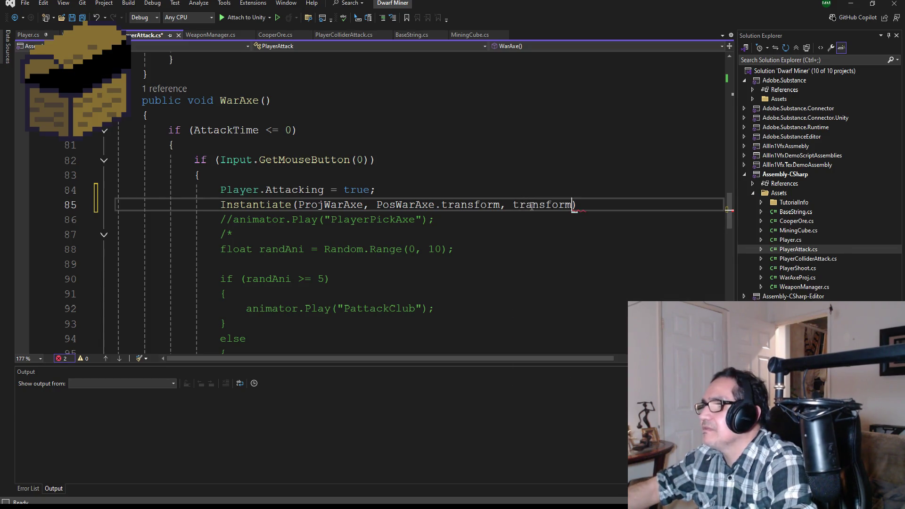
text(.ro)
key(Tab)
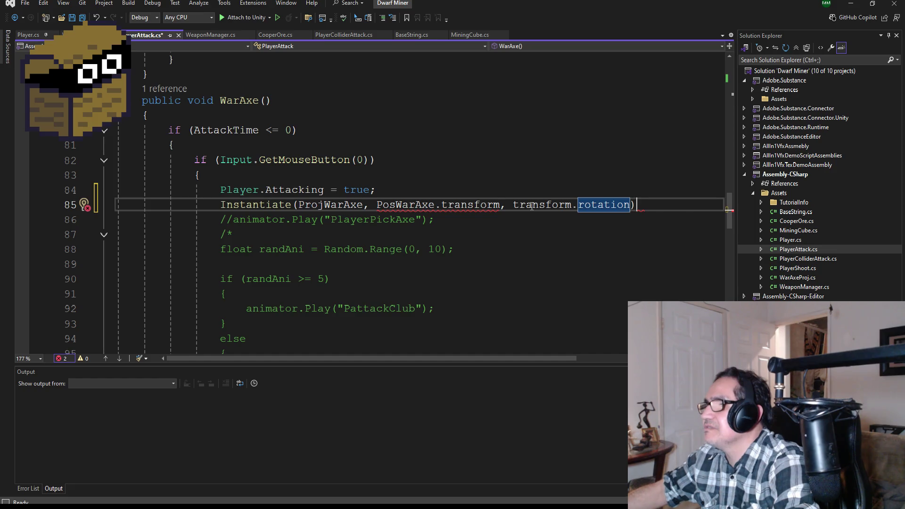
text();)
Step: Change PosWarAxe.transform to PosWarAxe.position, save PlayerAttack.cs and return to Unity
double_click(450, 205)
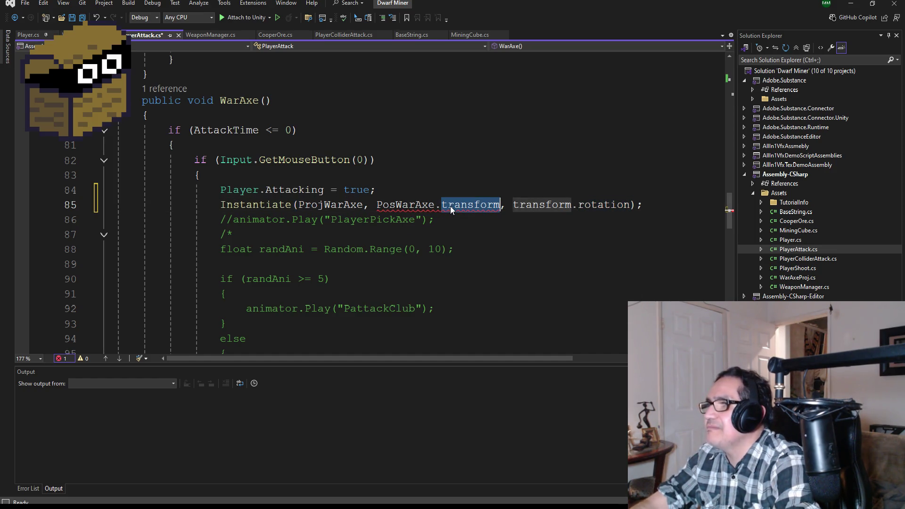
key(BackSpace)
text(po)
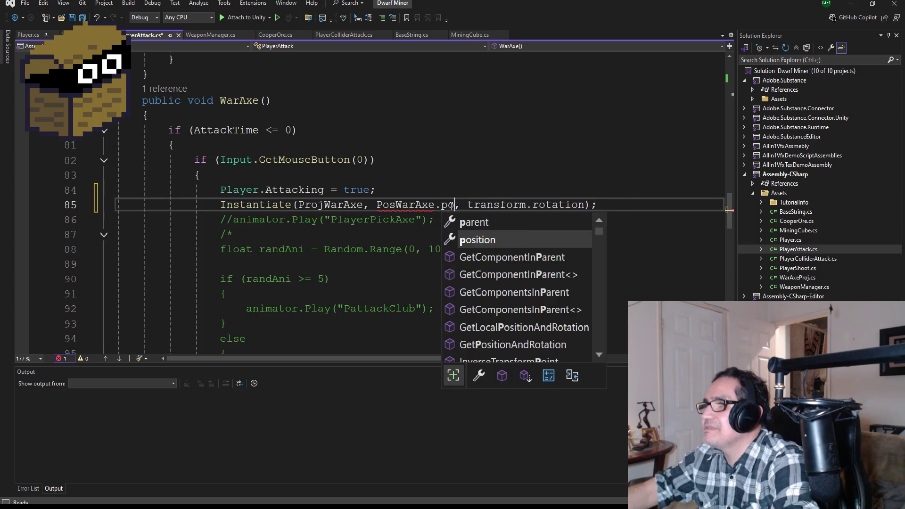
key(Tab)
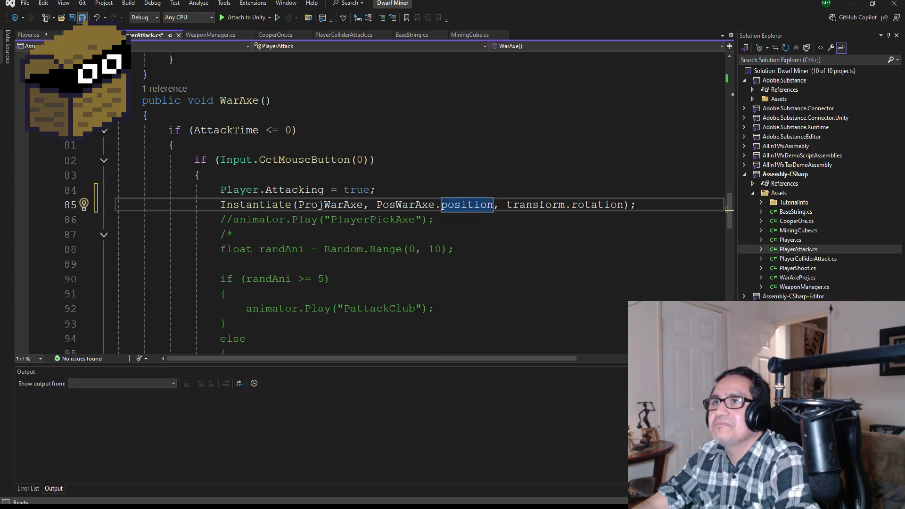
key(ctrl+s)
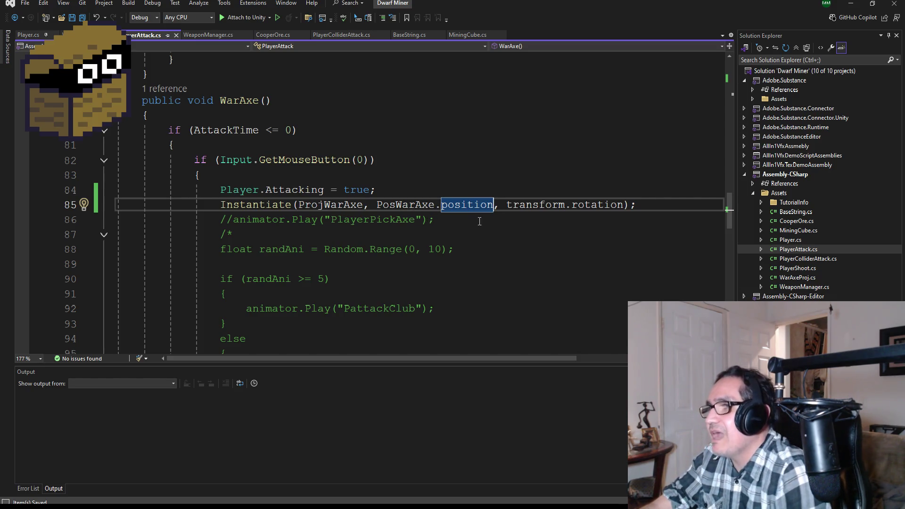
scroll(588, 226, down, 8)
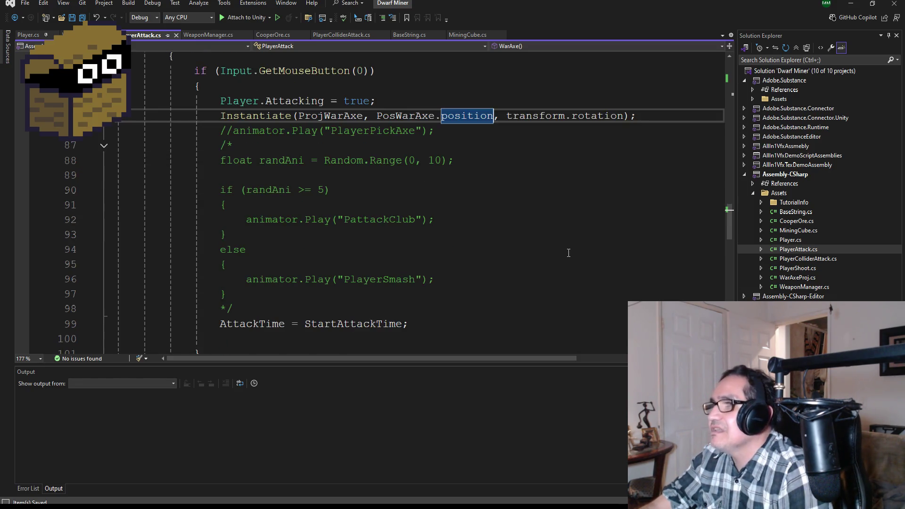
scroll(463, 226, up, 7)
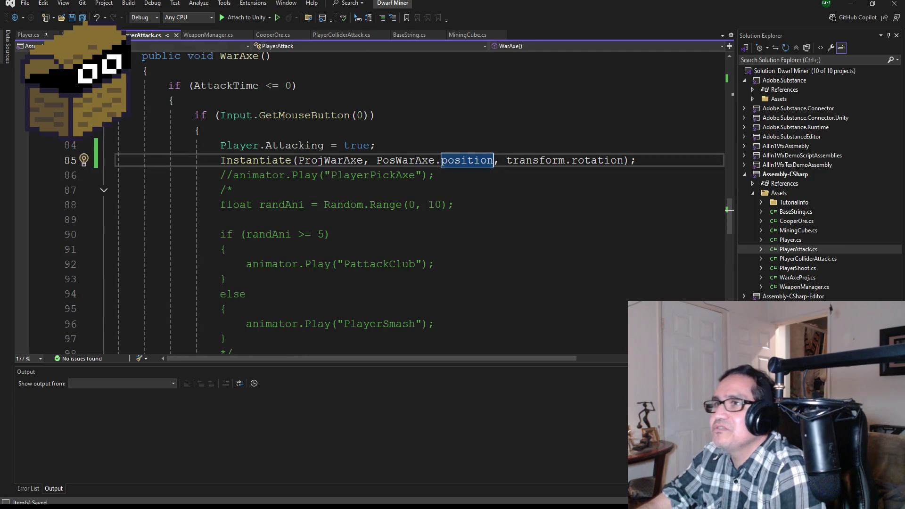
click(850, 3)
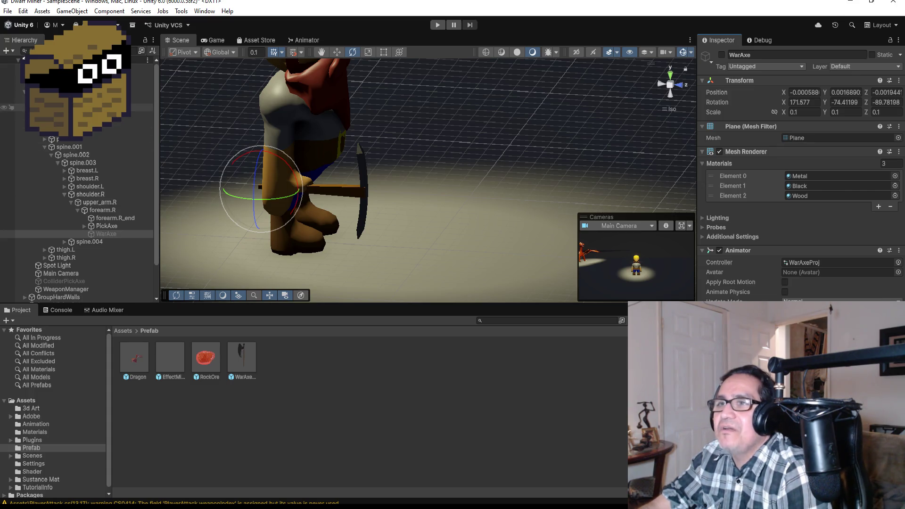
Step: Look over DwarfMiner, the WarAxe and the forearm.R bone in the Hierarchy
click(71, 92)
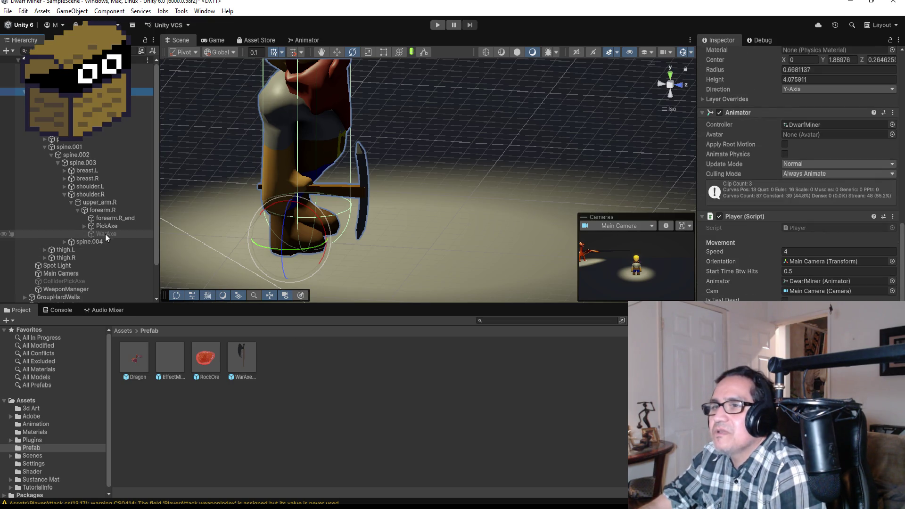
click(245, 364)
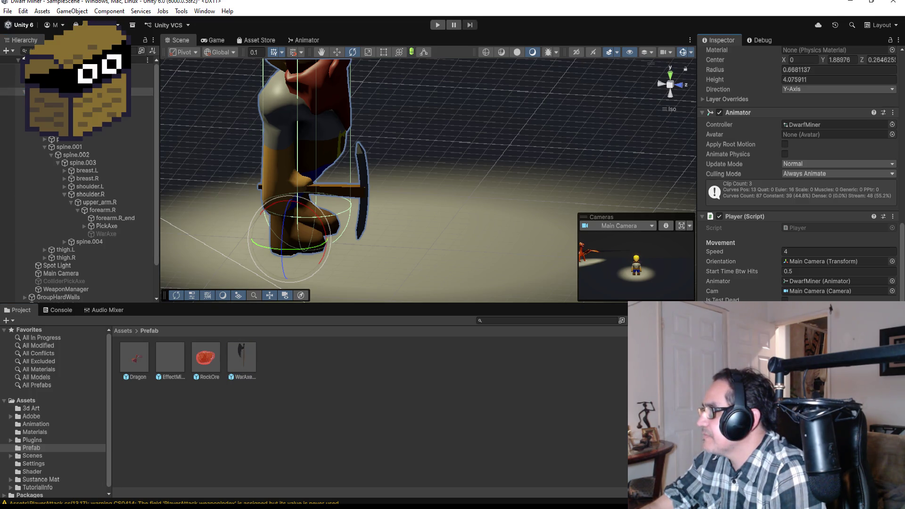
click(110, 233)
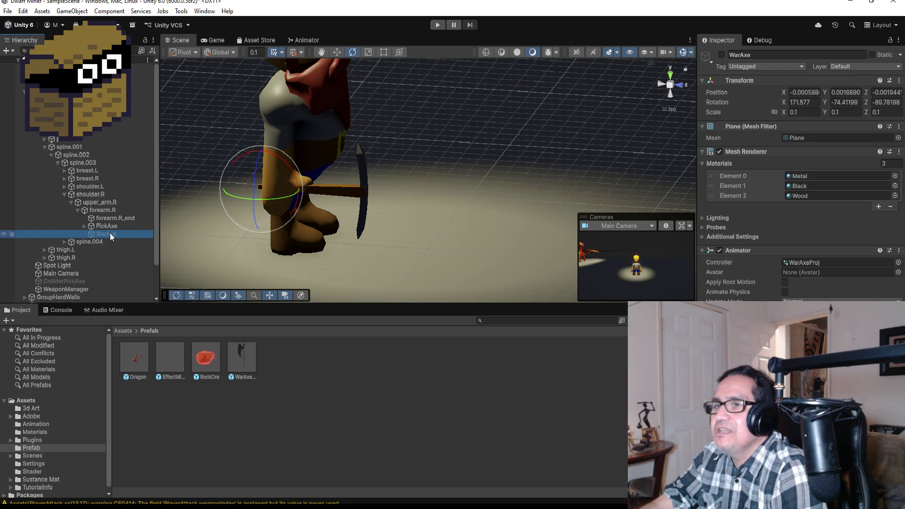
click(109, 208)
right_click(110, 210)
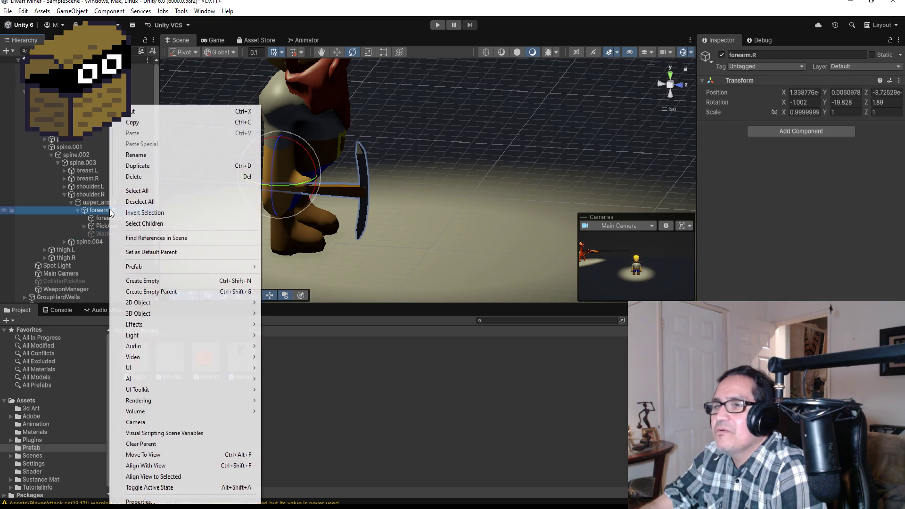
key(Escape)
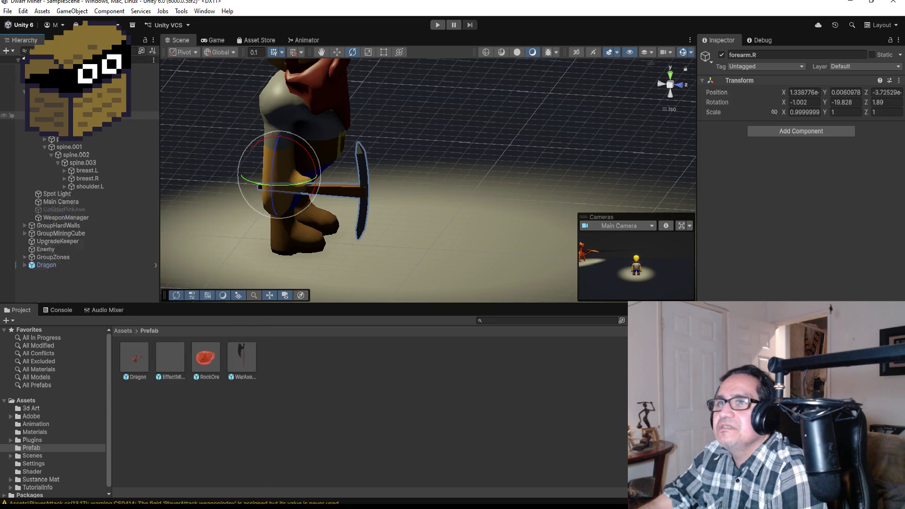
Step: Create an empty child under DwarfMiner and name it WarAxePos
click(24, 91)
right_click(49, 91)
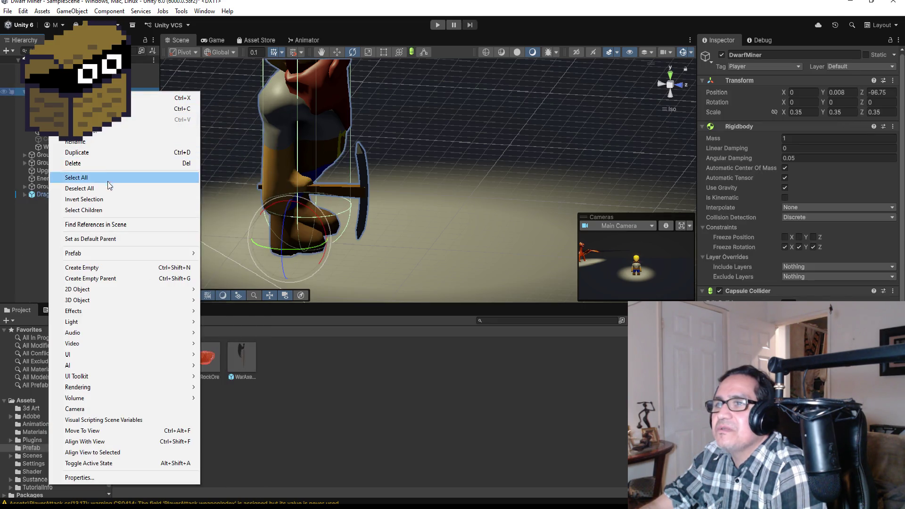
click(102, 267)
click(772, 55)
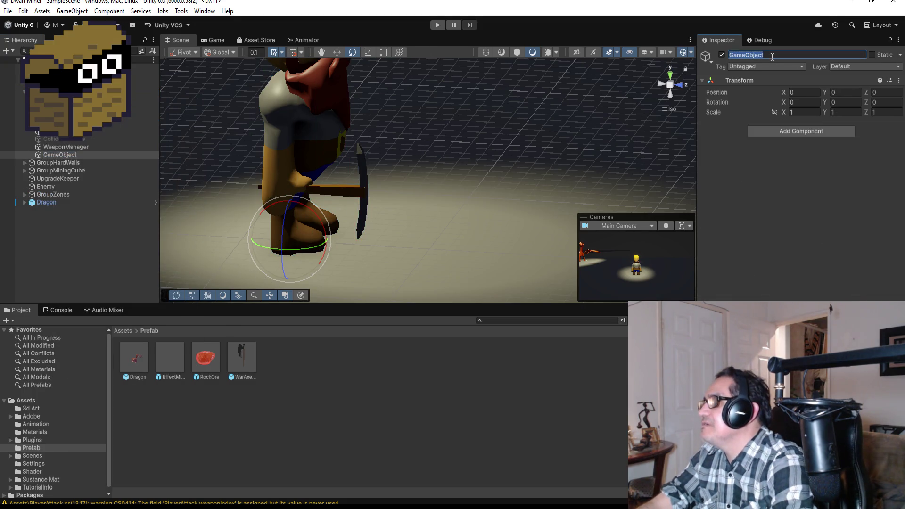
text(WarAxePOs)
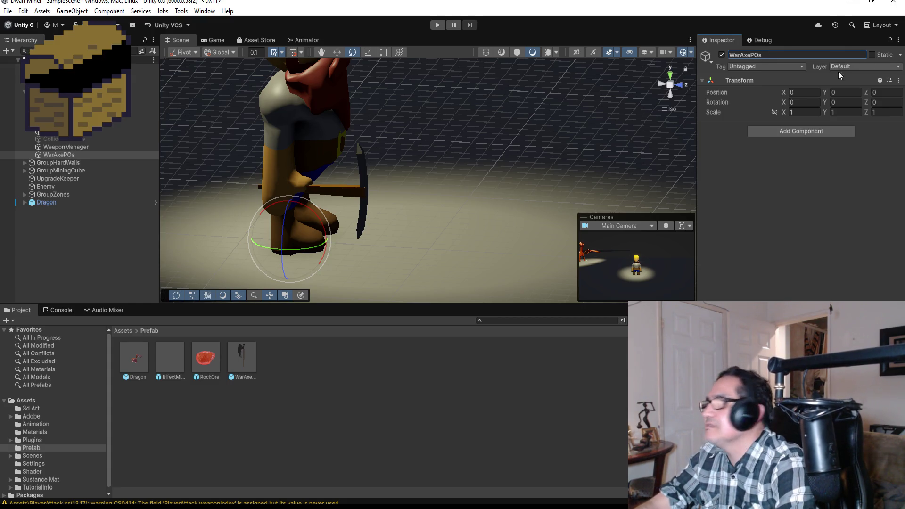
key(BackSpace)
key(BackSpace)
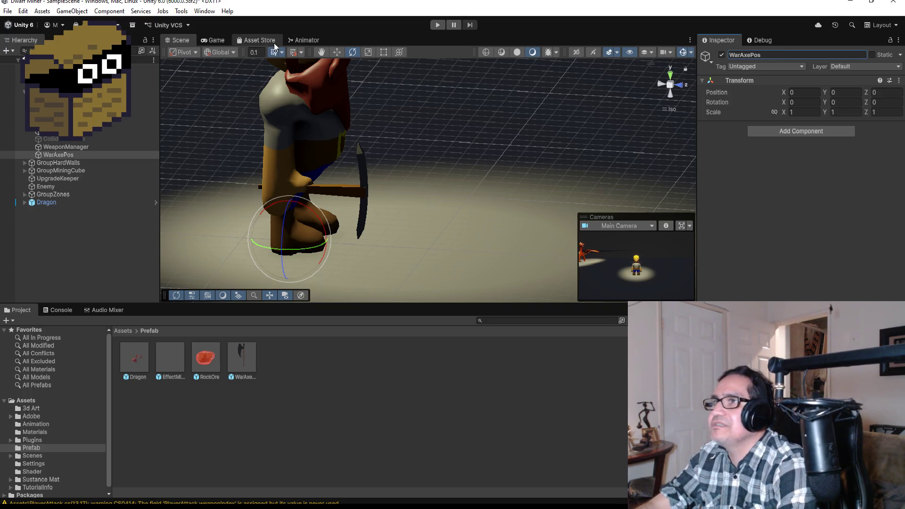
click(337, 52)
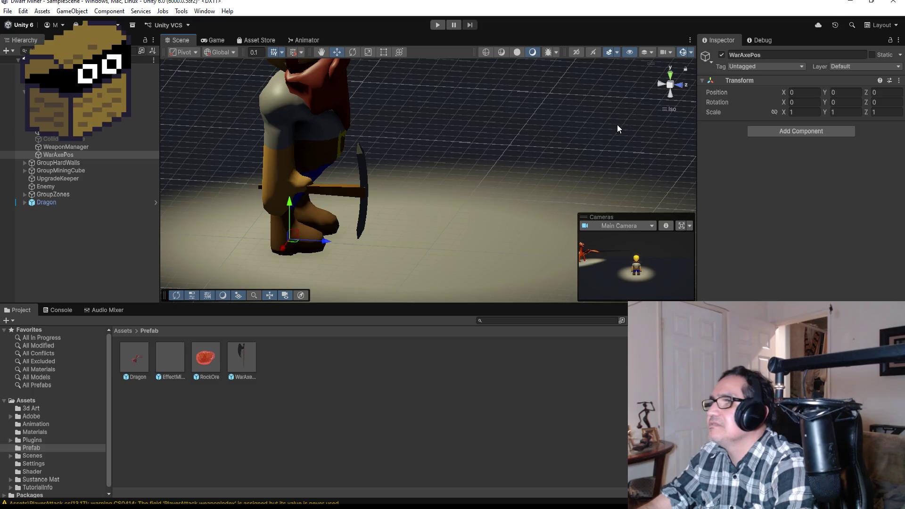
Step: From the right view, drag WarAxePos up and forward to position 0, 1.721, 1.256
click(661, 86)
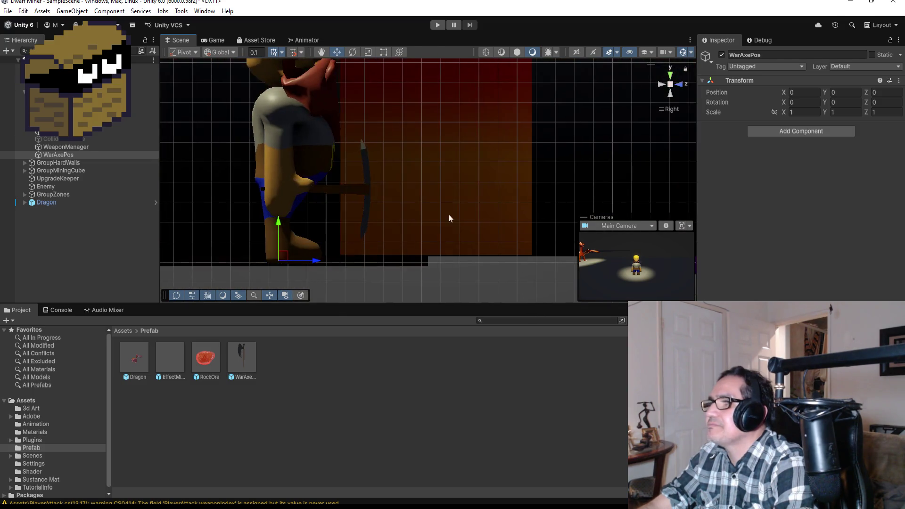
mouse_move(279, 225)
mouse_down()
mouse_move(295, 141)
mouse_move(297, 148)
mouse_up()
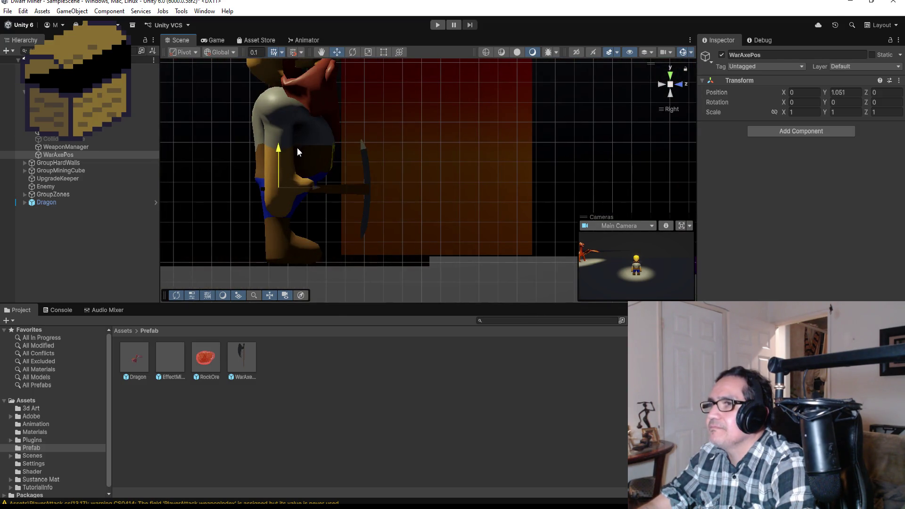
drag(315, 193, 359, 195)
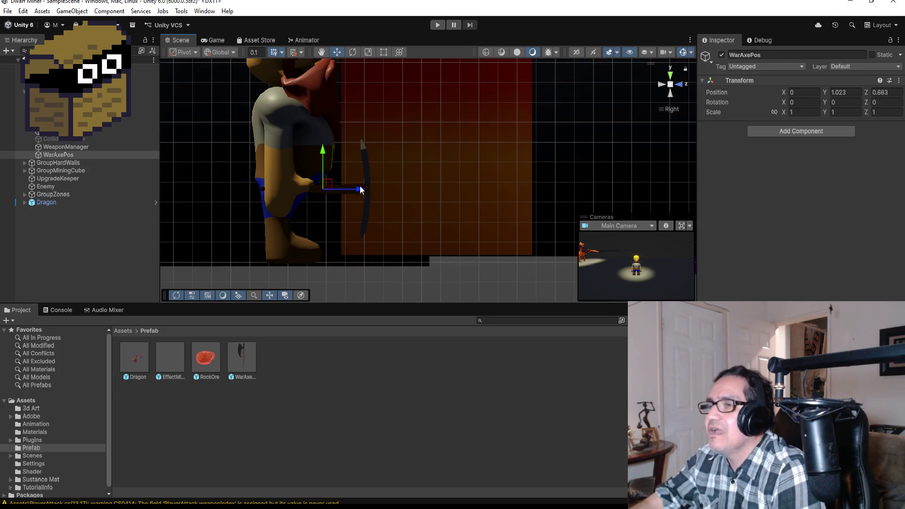
drag(323, 155, 328, 111)
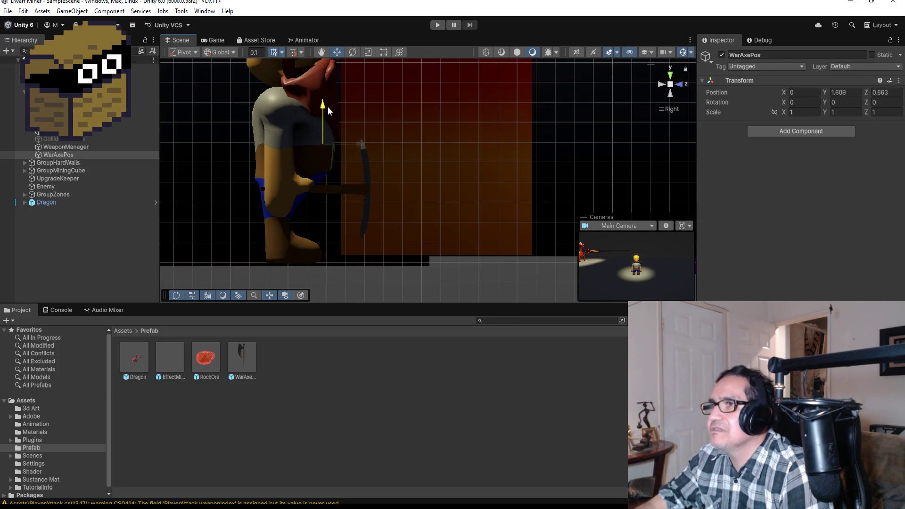
drag(359, 141, 398, 138)
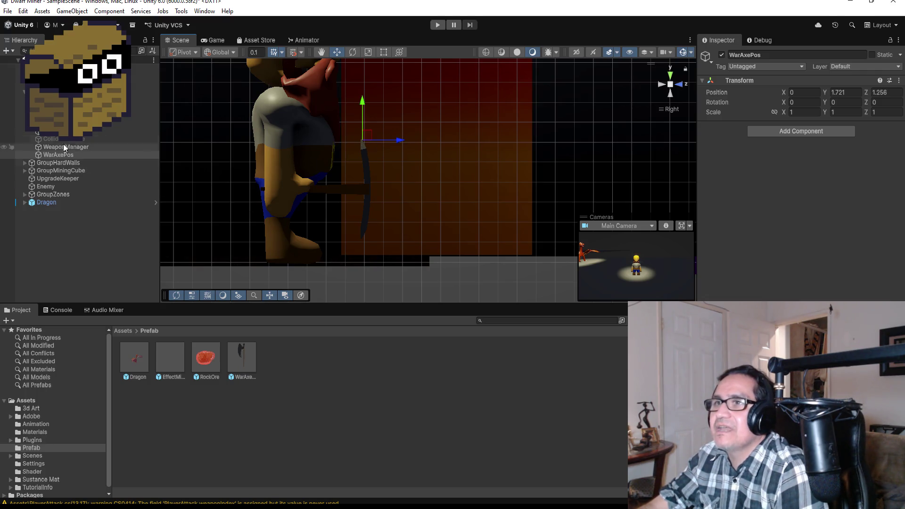
click(142, 91)
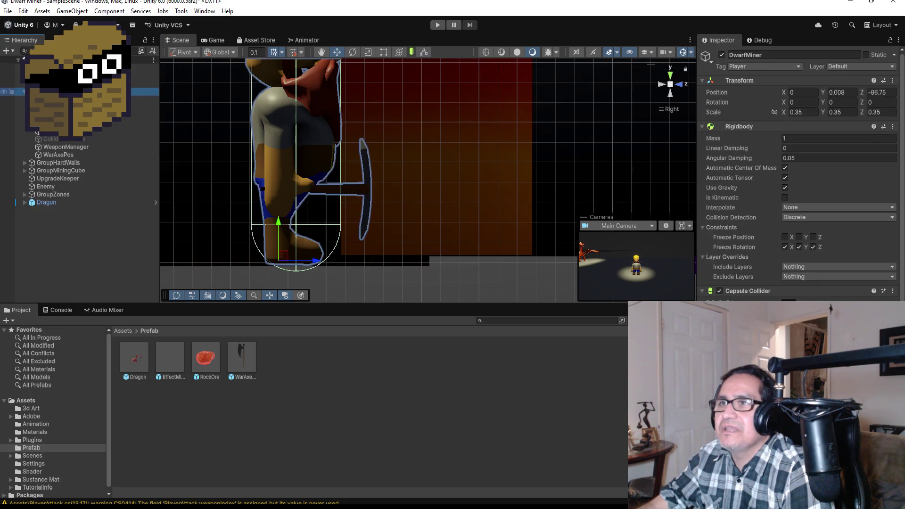
scroll(812, 293, down, 5)
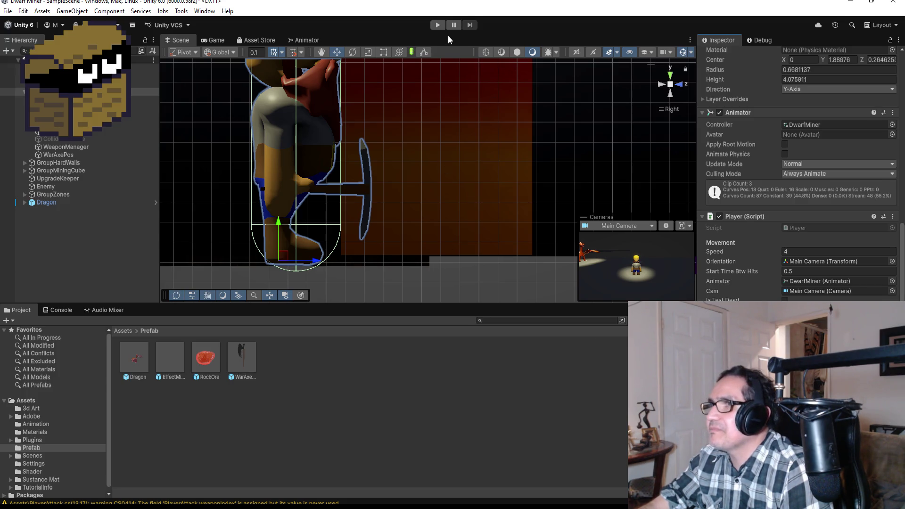
click(435, 25)
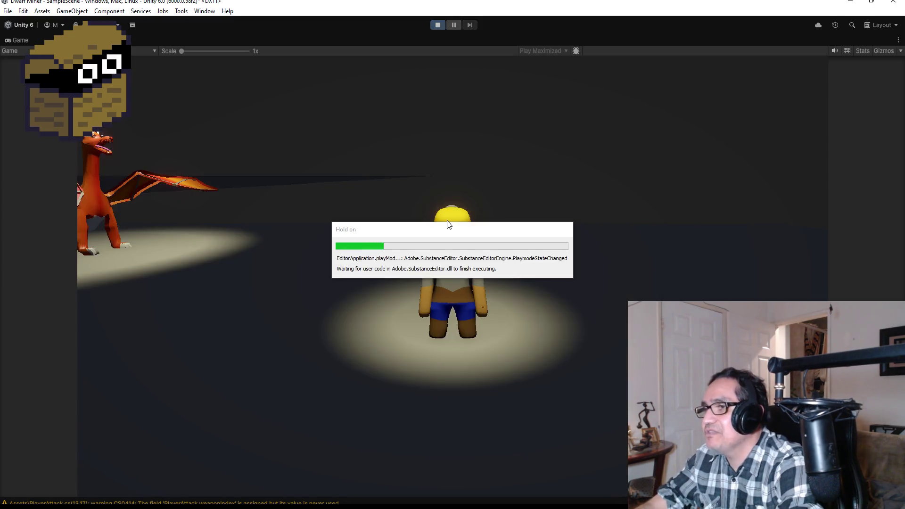
click(428, 204)
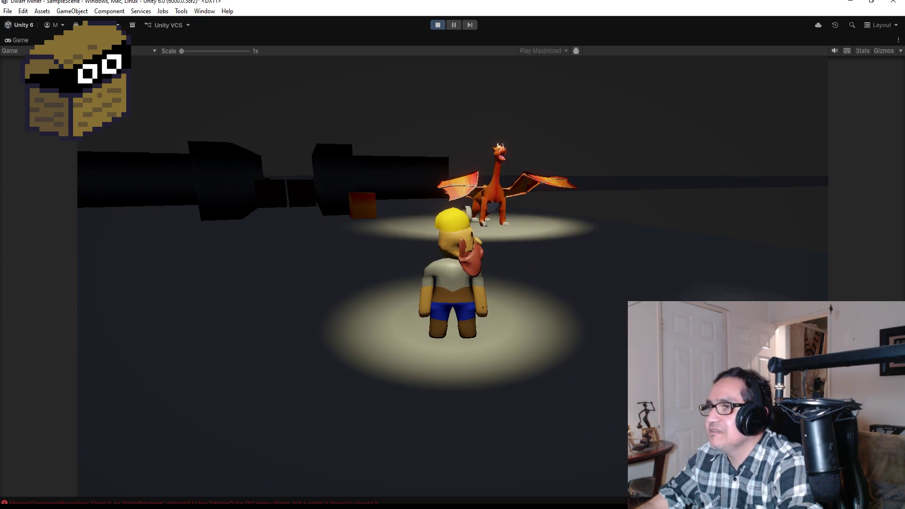
key(w)
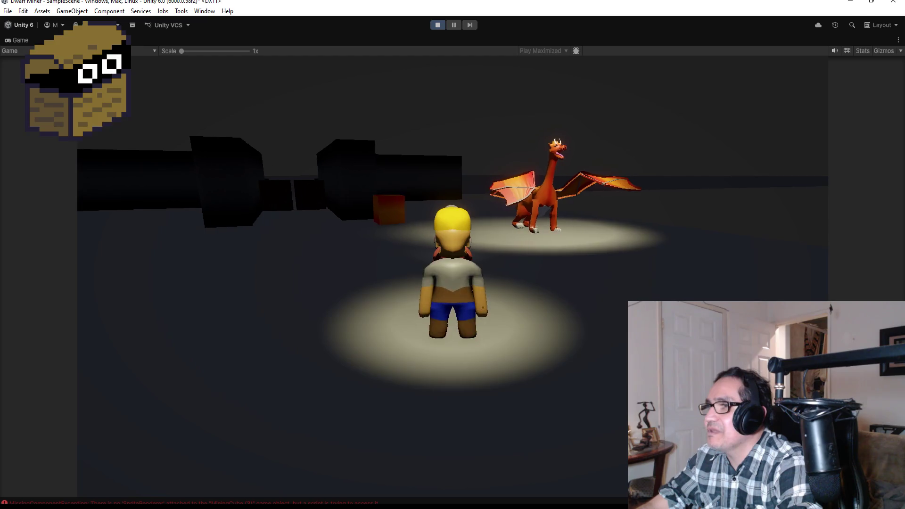
key(w)
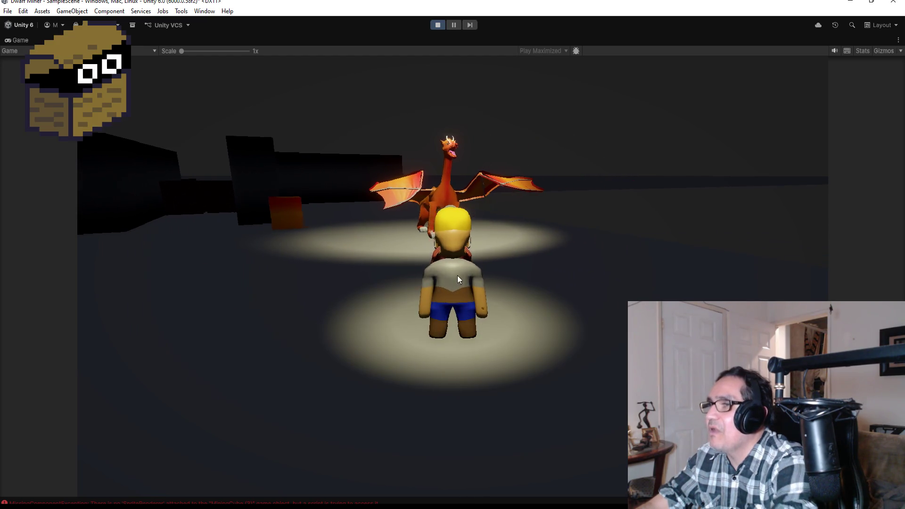
click(437, 24)
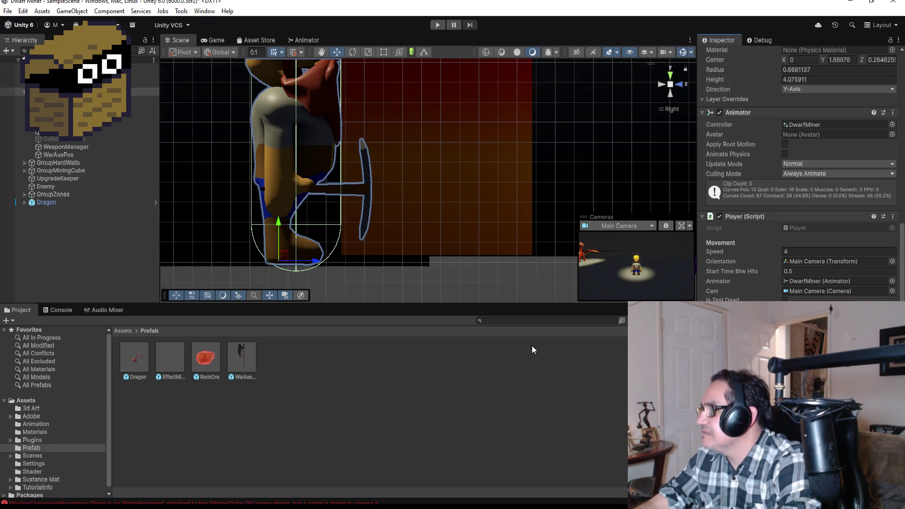
Step: Bring PlayerAttack.cs back up and scroll to WarAxe() with its Instantiate(ProjWarAxe, …) call
mouse_move(260, 505)
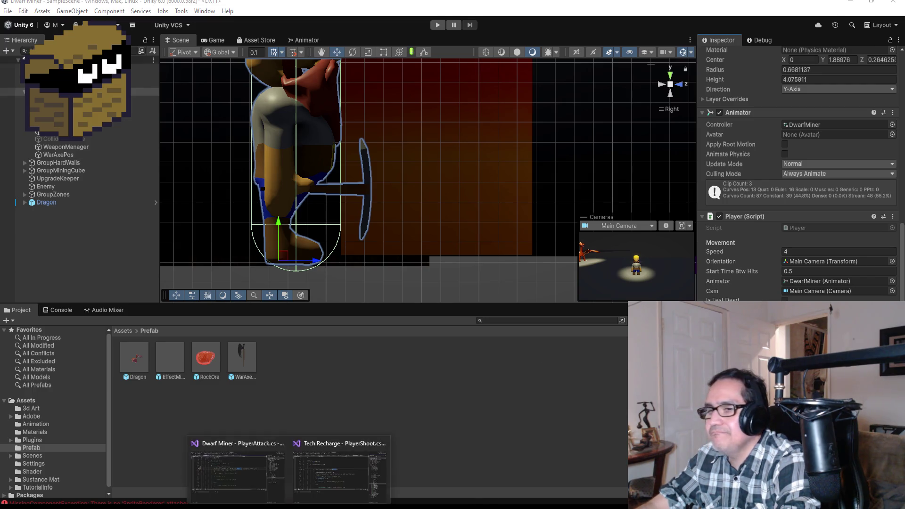
click(259, 483)
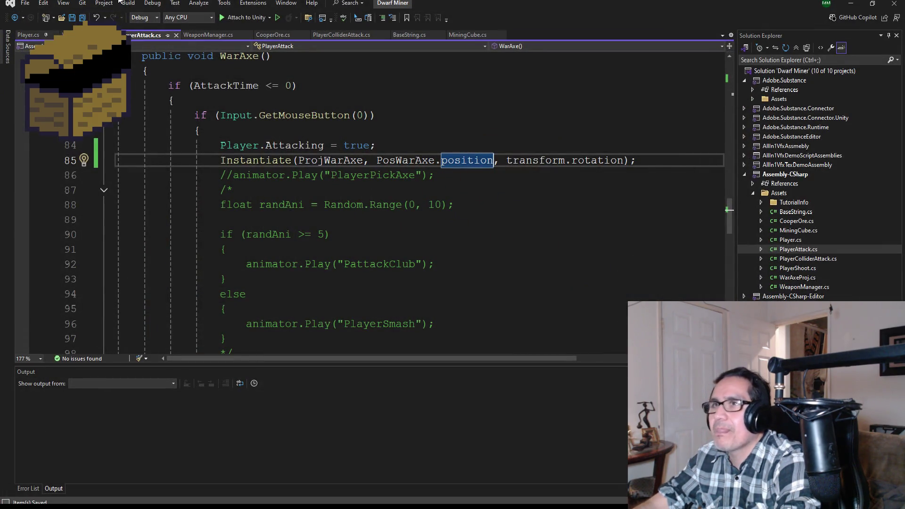
scroll(337, 226, down, 2)
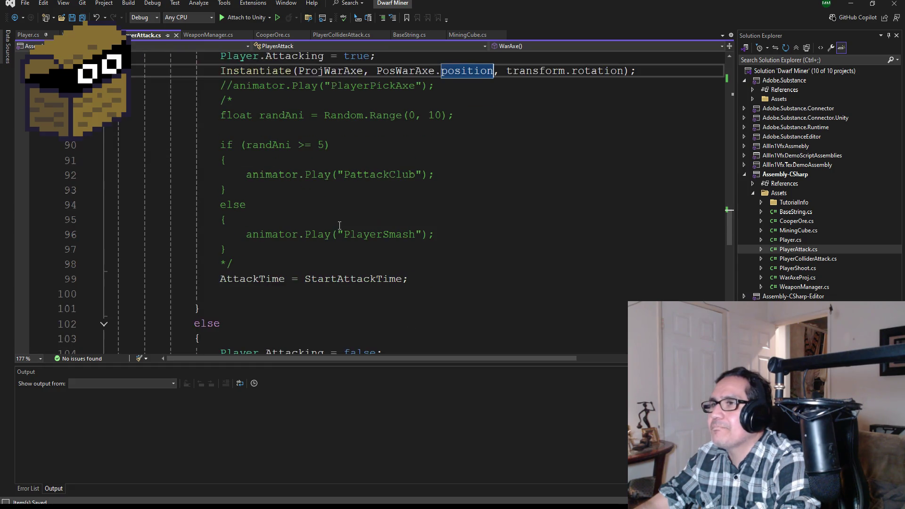
scroll(339, 255, up, 2)
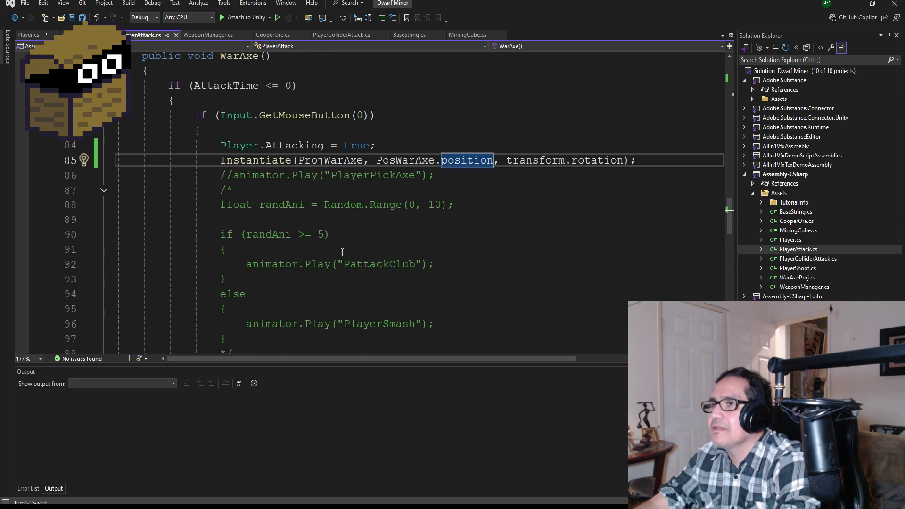
scroll(344, 235, down, 4)
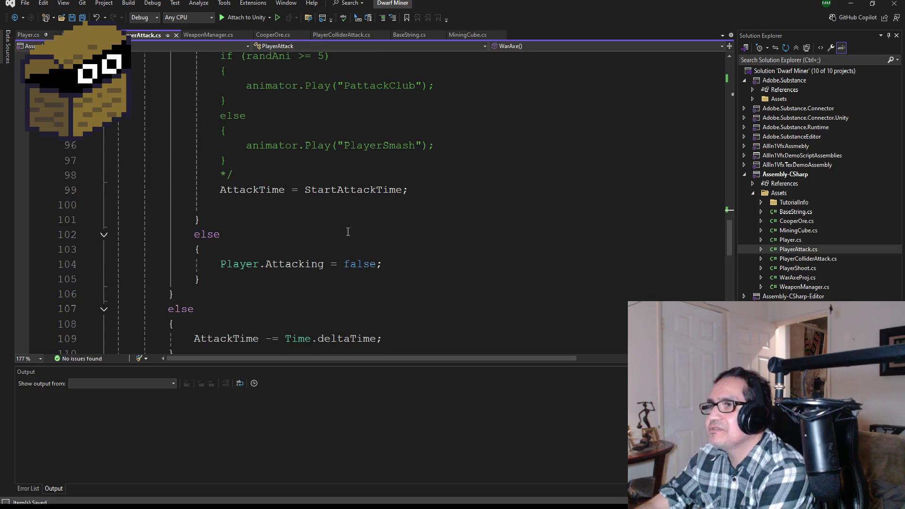
scroll(352, 255, down, 3)
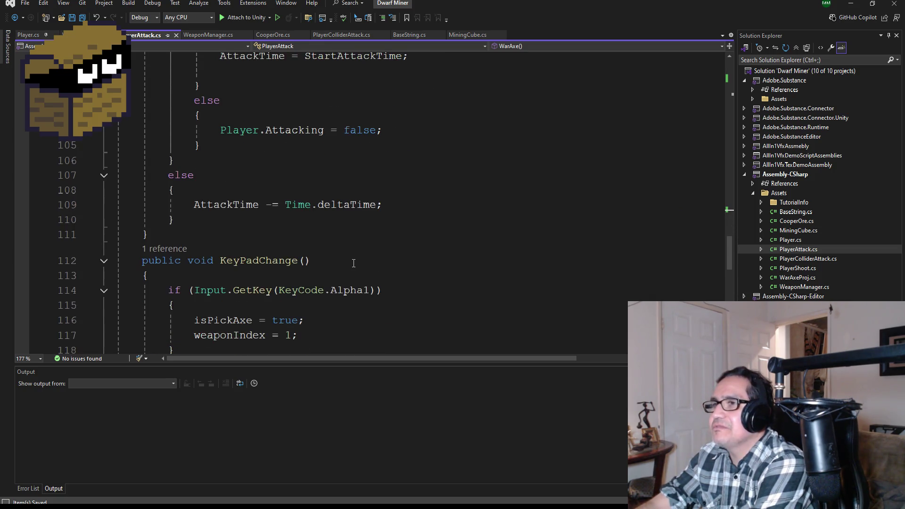
scroll(356, 259, up, 9)
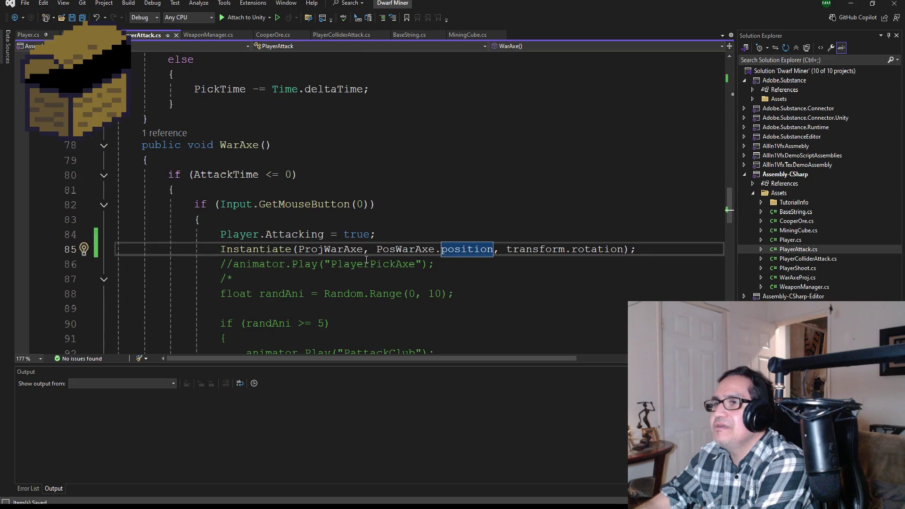
scroll(372, 253, up, 2)
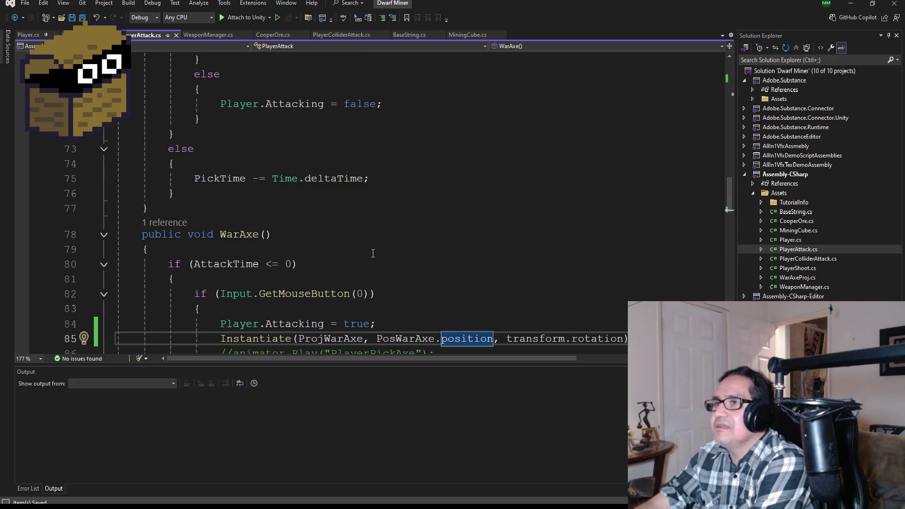
scroll(373, 254, up, 9)
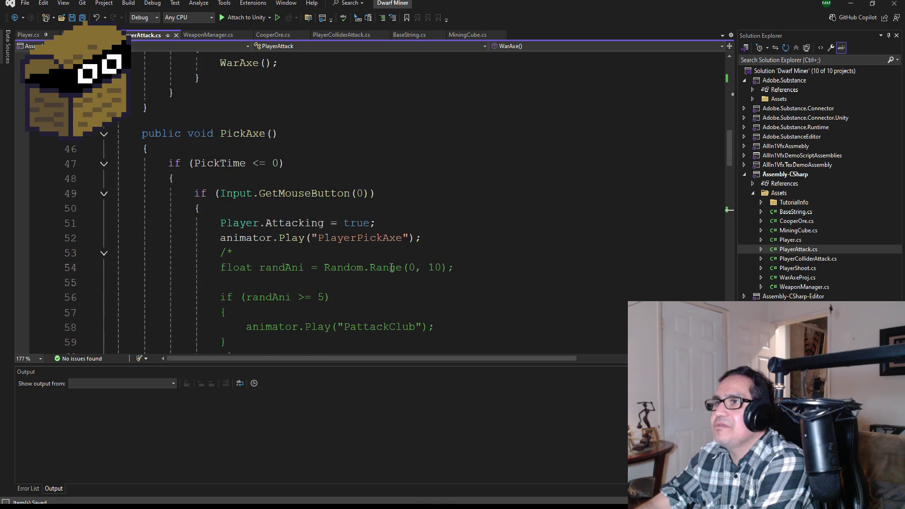
scroll(392, 269, up, 7)
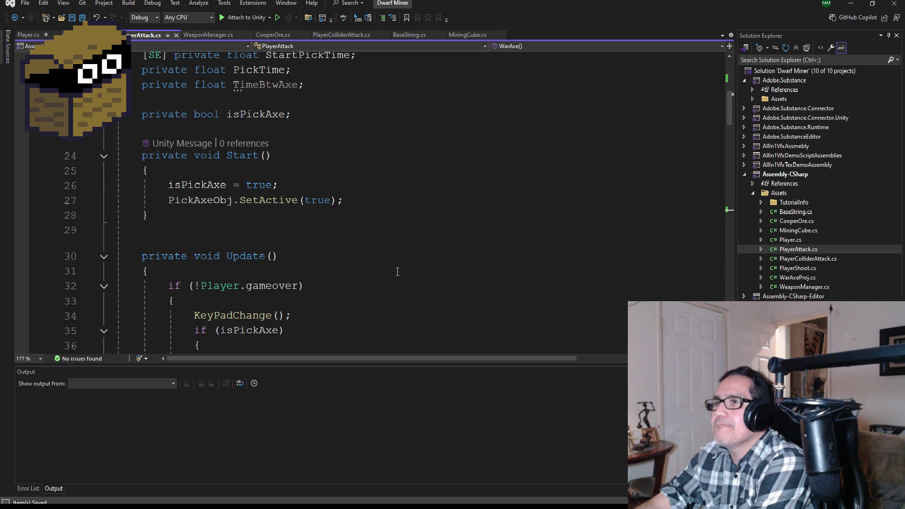
scroll(397, 272, up, 1)
scroll(398, 269, down, 16)
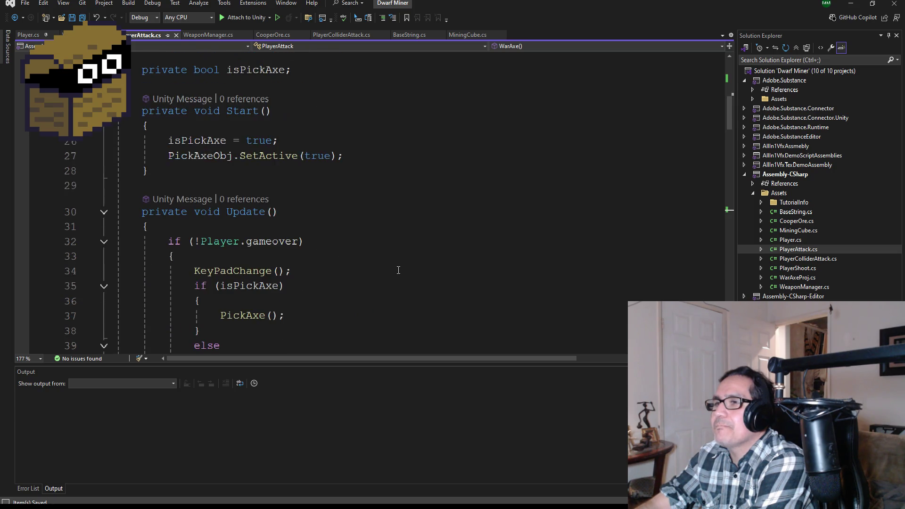
scroll(403, 269, down, 5)
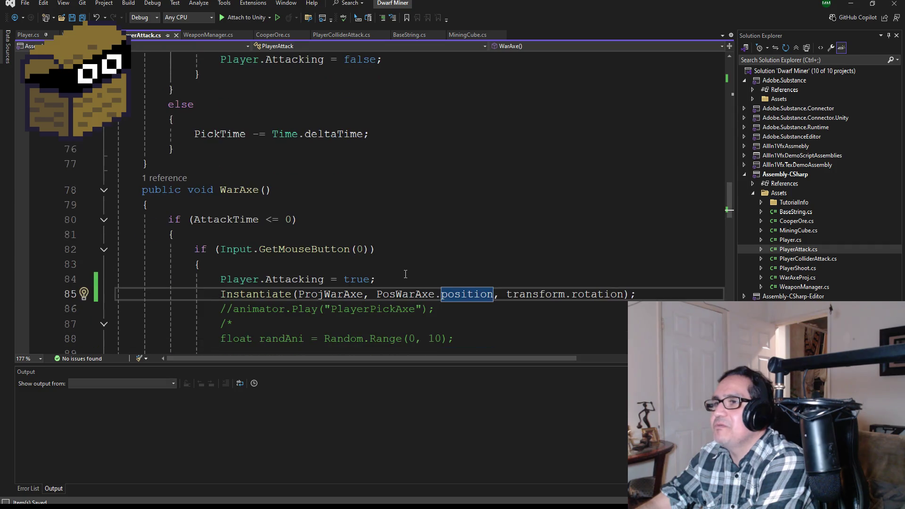
scroll(397, 258, up, 13)
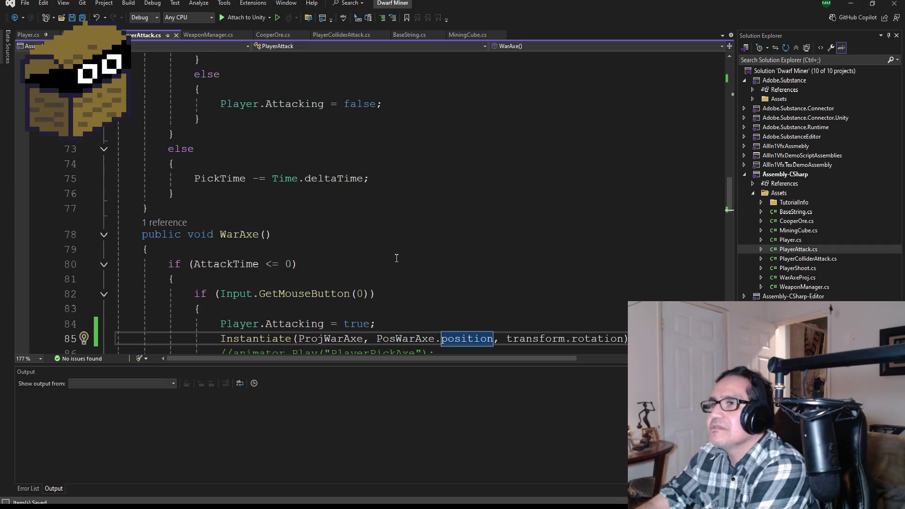
scroll(409, 257, up, 2)
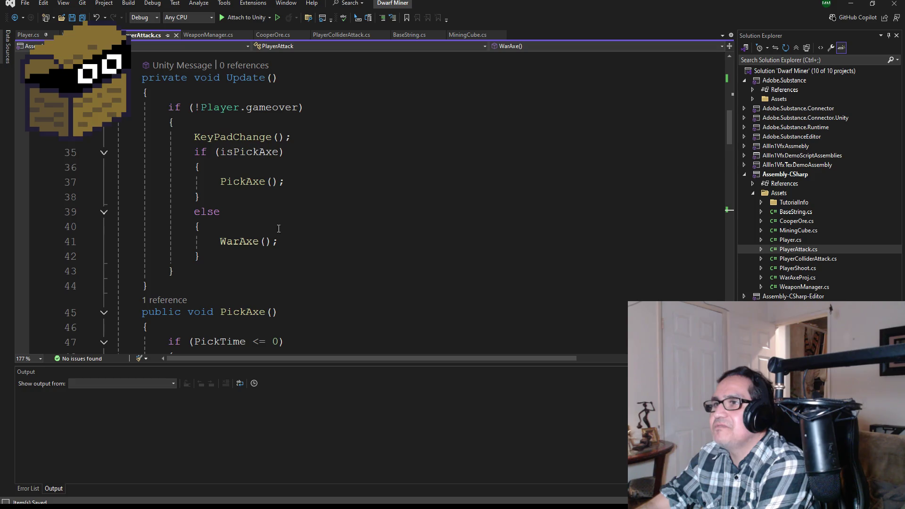
scroll(278, 229, down, 3)
scroll(302, 224, down, 3)
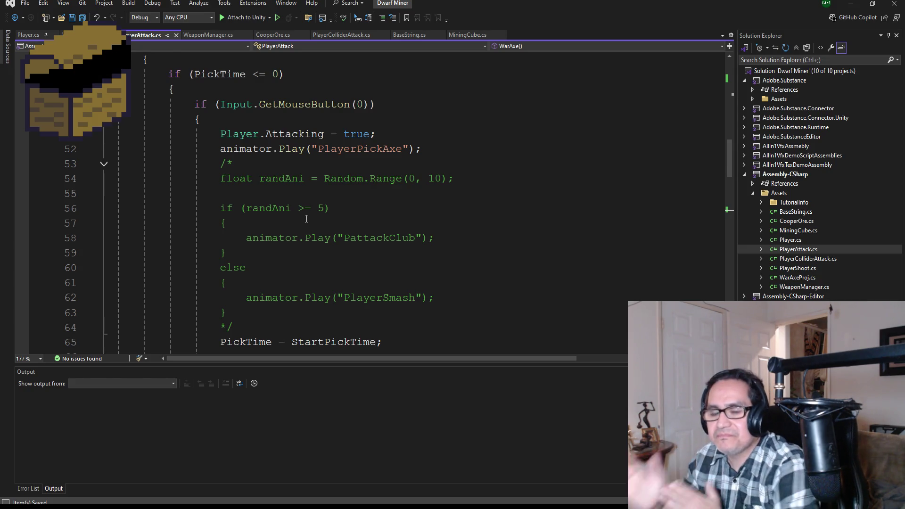
scroll(286, 204, down, 4)
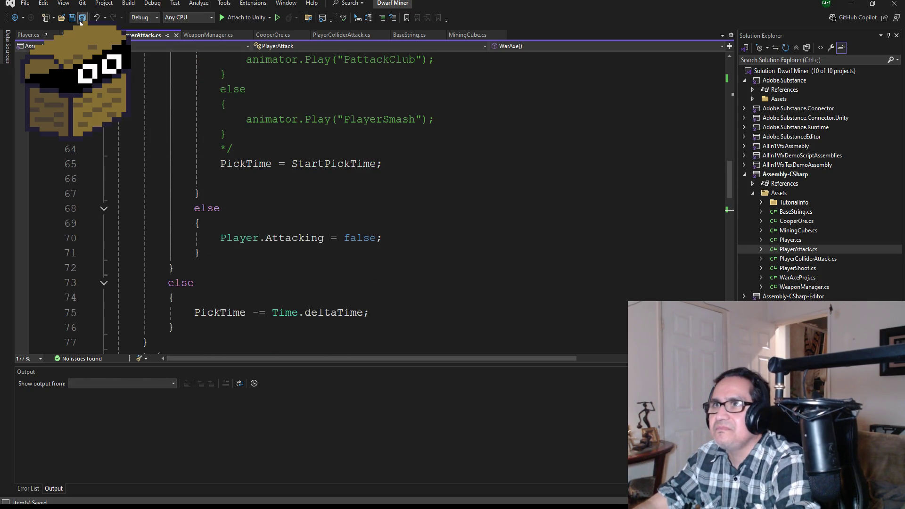
scroll(271, 218, down, 6)
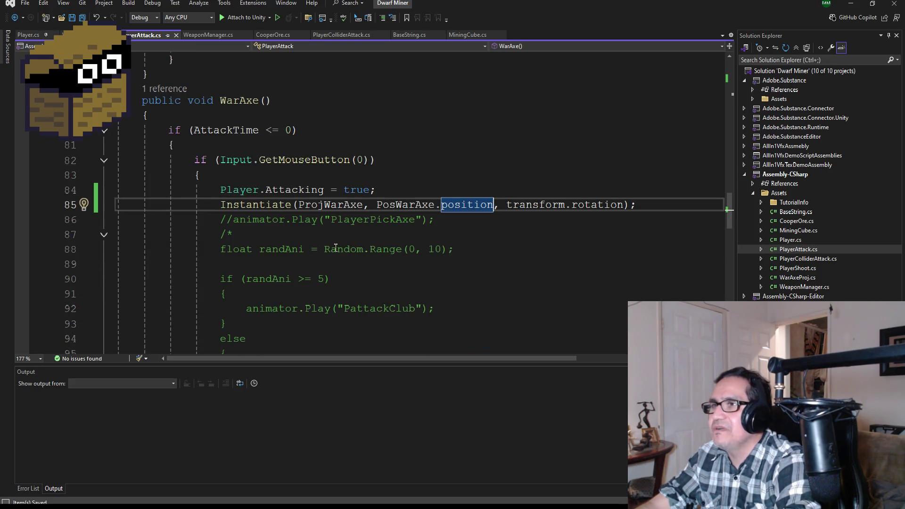
scroll(330, 259, up, 10)
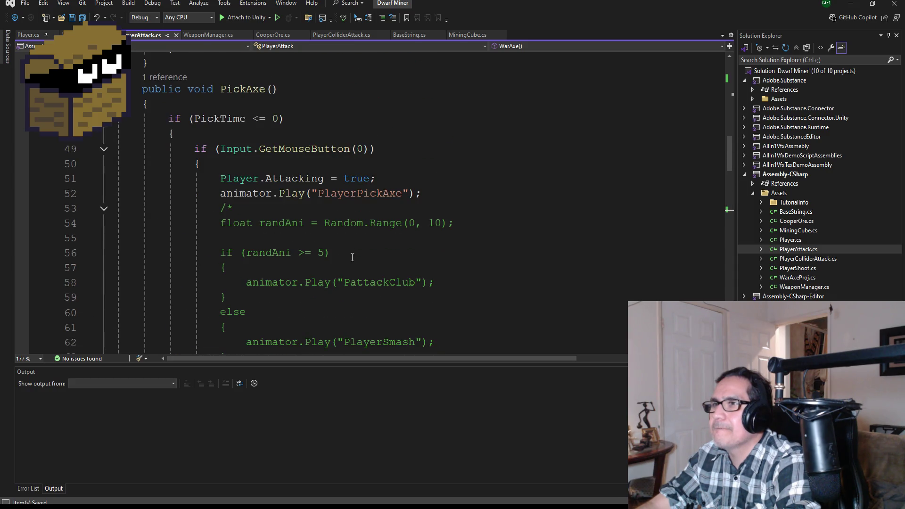
scroll(352, 257, down, 10)
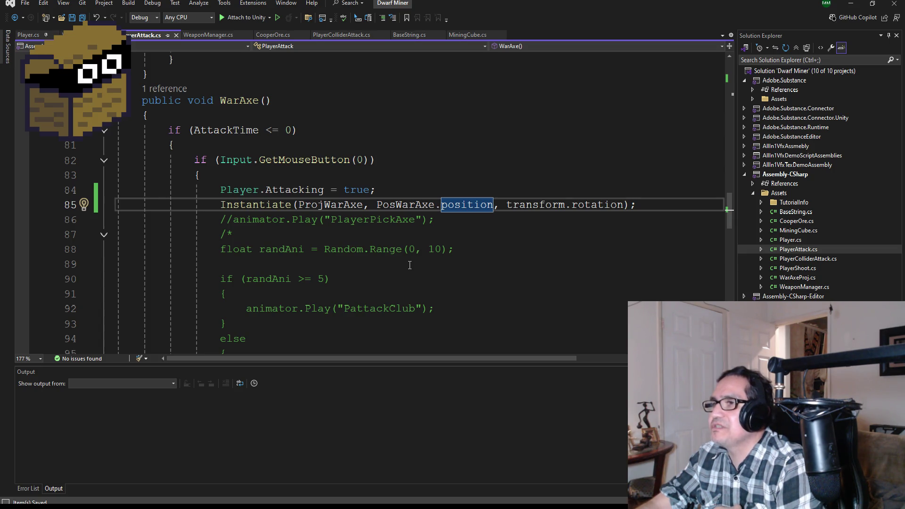
scroll(421, 233, down, 5)
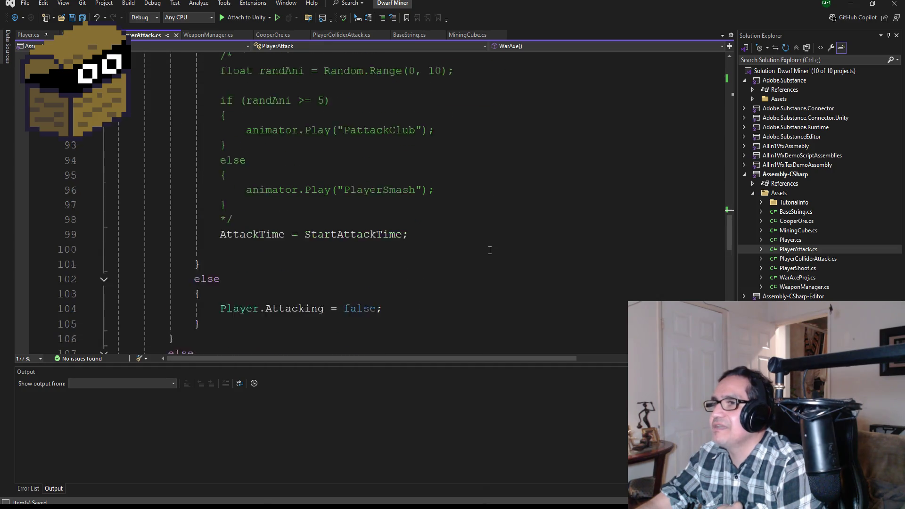
scroll(484, 250, down, 2)
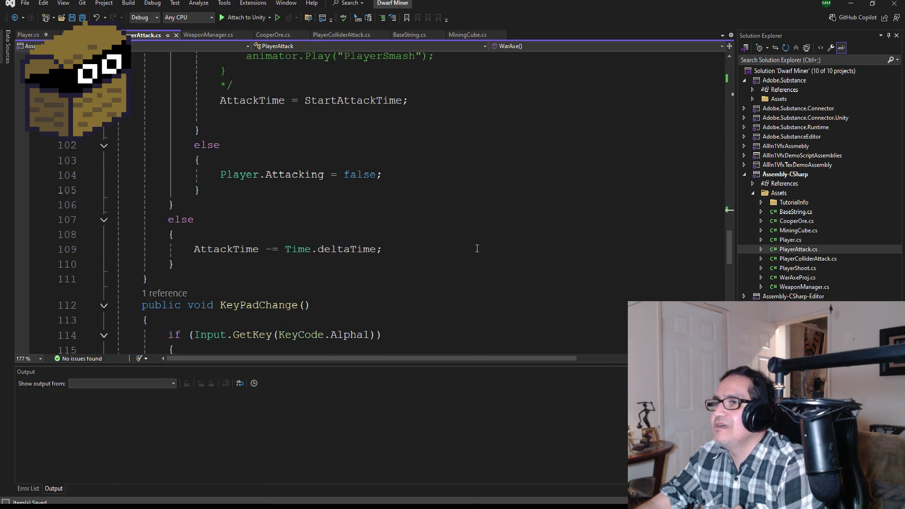
scroll(478, 249, down, 2)
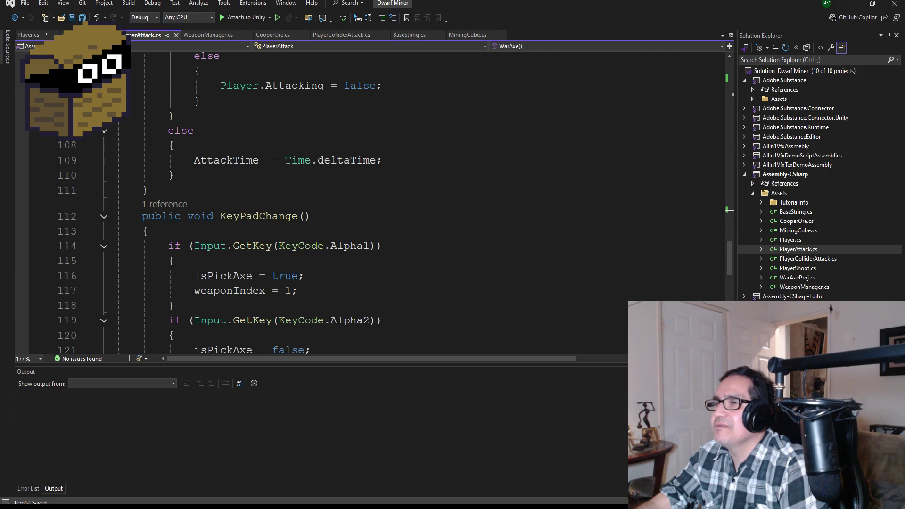
scroll(473, 249, up, 10)
Step: Insert Debug.Log("TestAttack"); at the top of WarAxe()'s AttackTime check, save, and return to Unity
click(229, 162)
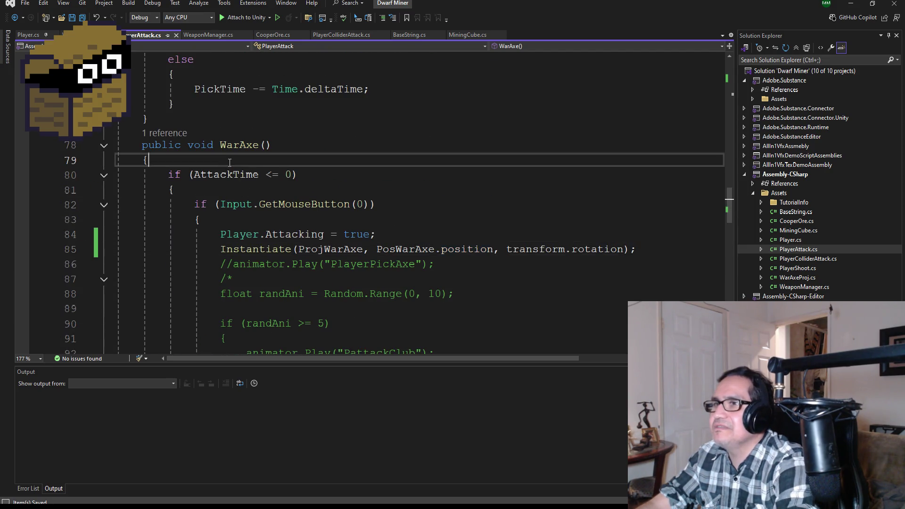
key(Down)
key(Down)
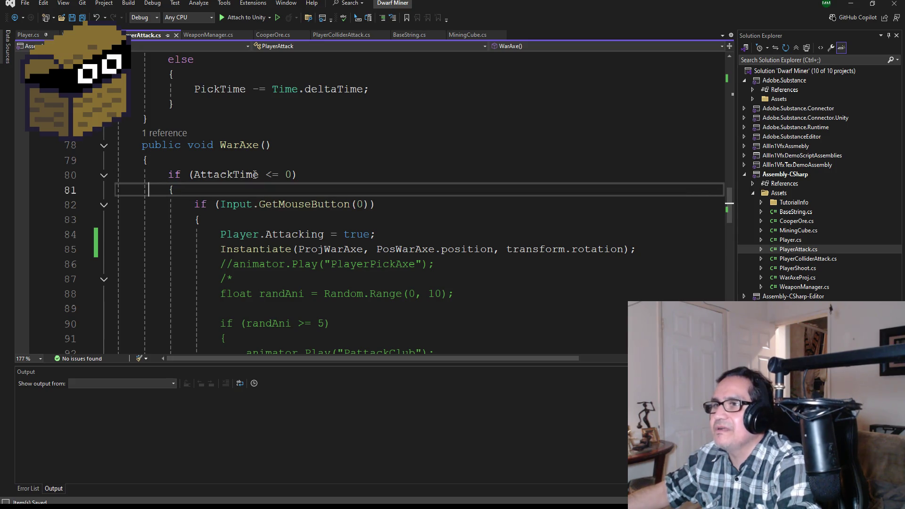
key(End)
key(Return)
text(D)
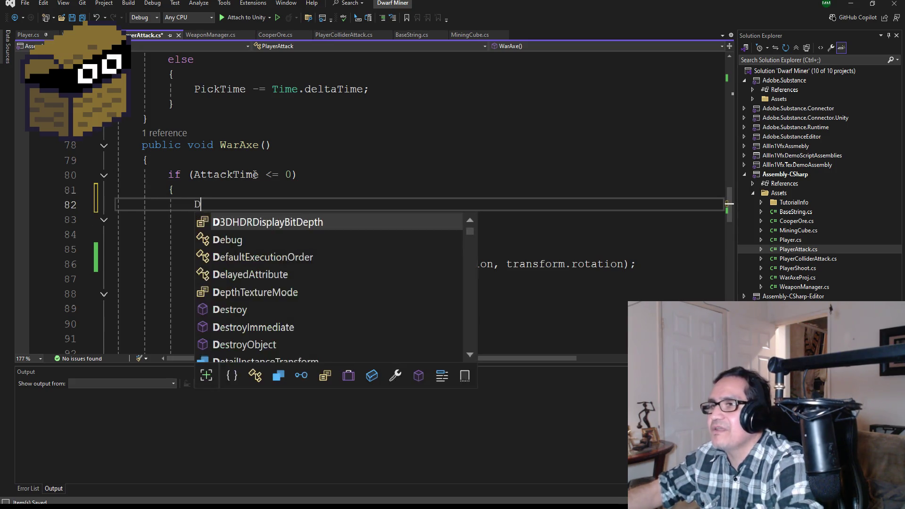
text(ebug.Log)
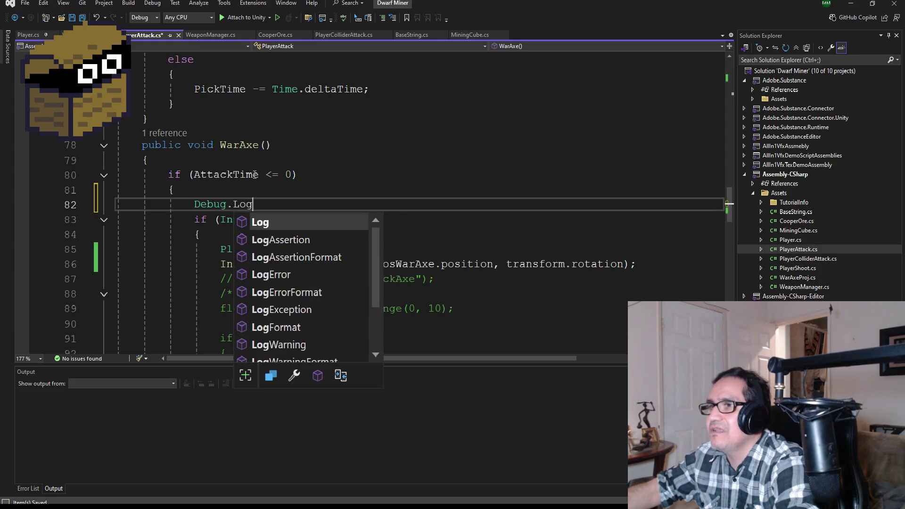
text(("Test)
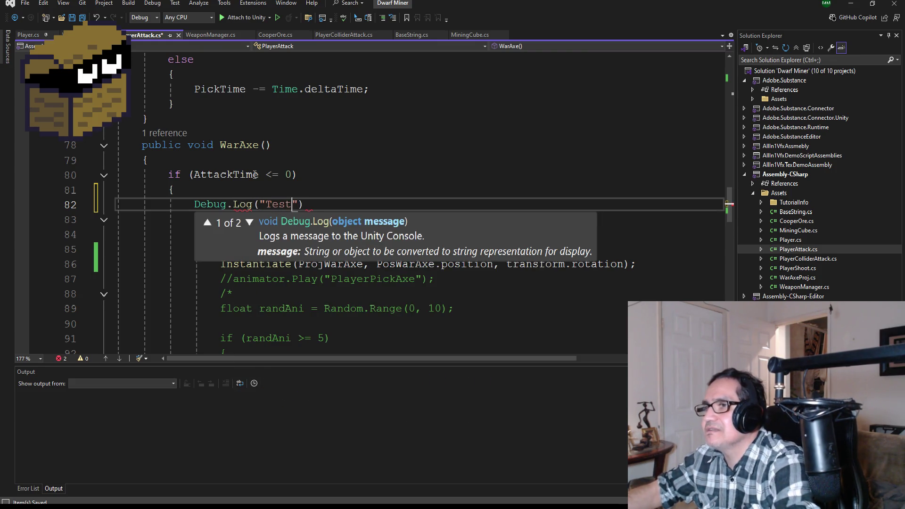
text(Attack");)
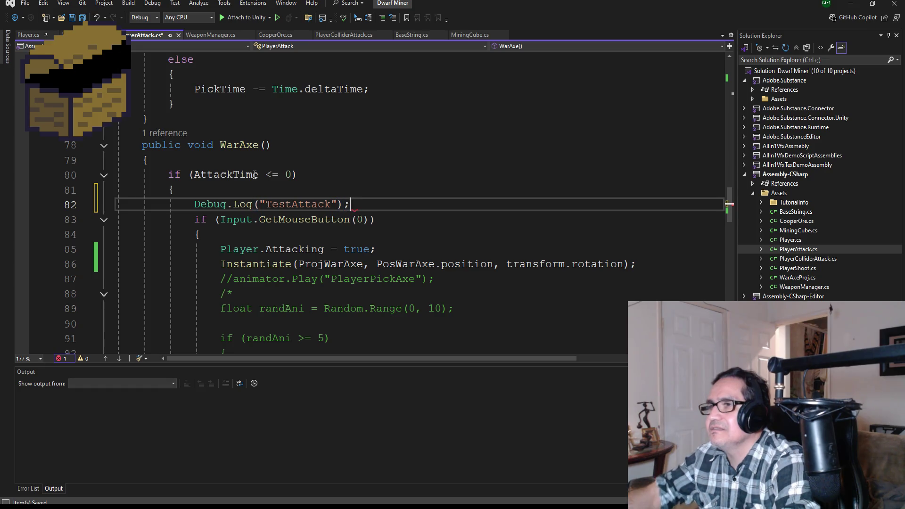
key(ctrl+s)
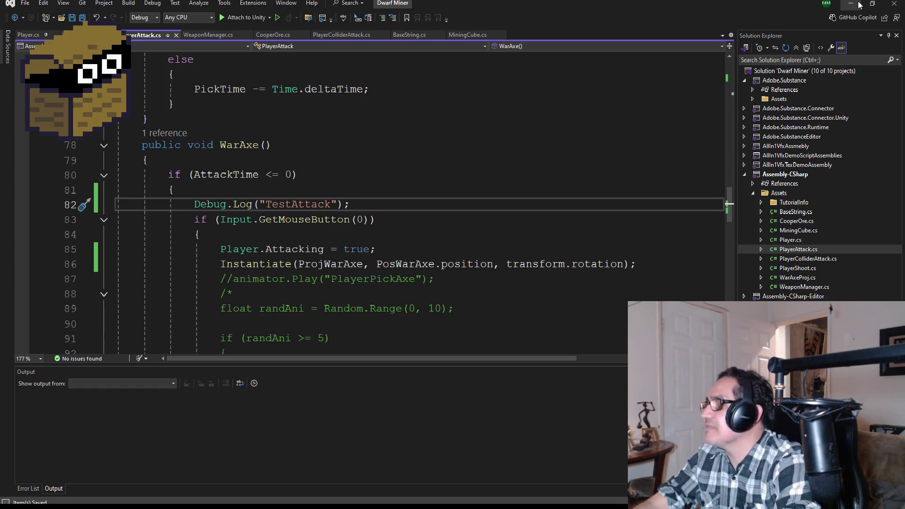
click(859, 4)
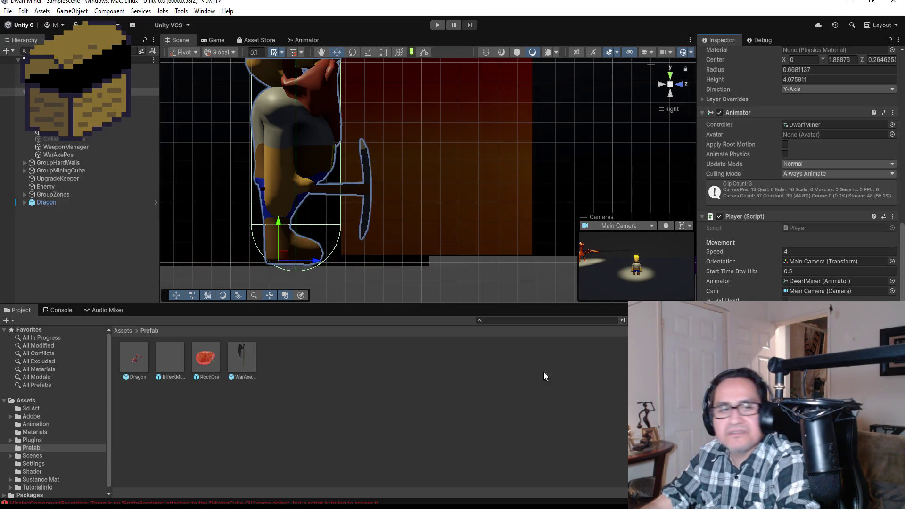
Step: Play the game, attack once and run the dwarf toward the dragon, then stop play mode
click(436, 25)
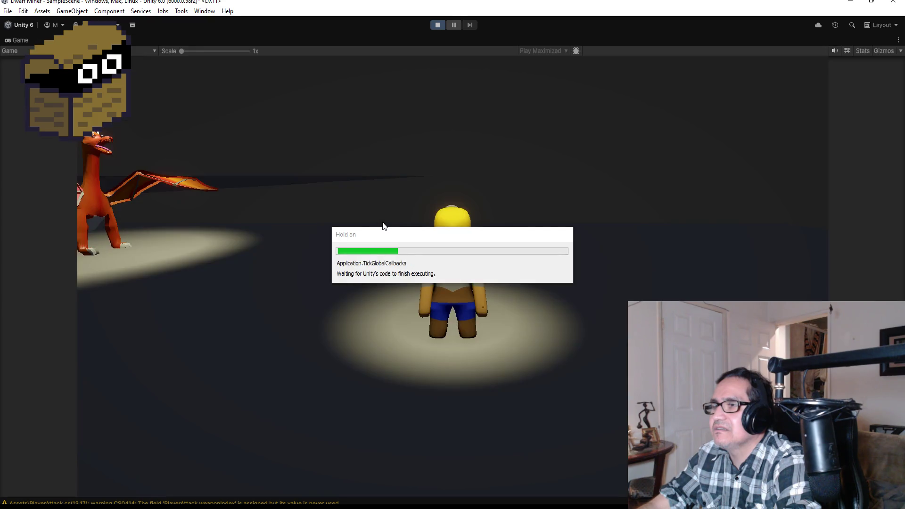
click(300, 233)
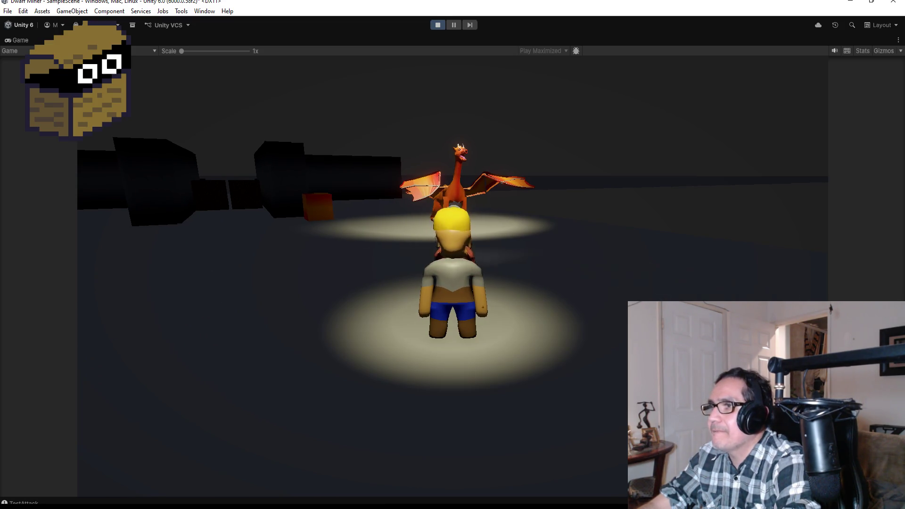
key(w)
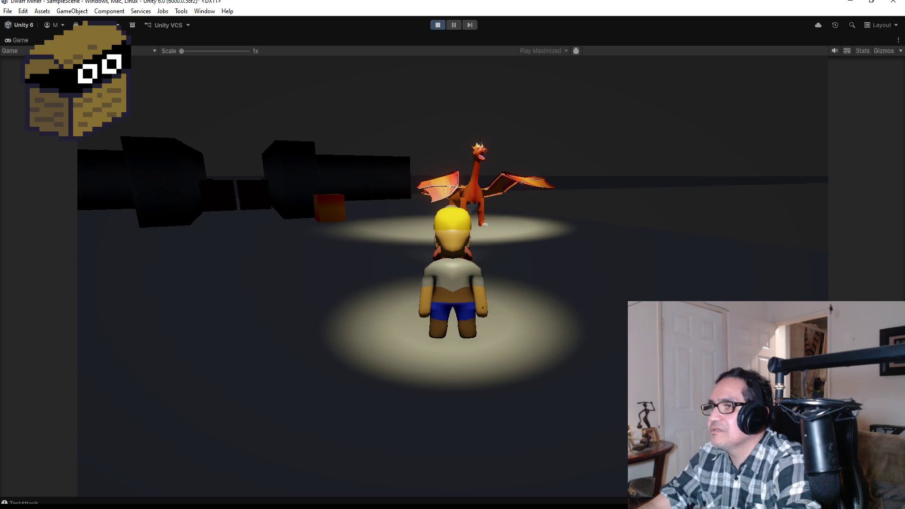
key(w)
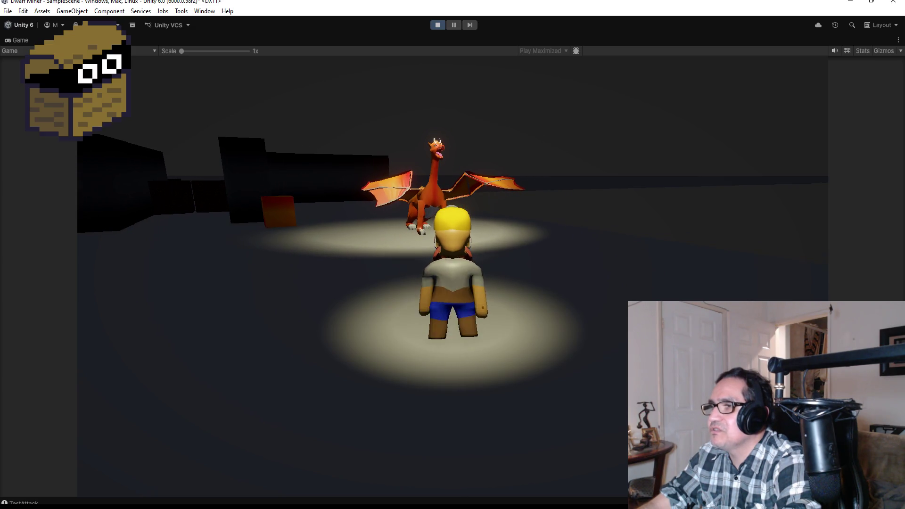
key(w)
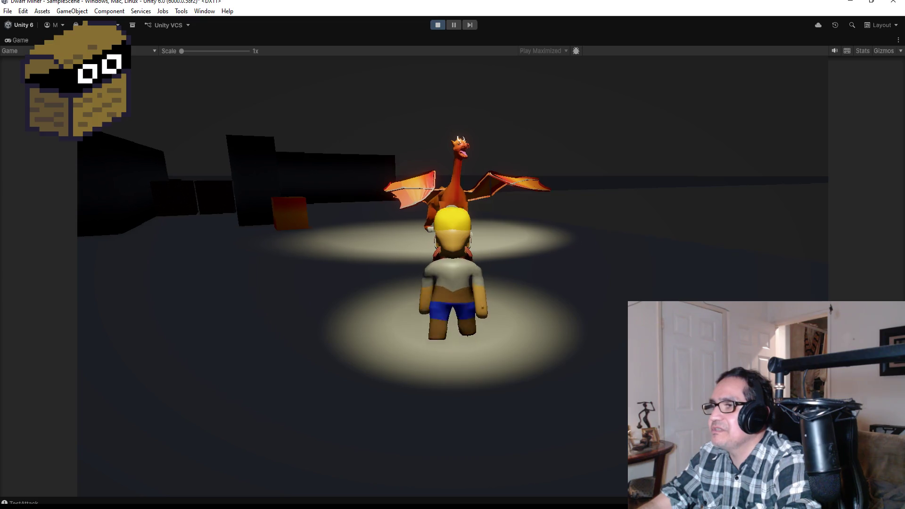
key(w)
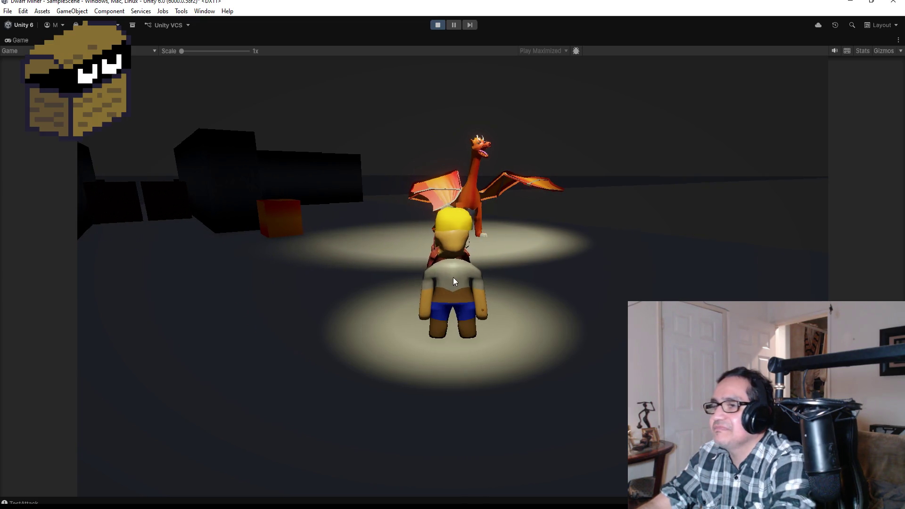
click(437, 25)
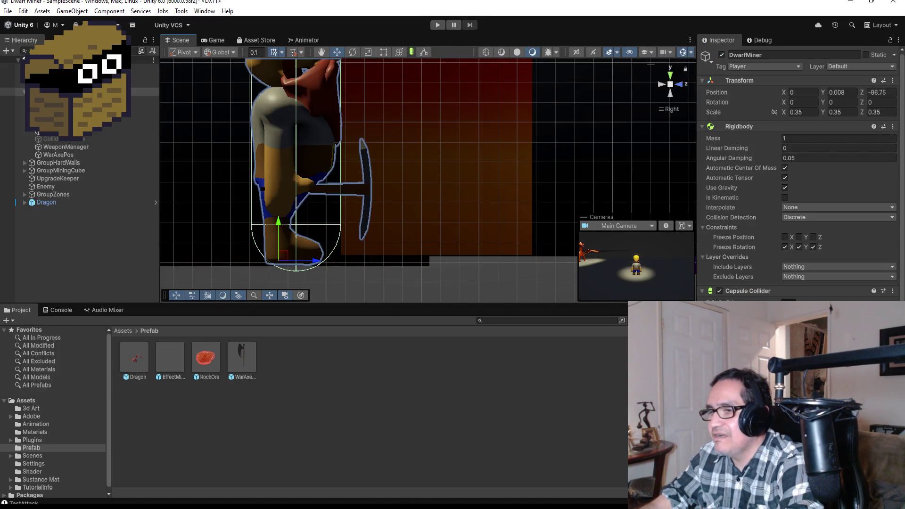
Step: Cut the Debug.Log("TestAttack") line out of the AttackTime check in PlayerAttack.cs
mouse_move(288, 507)
click(236, 469)
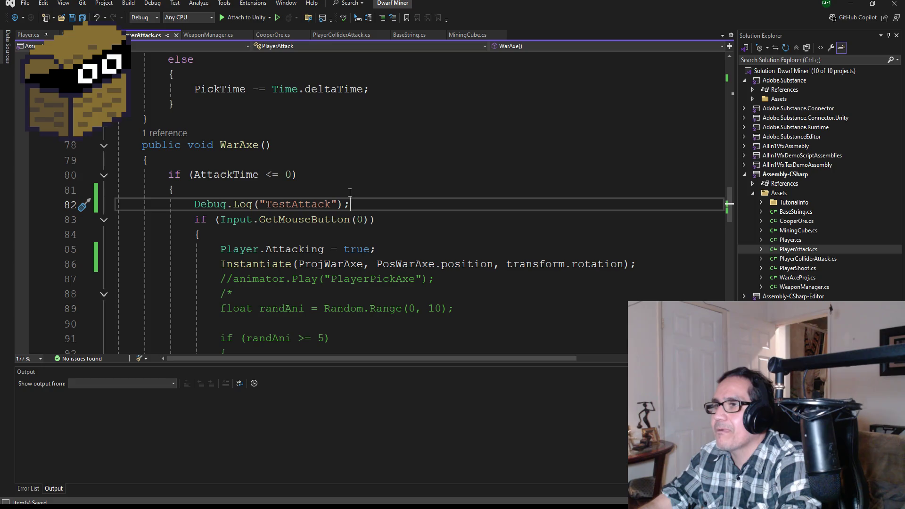
mouse_move(350, 204)
mouse_down()
mouse_move(114, 205)
mouse_move(116, 220)
mouse_up()
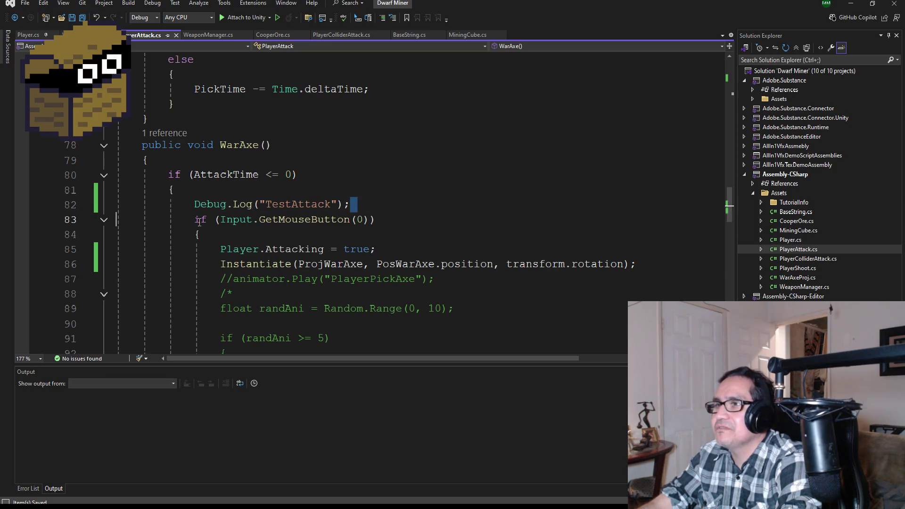
drag(369, 203, 116, 204)
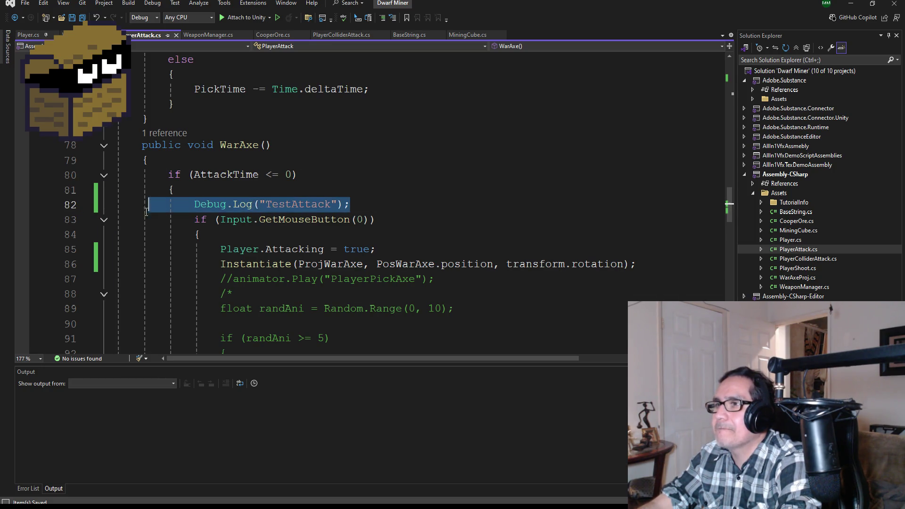
drag(350, 204, 103, 204)
key(ctrl+c)
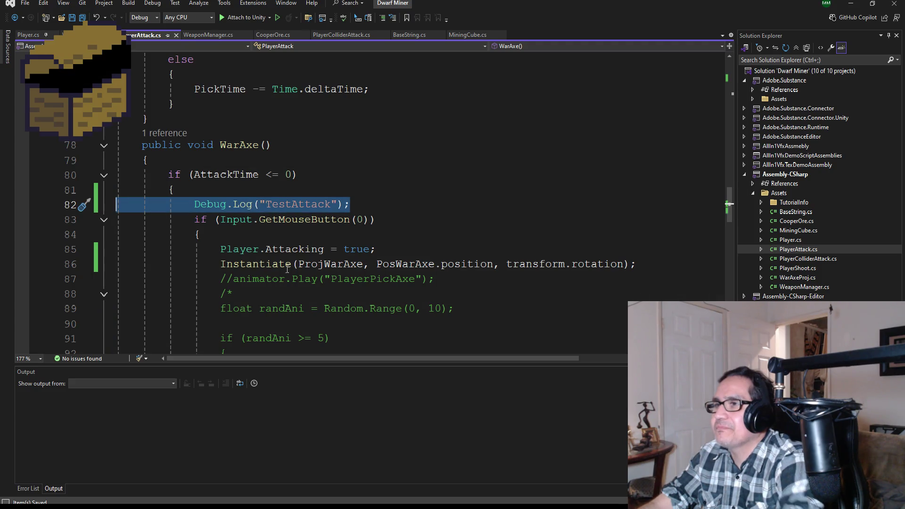
key(Delete)
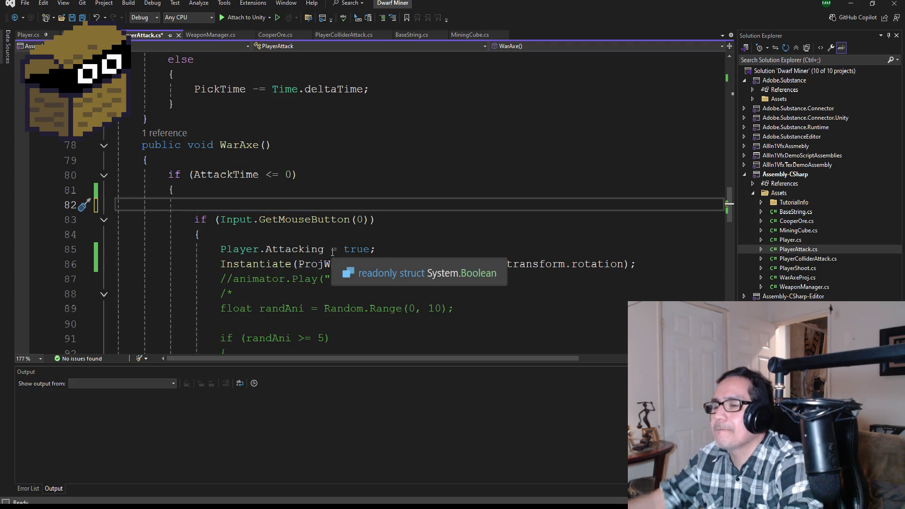
key(Delete)
Step: Paste the log line inside the GetMouseButton(0) block, save, and return to Unity
key(Down)
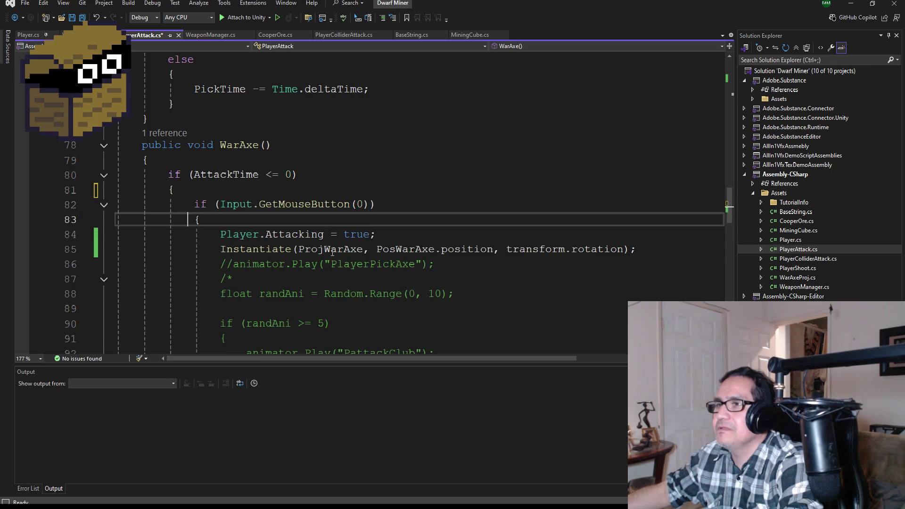
key(Right)
key(Return)
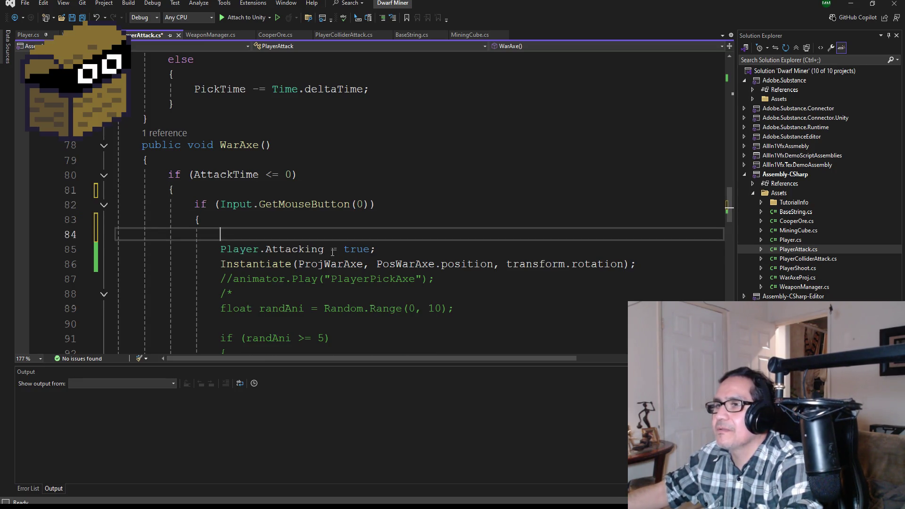
key(ctrl+v)
key(ctrl+s)
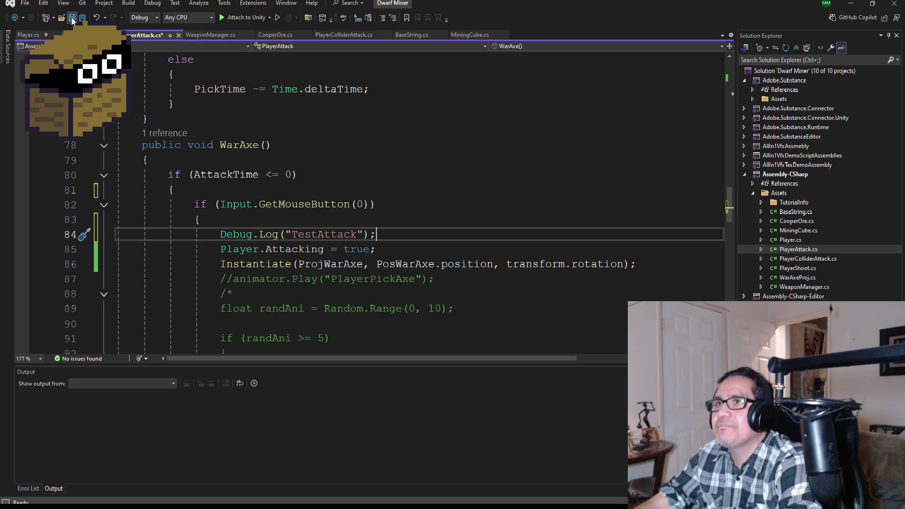
scroll(458, 300, down, 1)
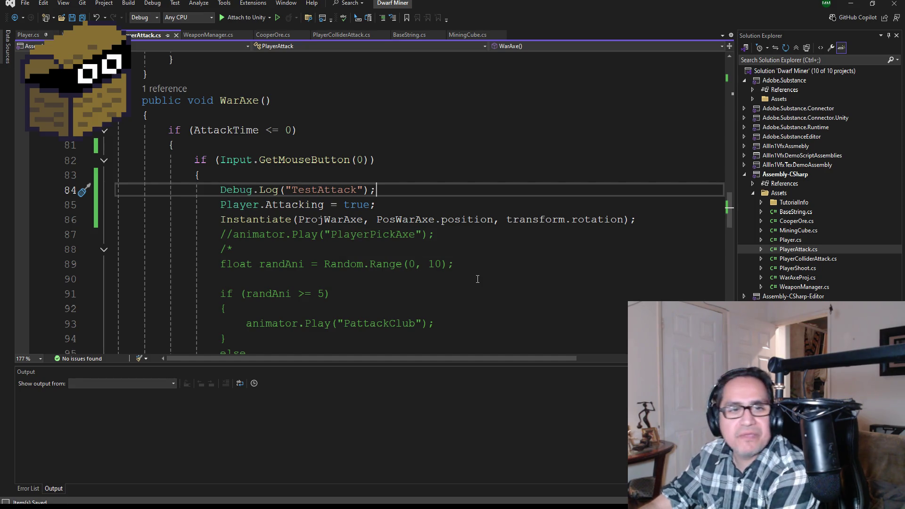
click(846, 5)
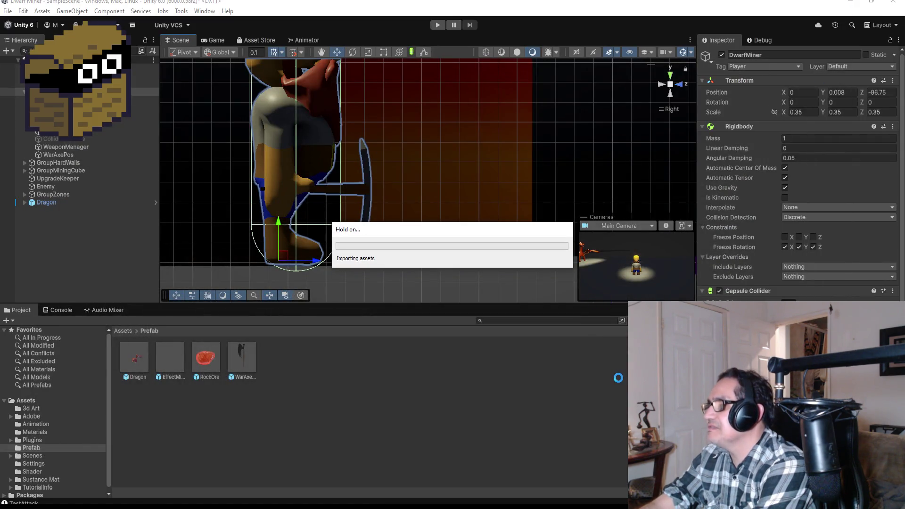